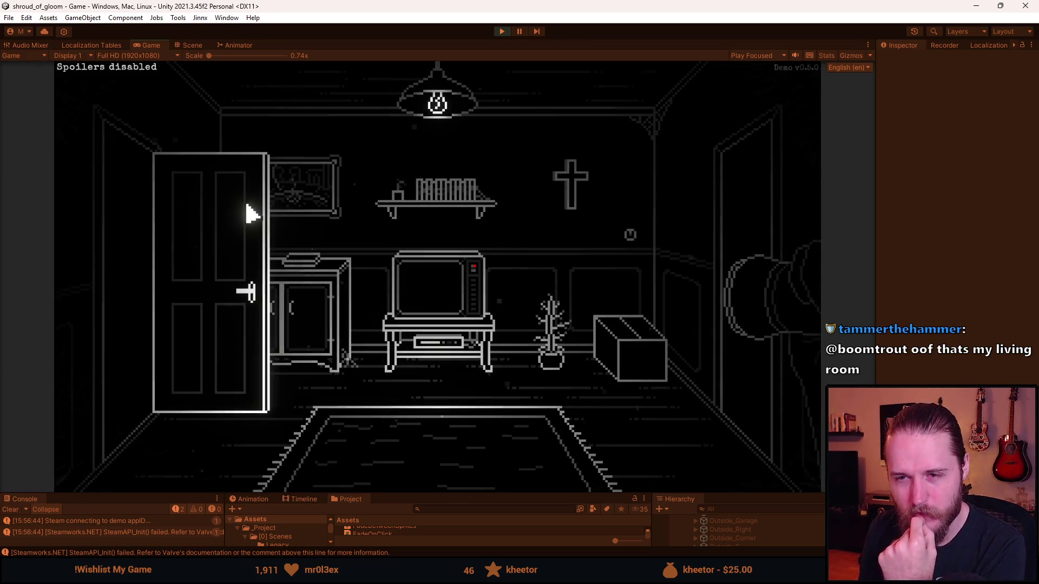
# - Walk through the garage to the TV room, opening and closing the TV puzzle close-up
pyautogui.click(248, 215)
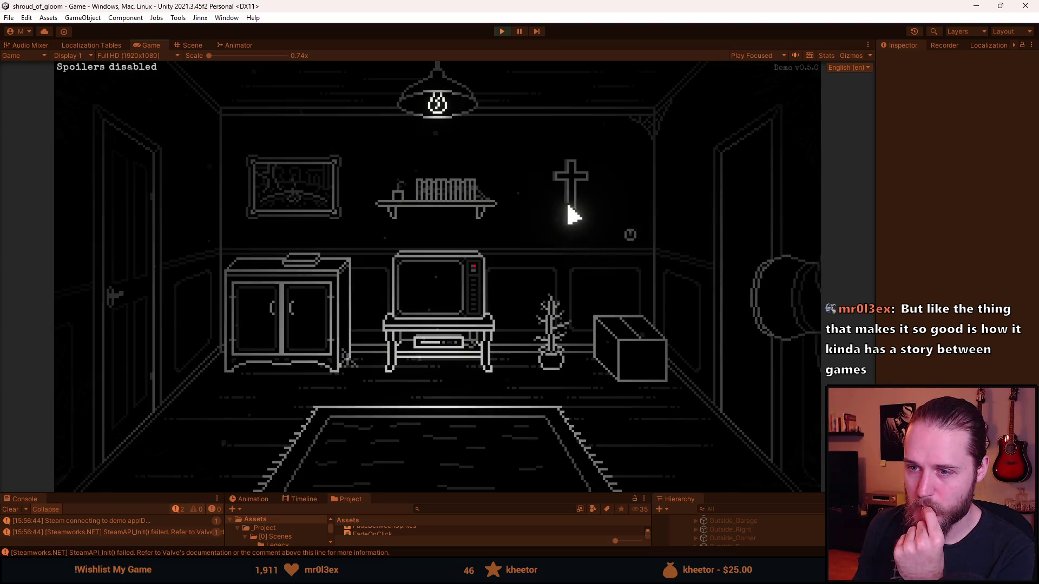
pyautogui.click(130, 274)
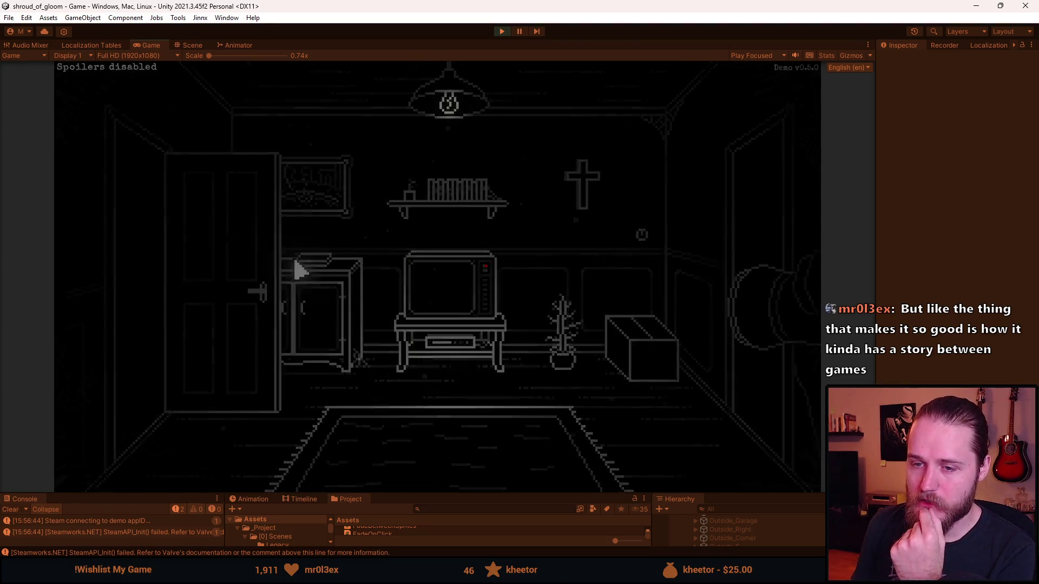
pyautogui.click(730, 225)
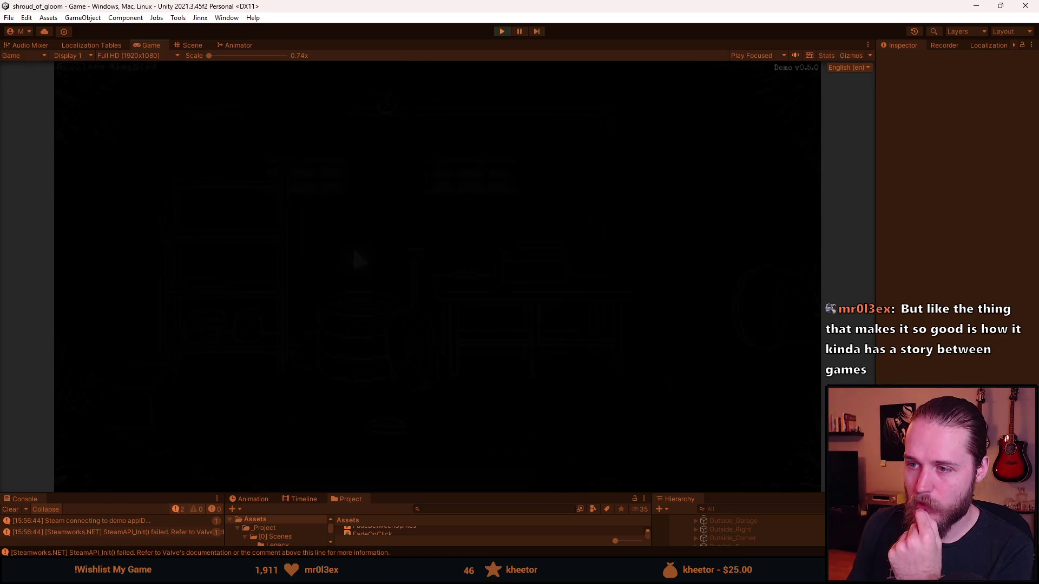
pyautogui.click(448, 285)
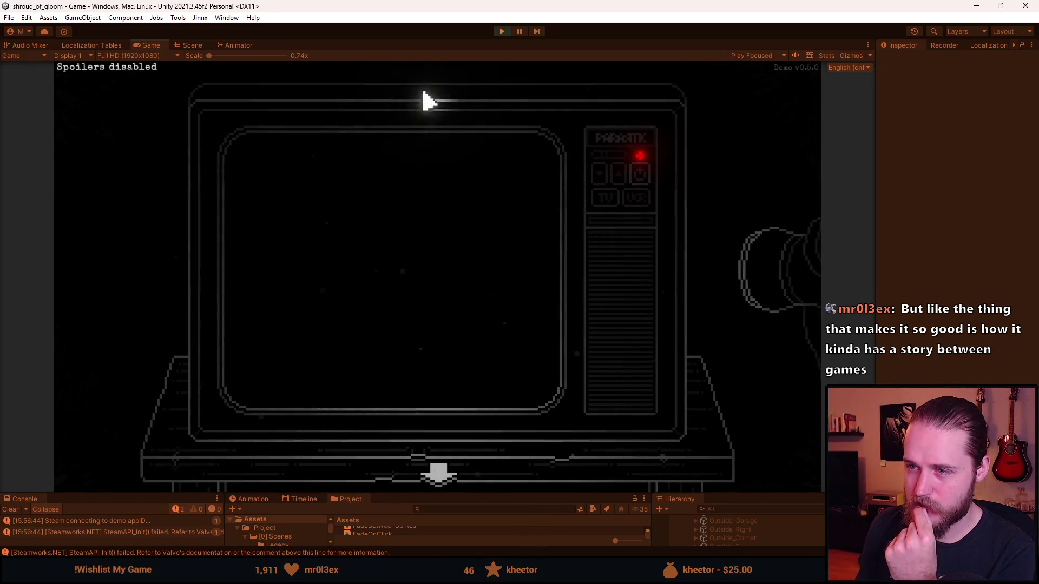
pyautogui.click(438, 474)
pyautogui.click(724, 229)
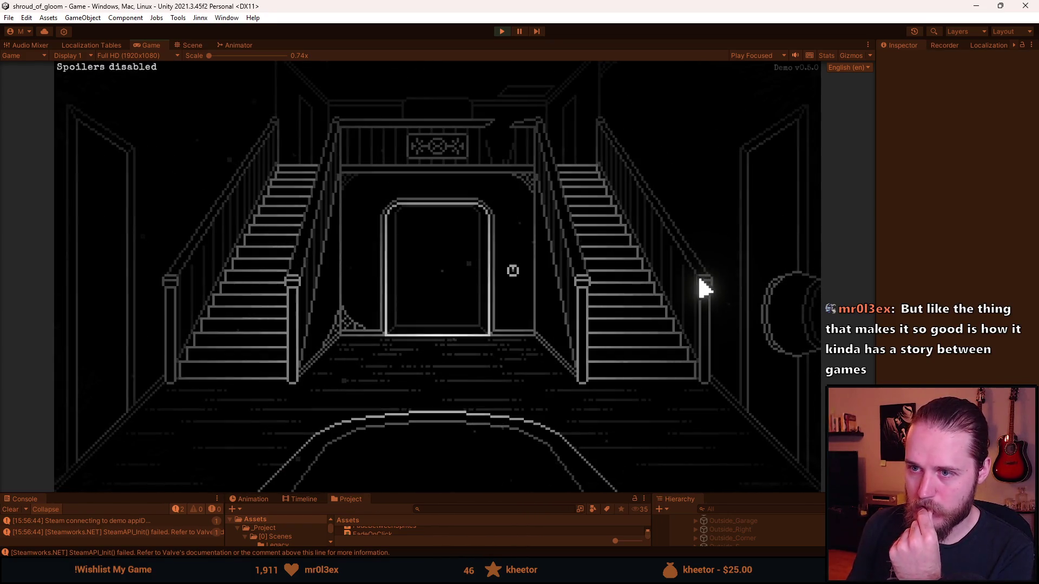
# - In the grandfather clock room, open and close the side table puzzle close-up
pyautogui.click(763, 249)
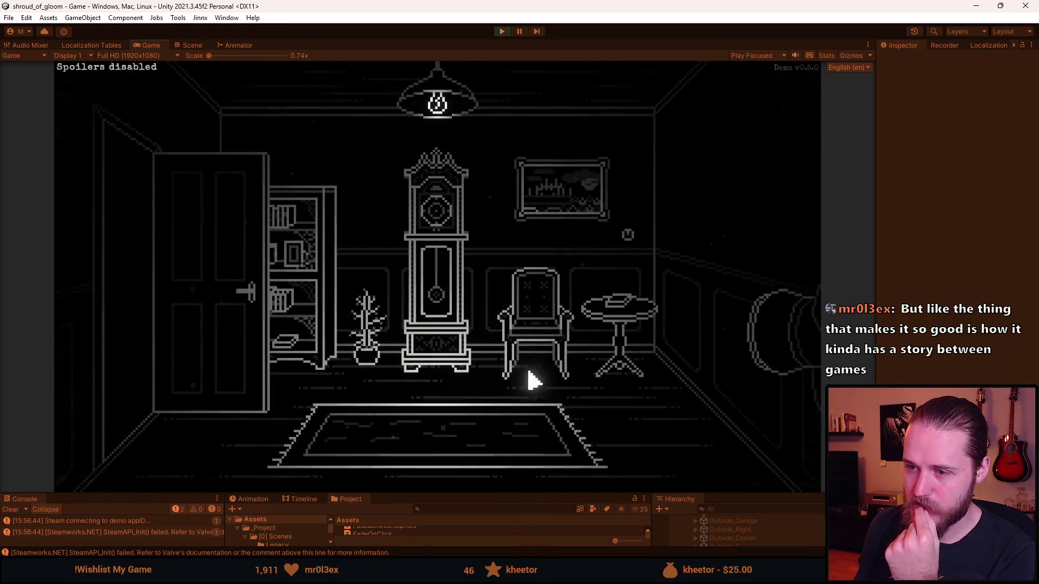
pyautogui.click(234, 336)
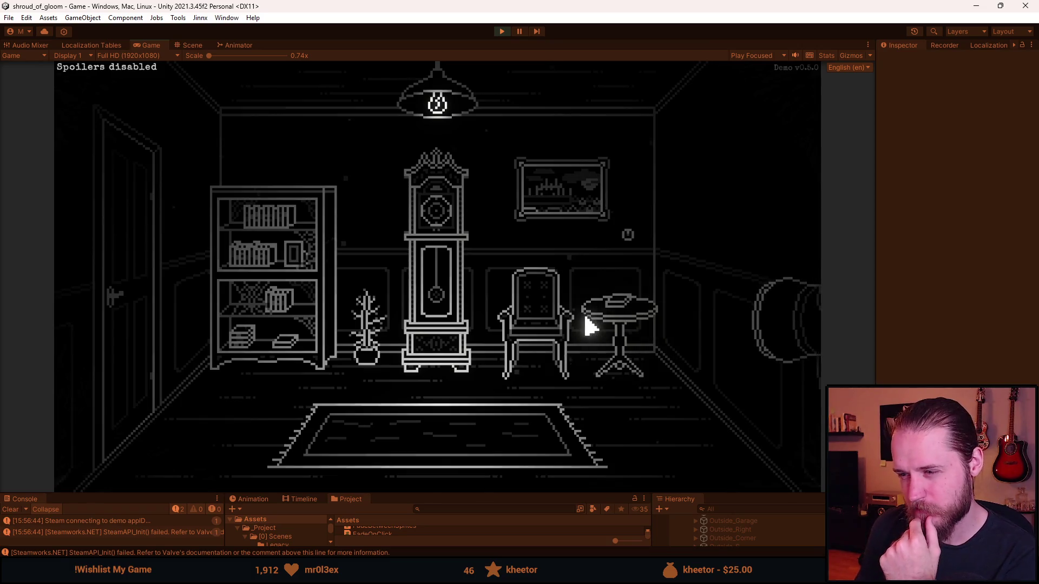
pyautogui.click(620, 304)
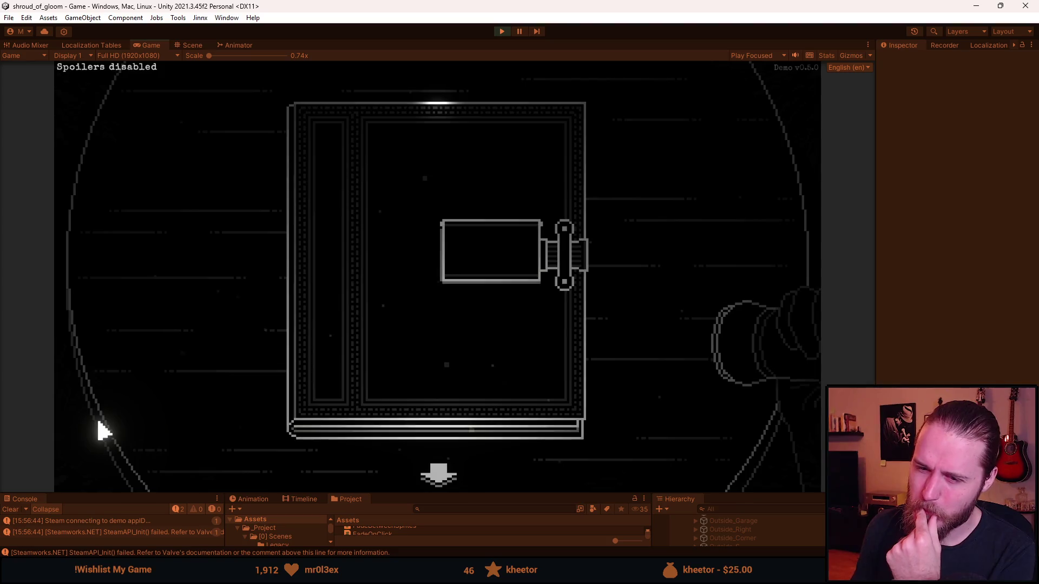
pyautogui.click(439, 475)
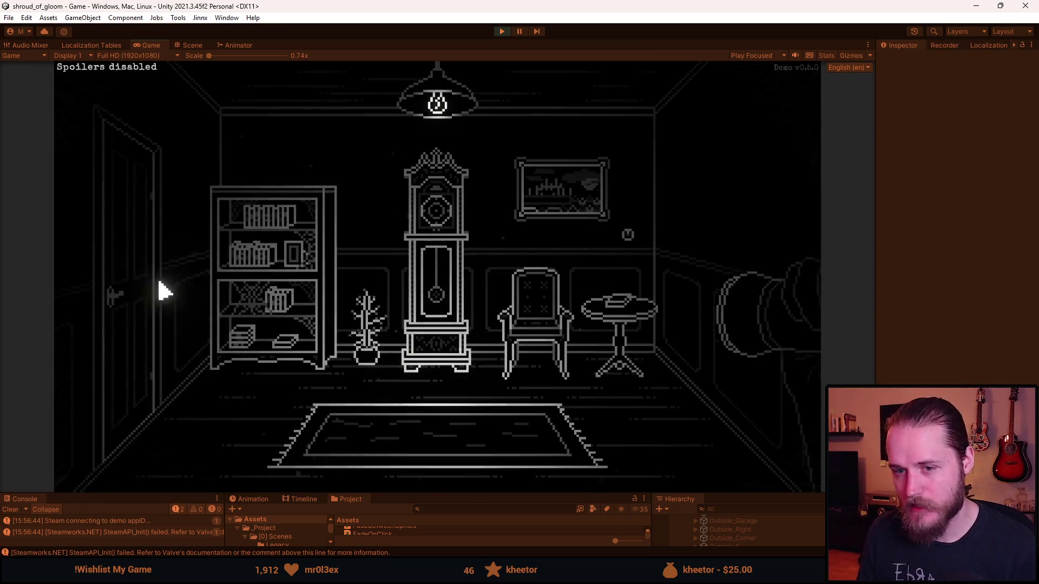
# - Walk back through the TV room and hallway to the clock room, then switch to Aseprite
pyautogui.click(120, 285)
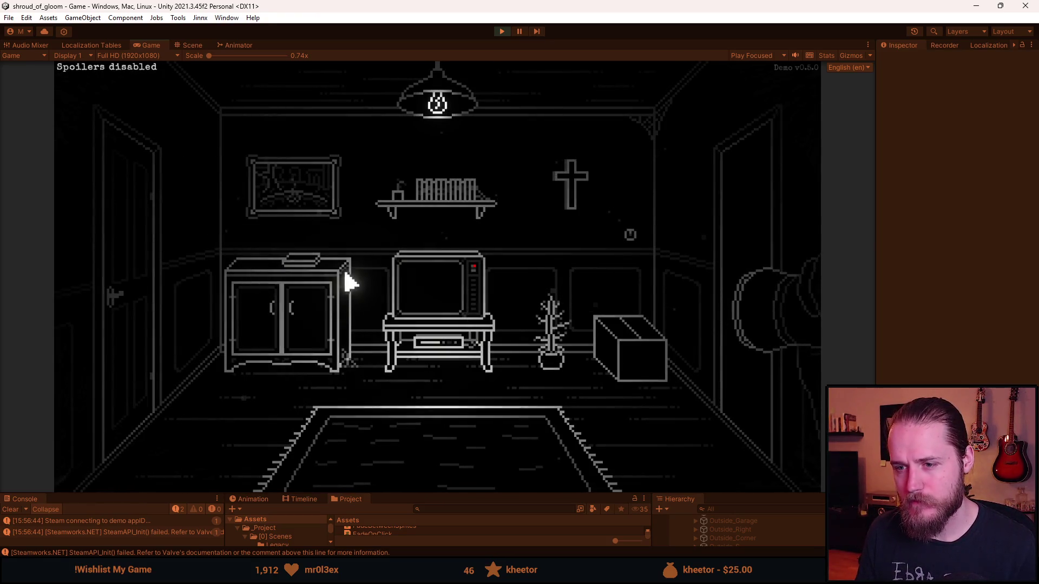
pyautogui.click(702, 278)
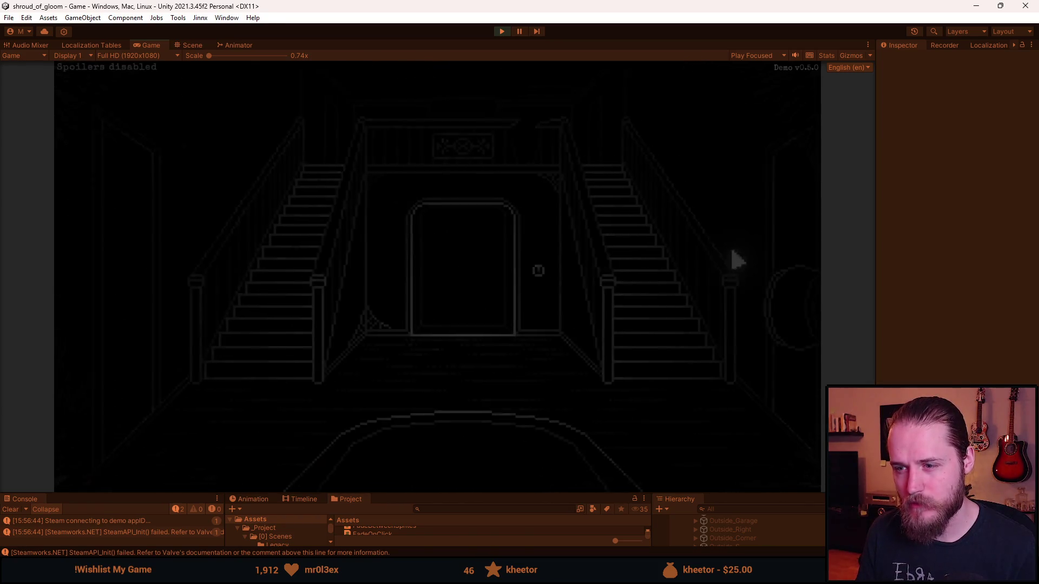
pyautogui.click(766, 238)
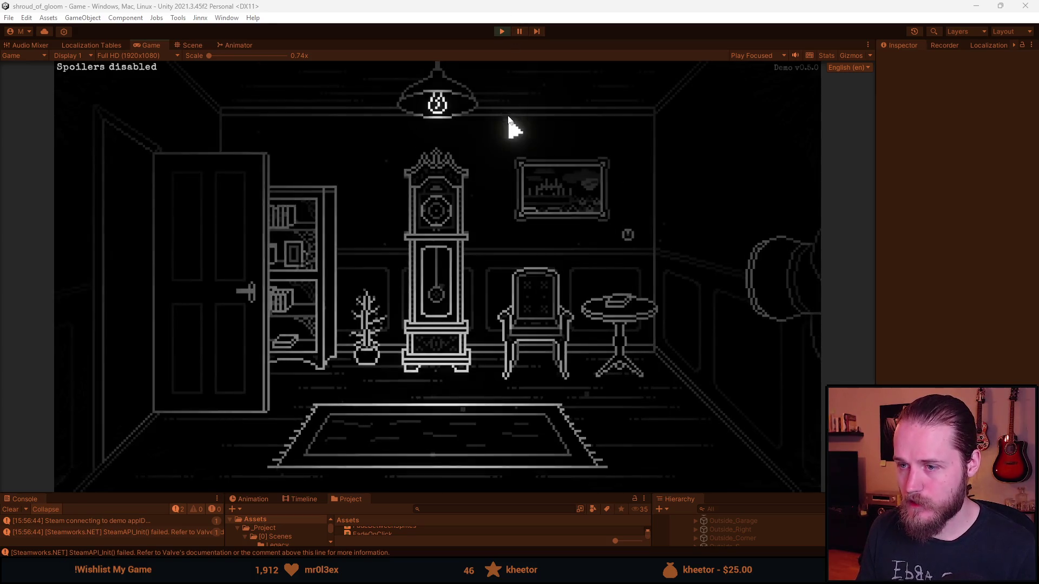
pyautogui.hotkey('alt', 'Tab')
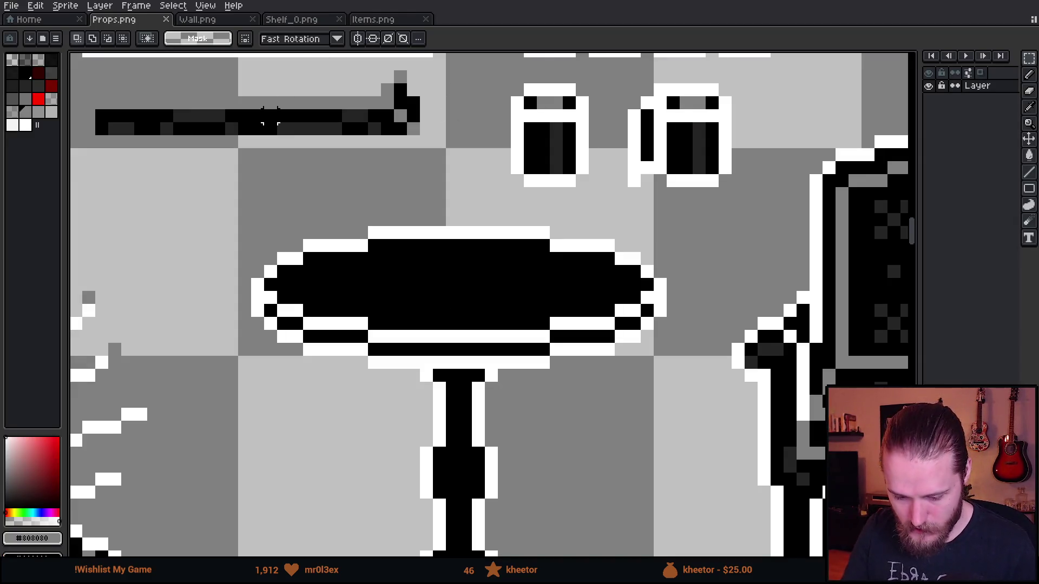
# - Load the shroud palette preset and switch to the pencil
pyautogui.click(41, 20)
pyautogui.write('sh')
pyautogui.press('Return')
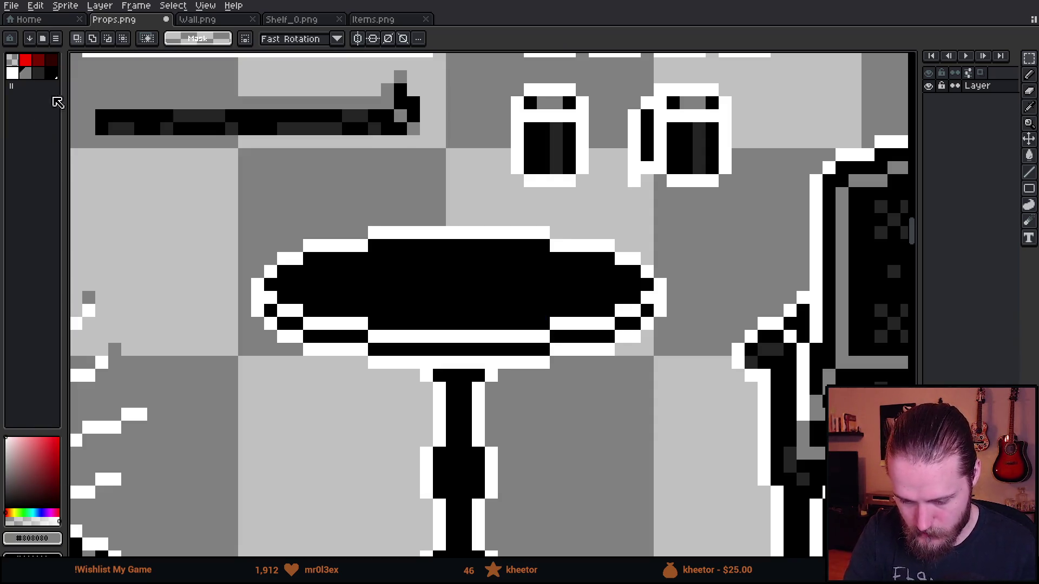
pyautogui.press('b')
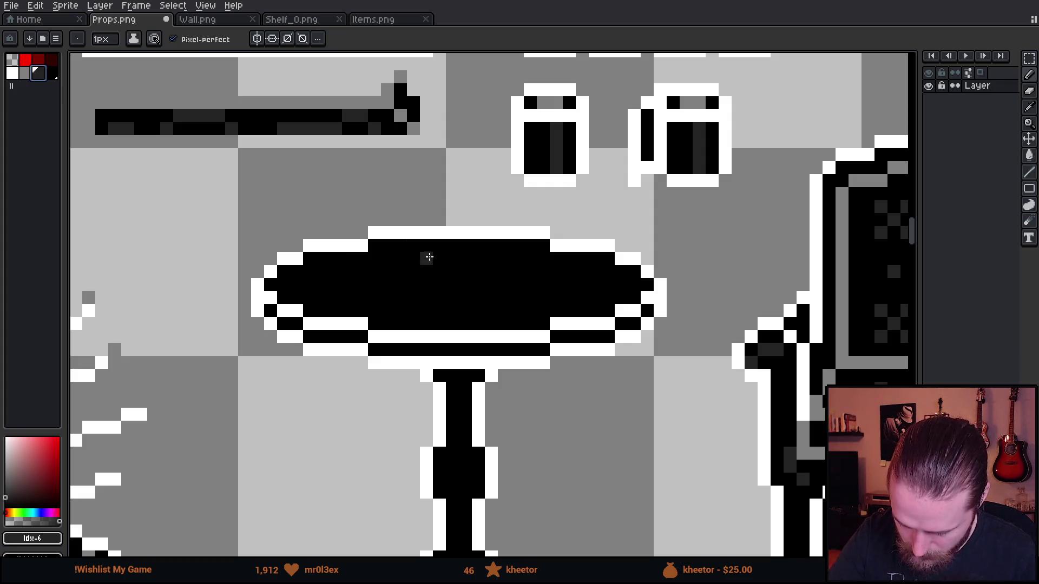
# - Draw three dark-grey lines across the upper, middle and lower tabletop
pyautogui.click(399, 258)
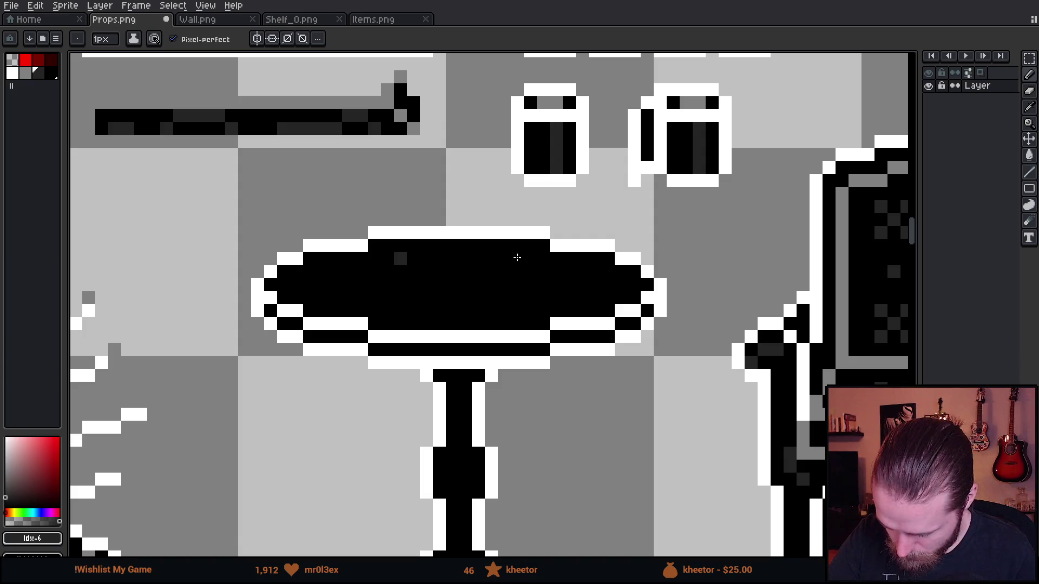
pyautogui.keyDown('shift'); pyautogui.click(518, 258); pyautogui.keyUp('shift')
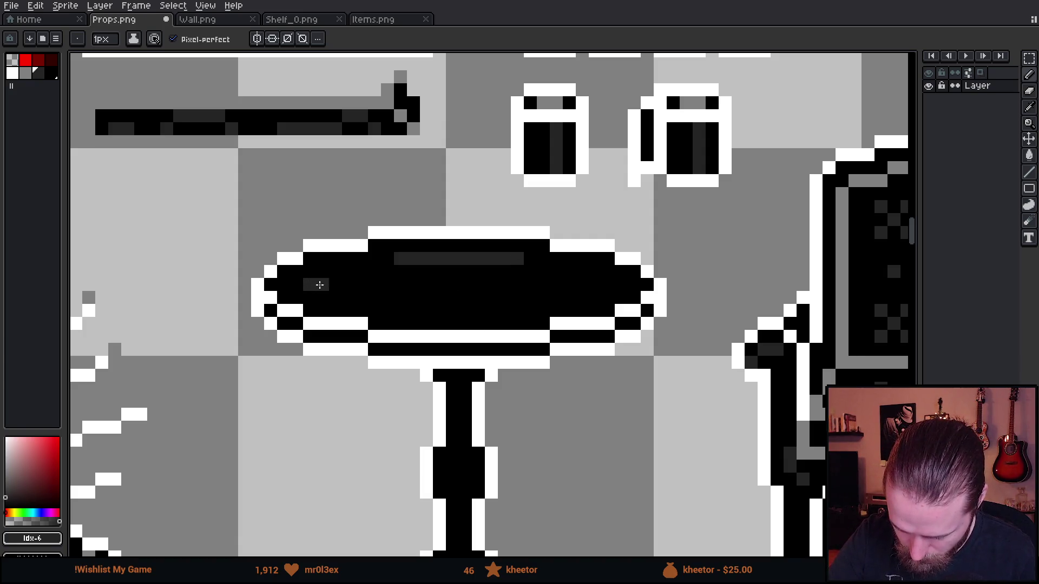
pyautogui.keyDown('shift'); pyautogui.click(604, 288); pyautogui.keyUp('shift')
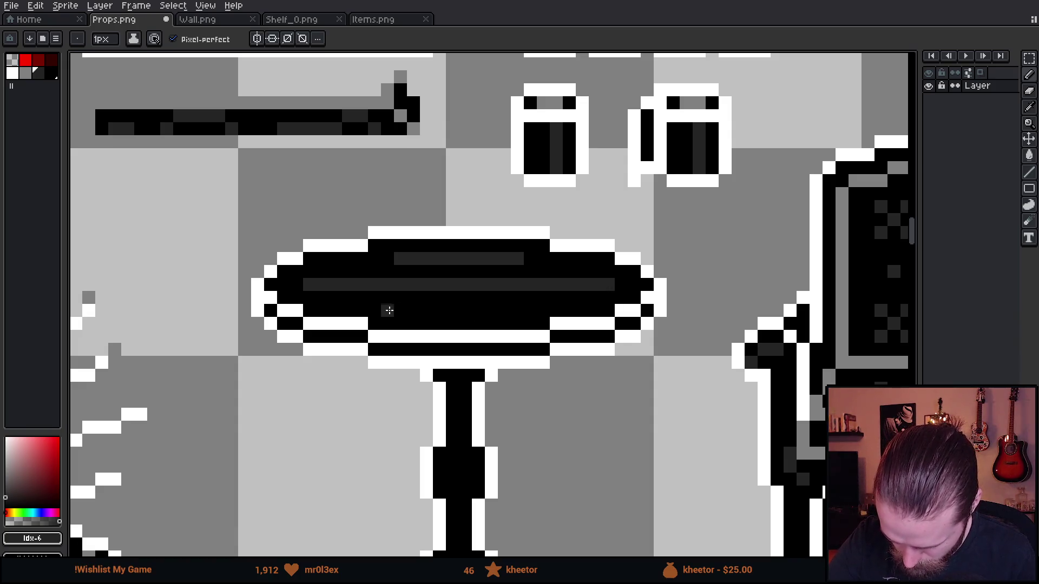
pyautogui.click(388, 310)
pyautogui.keyDown('shift'); pyautogui.click(529, 310); pyautogui.keyUp('shift')
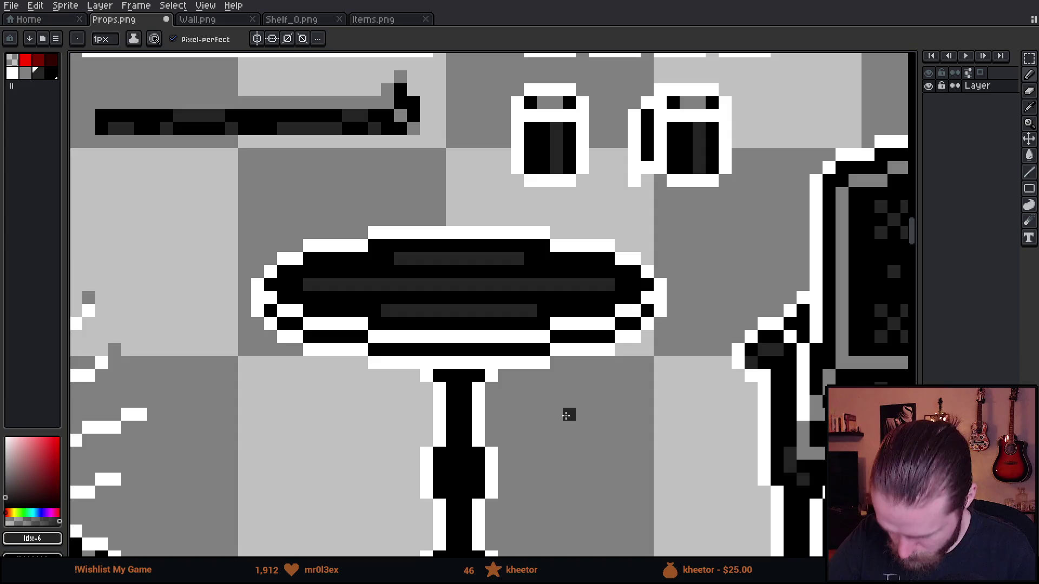
# - Break up the three grey lines with scattered black pixels into a dotted grain
pyautogui.keyDown('alt'); pyautogui.click(343, 262); pyautogui.keyUp('alt')
pyautogui.click(323, 285)
pyautogui.click(356, 289)
pyautogui.click(410, 262)
pyautogui.click(455, 261)
pyautogui.click(504, 262)
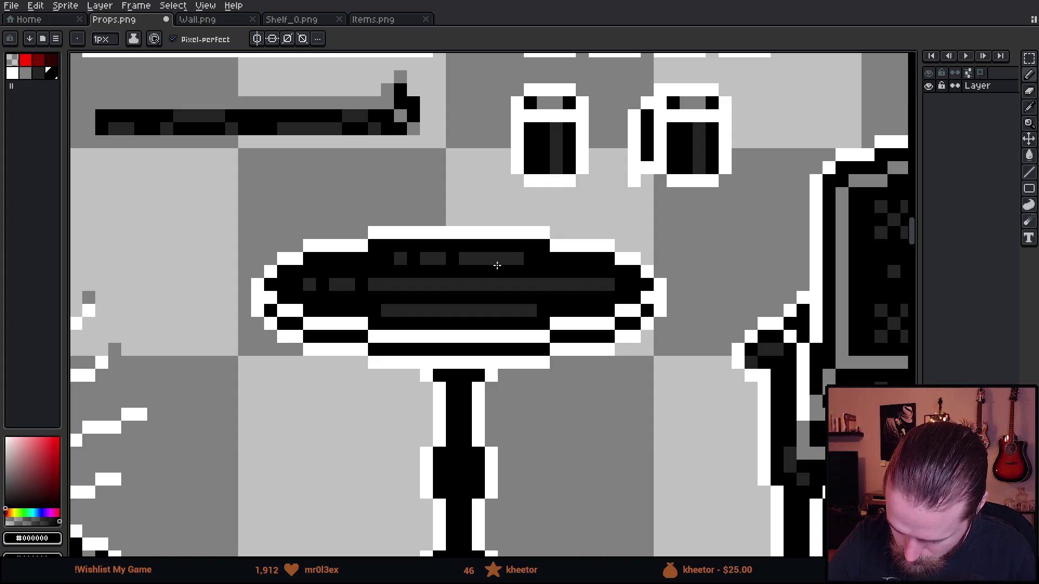
pyautogui.rightClick(455, 261)
pyautogui.click(500, 311)
pyautogui.rightClick(500, 310)
pyautogui.click(480, 263)
pyautogui.click(440, 259)
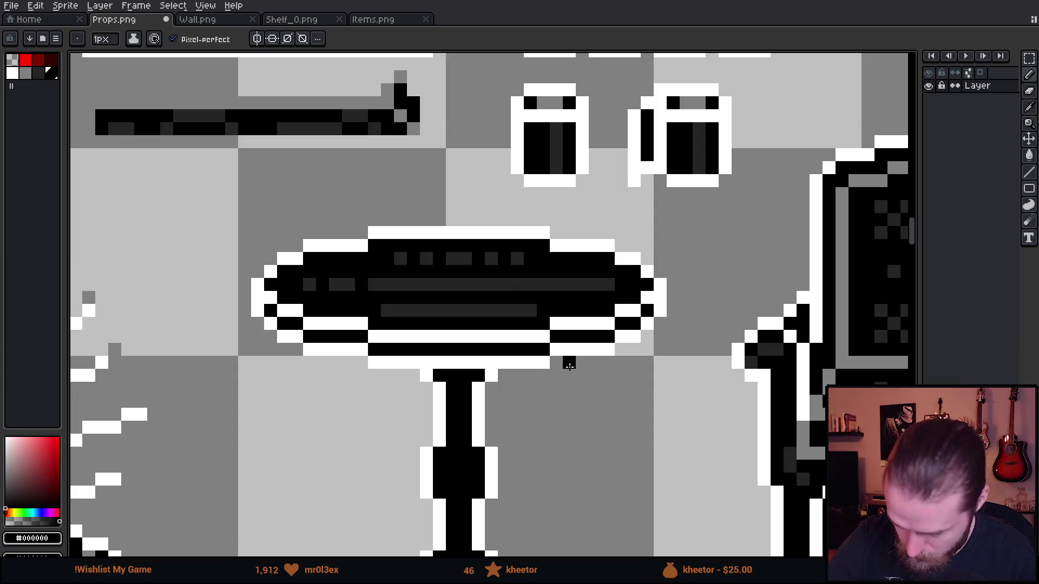
pyautogui.click(595, 285)
pyautogui.click(556, 285)
pyautogui.click(518, 311)
pyautogui.click(400, 310)
pyautogui.click(437, 312)
pyautogui.click(427, 312)
pyautogui.click(492, 312)
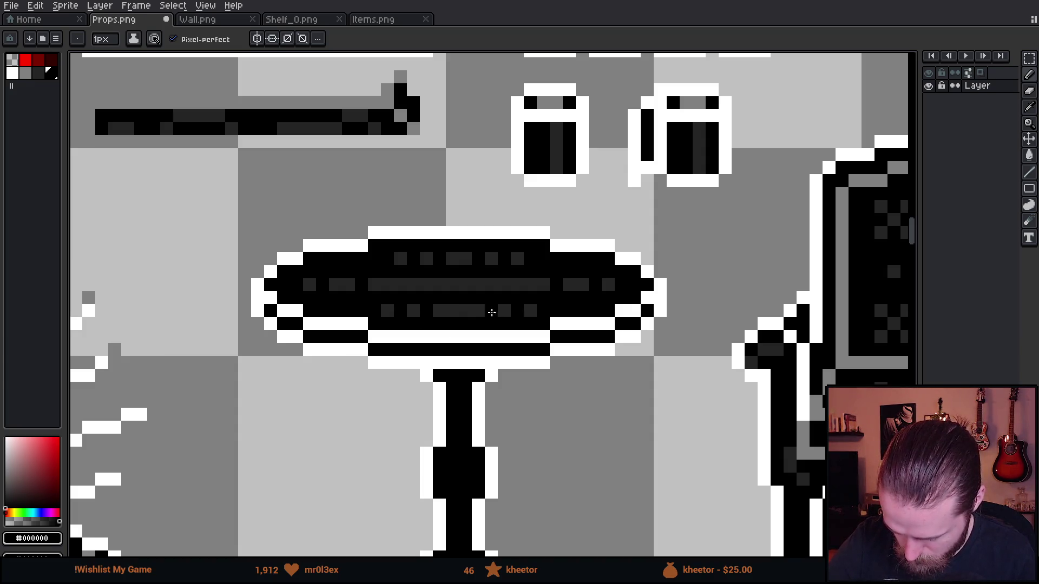
# - Save Props.png and return to Unity
pyautogui.scroll(-2, 608, 412)
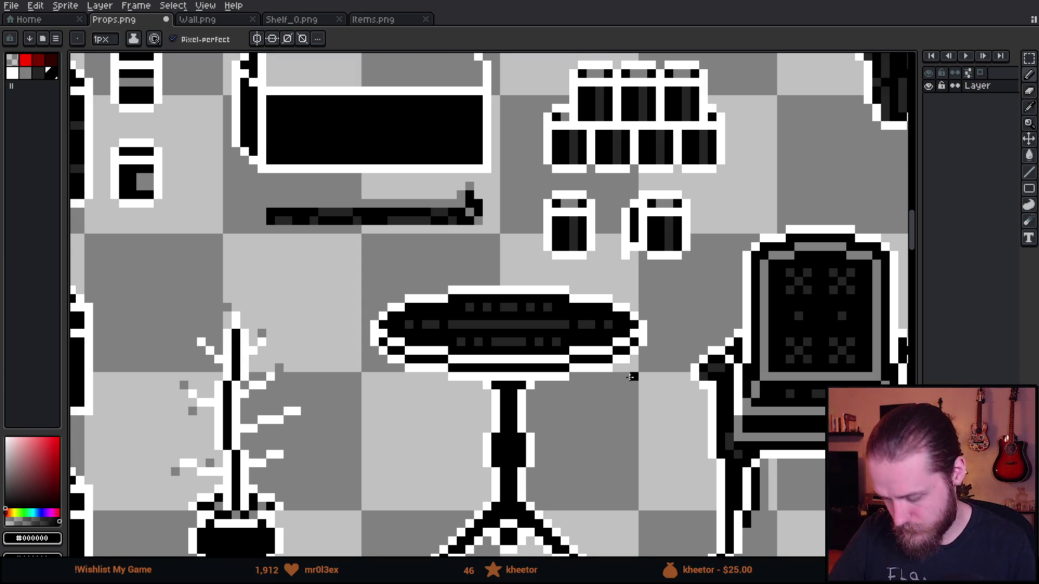
pyautogui.hotkey('ctrl', 's')
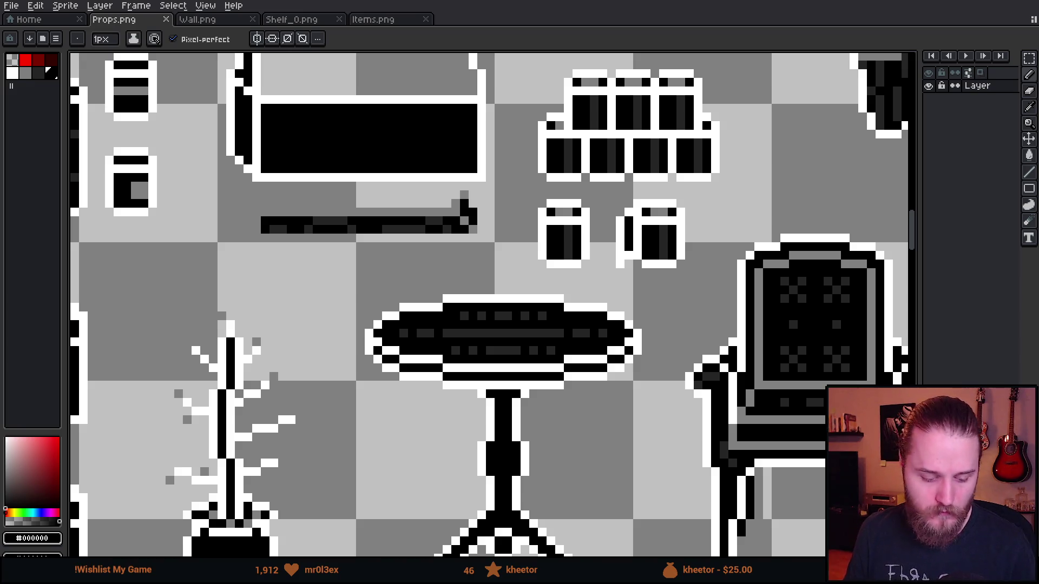
pyautogui.hotkey('alt', 'Tab')
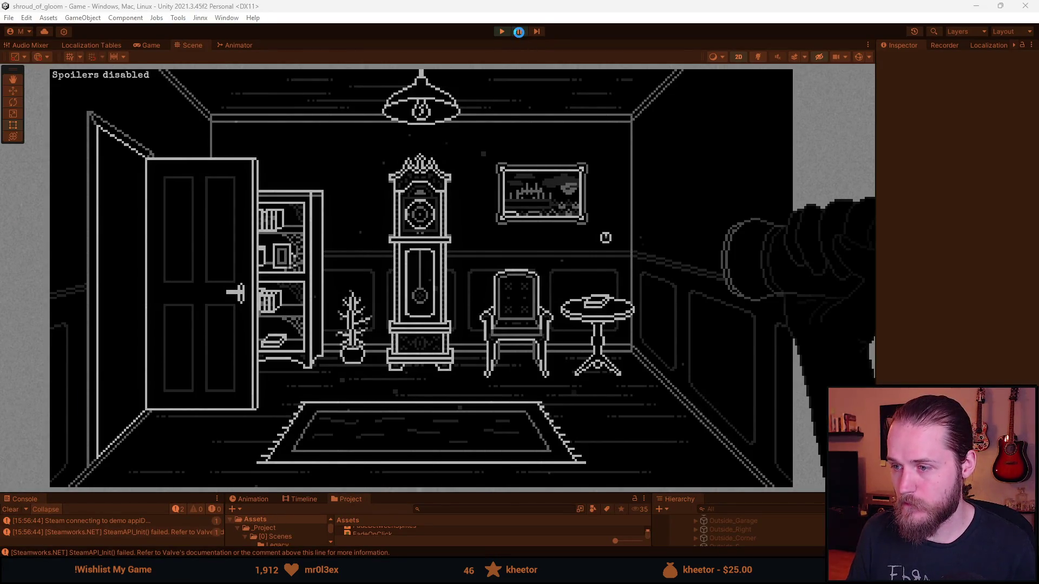
# - Resume the game, view the side table close-up with its new tabletop, then stop play mode
pyautogui.click(519, 31)
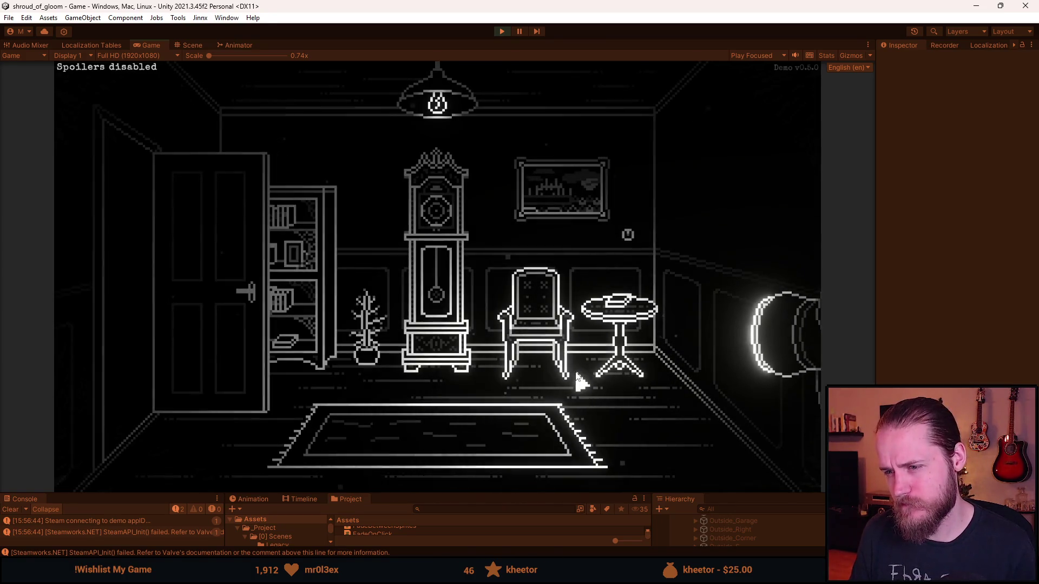
pyautogui.click(592, 362)
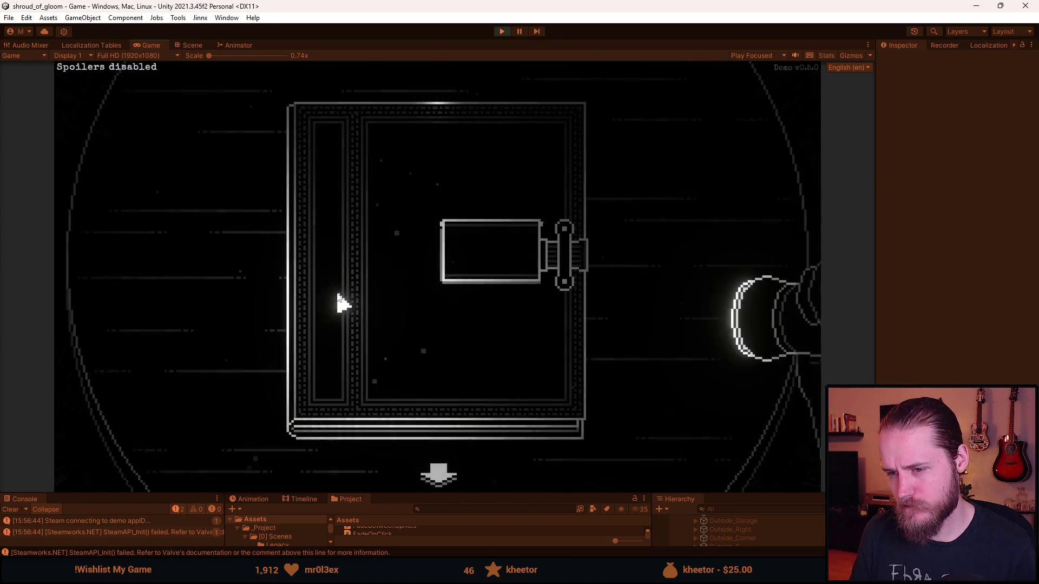
pyautogui.click(440, 476)
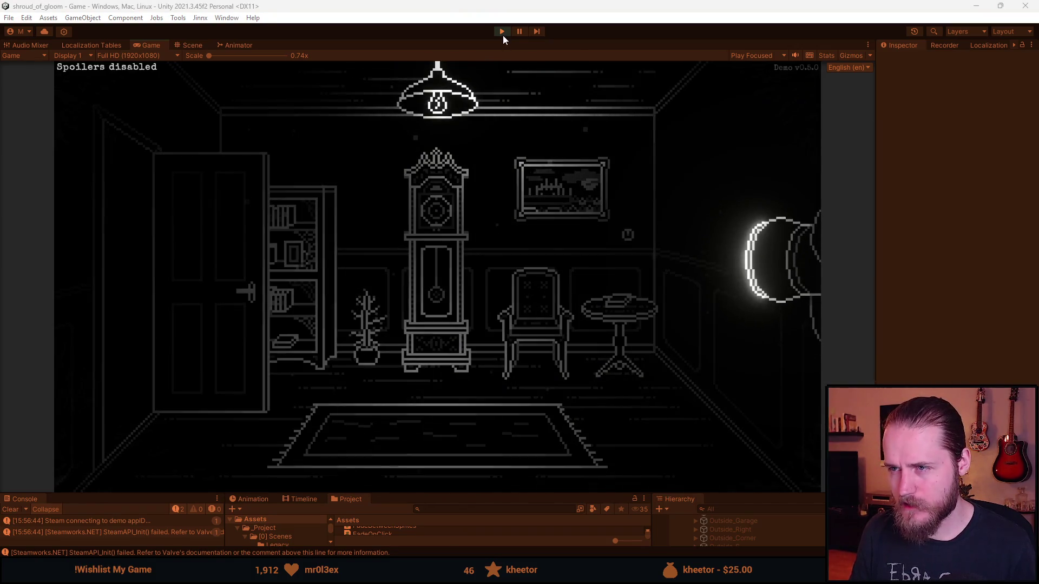
pyautogui.click(502, 34)
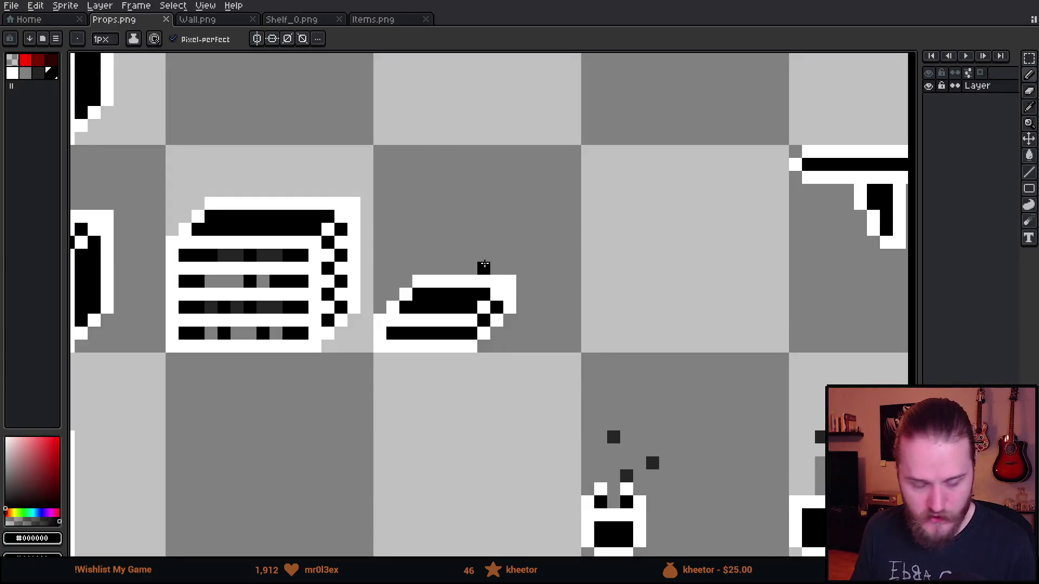
# - Select the small shelf sprite and place a copy of it nearby
pyautogui.scroll(2, 480, 253)
pyautogui.moveTo(323, 255); pyautogui.dragTo(524, 388)
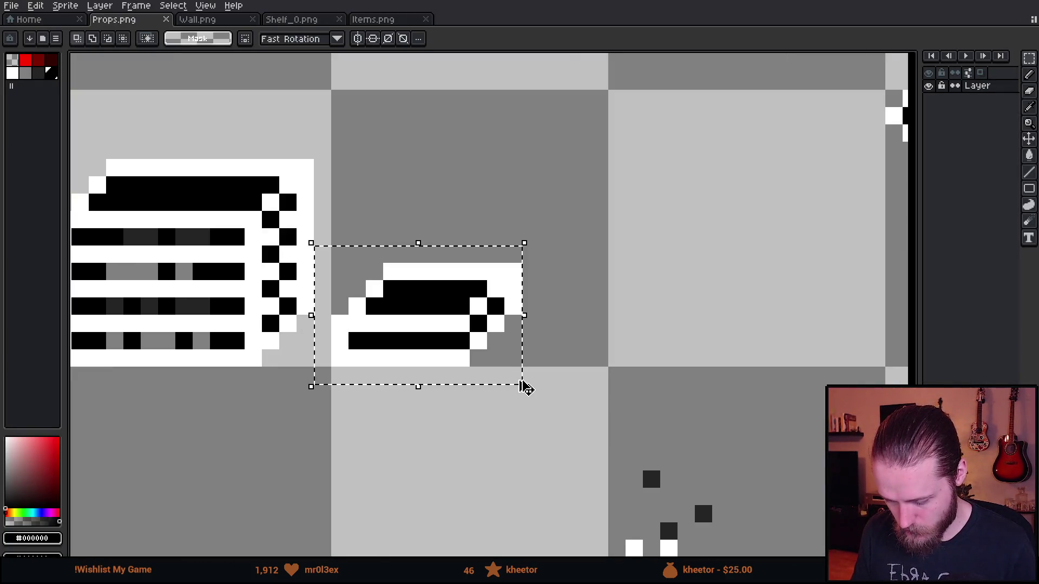
pyautogui.moveTo(399, 341)
pyautogui.mouseDown()
pyautogui.moveTo(656, 348)
pyautogui.moveTo(631, 494)
pyautogui.moveTo(638, 529)
pyautogui.moveTo(394, 276)
pyautogui.moveTo(427, 269)
pyautogui.mouseUp()
pyautogui.hotkey('ctrl', 'd')
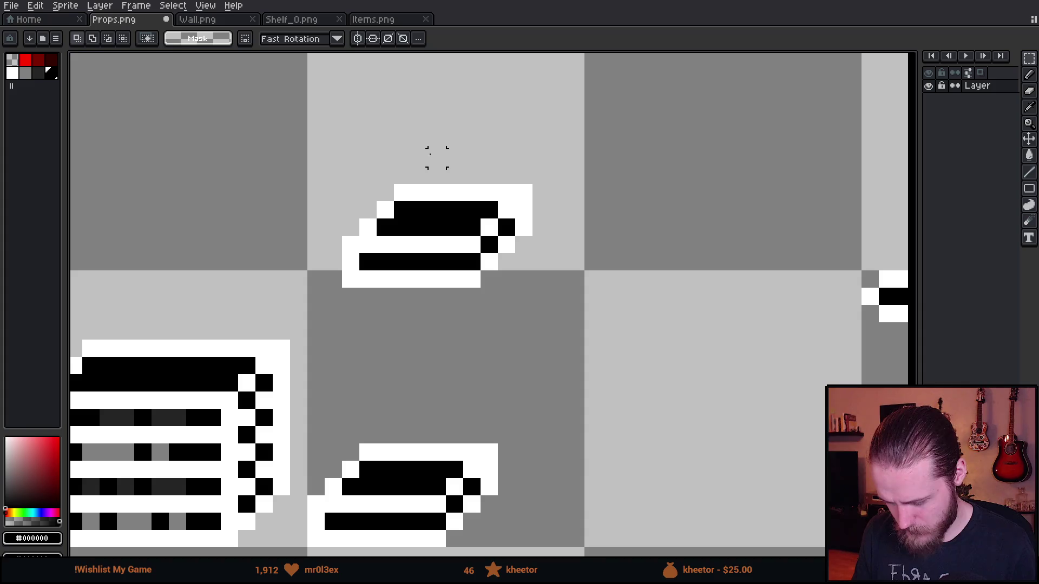
# - Shift the shelf top two pixels right and stretch its right column to close the gap
pyautogui.moveTo(438, 157); pyautogui.dragTo(570, 297)
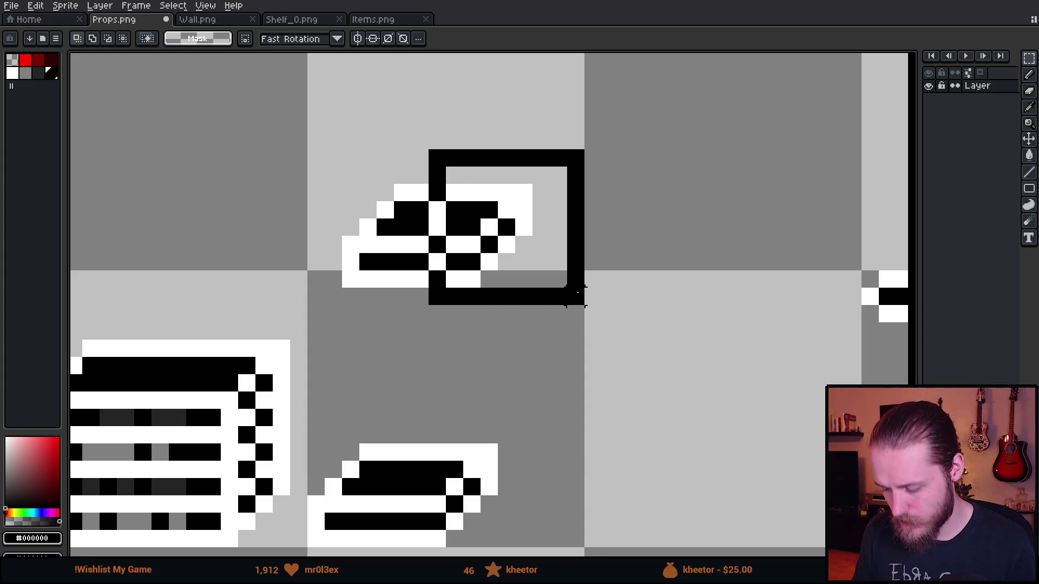
pyautogui.moveTo(519, 255); pyautogui.dragTo(544, 258)
pyautogui.hotkey('ctrl', 'd')
pyautogui.moveTo(408, 164); pyautogui.dragTo(432, 308)
pyautogui.moveTo(429, 239); pyautogui.dragTo(477, 246)
pyautogui.hotkey('ctrl', 'd')
pyautogui.scroll(-3, 578, 351)
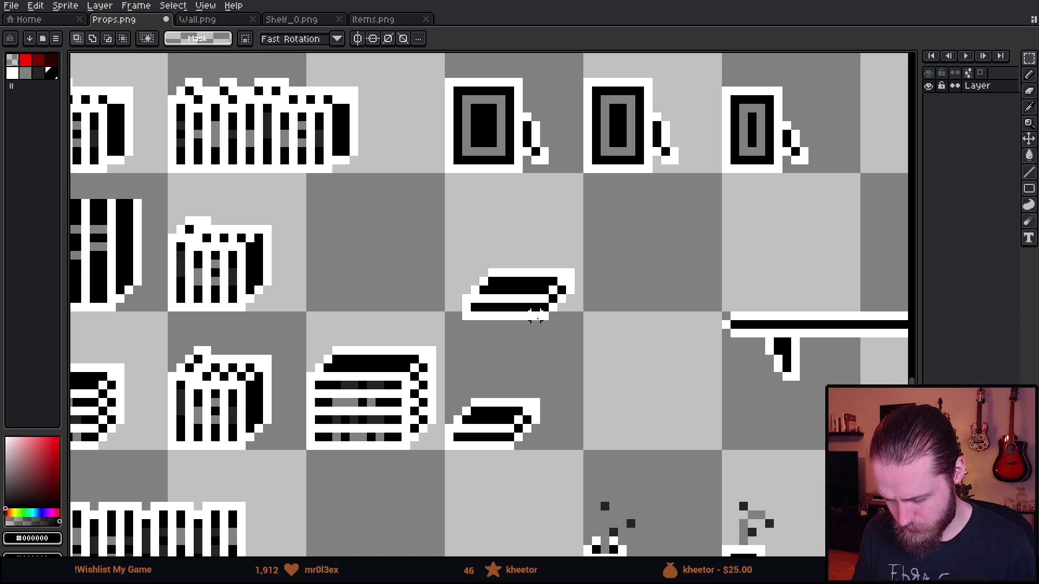
pyautogui.scroll(-2, 536, 317)
pyautogui.scroll(-3, 537, 317)
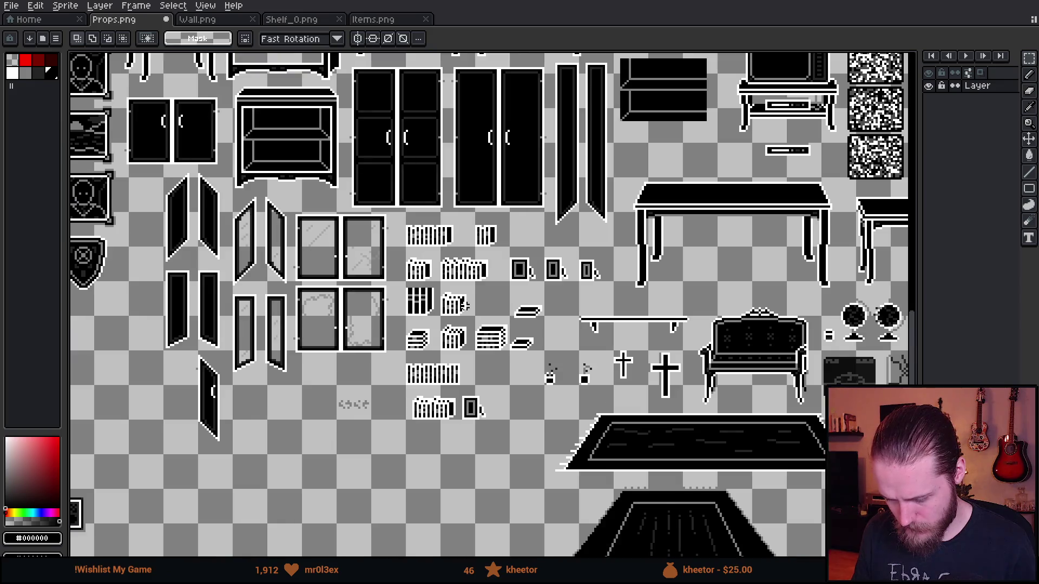
# - Select the small black book sprite and move it up and left
pyautogui.scroll(2, 349, 506)
pyautogui.scroll(5, 349, 506)
pyautogui.moveTo(290, 386); pyautogui.dragTo(312, 458)
pyautogui.scroll(3, 555, 390)
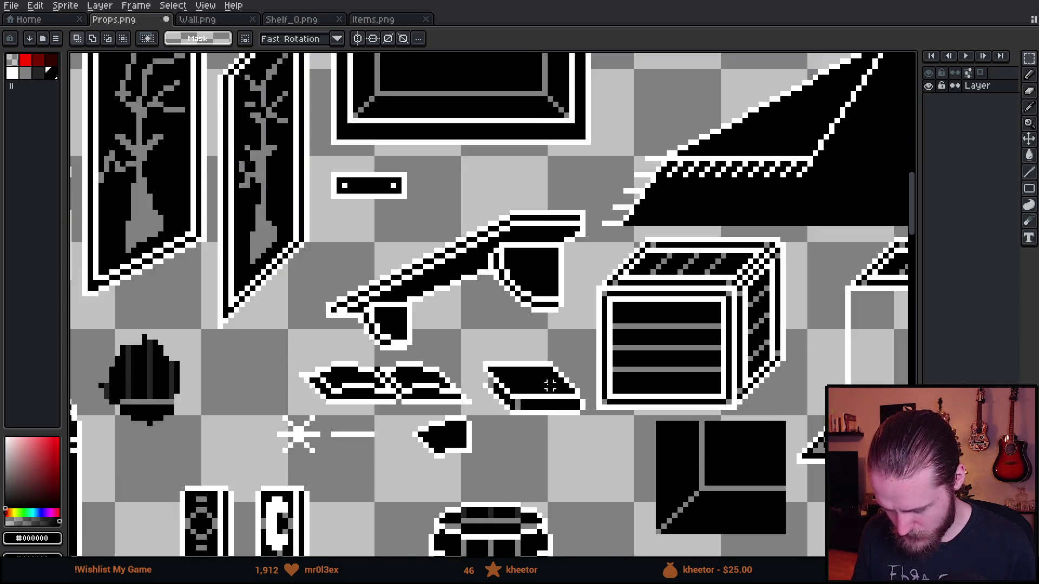
pyautogui.scroll(3, 560, 414)
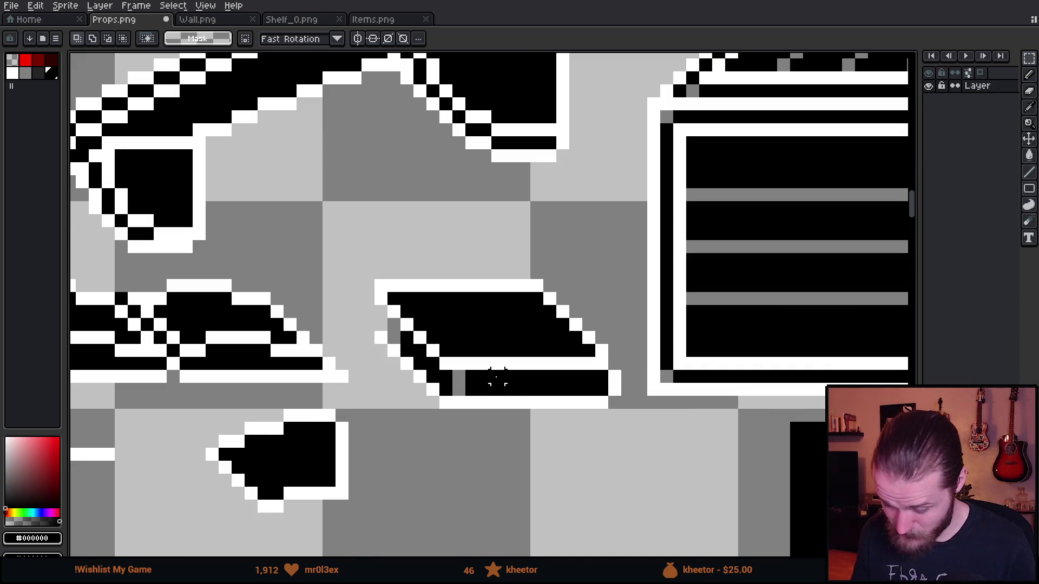
pyautogui.moveTo(430, 333); pyautogui.dragTo(620, 484)
pyautogui.moveTo(575, 452)
pyautogui.mouseDown()
pyautogui.moveTo(567, 431)
pyautogui.moveTo(552, 433)
pyautogui.mouseUp()
pyautogui.click(560, 491)
# - Shift a slice of the book left and extend its right part to lengthen the slab
pyautogui.moveTo(515, 200); pyautogui.dragTo(597, 463)
pyautogui.moveTo(563, 423)
pyautogui.mouseDown()
pyautogui.moveTo(514, 413)
pyautogui.moveTo(515, 431)
pyautogui.moveTo(538, 422)
pyautogui.mouseUp()
pyautogui.press('Return')
pyautogui.scroll(-2, 631, 430)
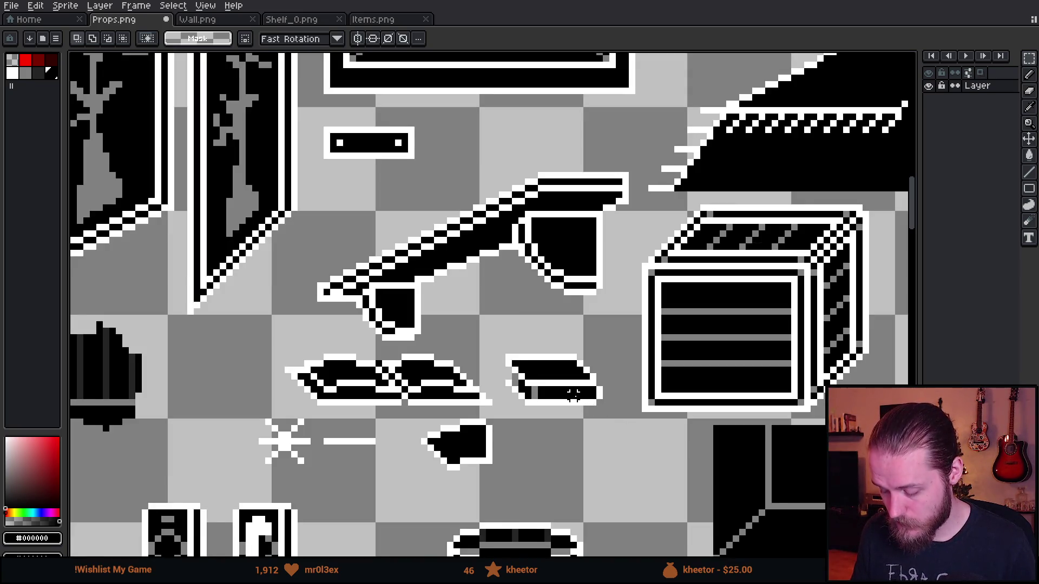
pyautogui.moveTo(559, 308); pyautogui.dragTo(608, 451)
pyautogui.moveTo(584, 395); pyautogui.dragTo(597, 395)
pyautogui.moveTo(513, 360); pyautogui.dragTo(634, 465)
pyautogui.click(599, 428)
pyautogui.scroll(-2, 599, 428)
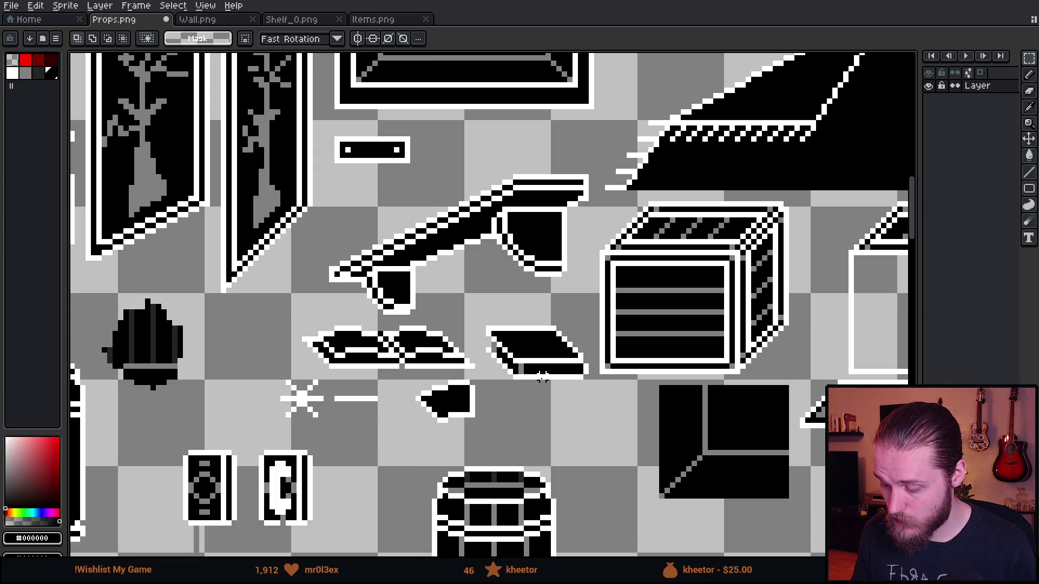
pyautogui.scroll(2, 530, 360)
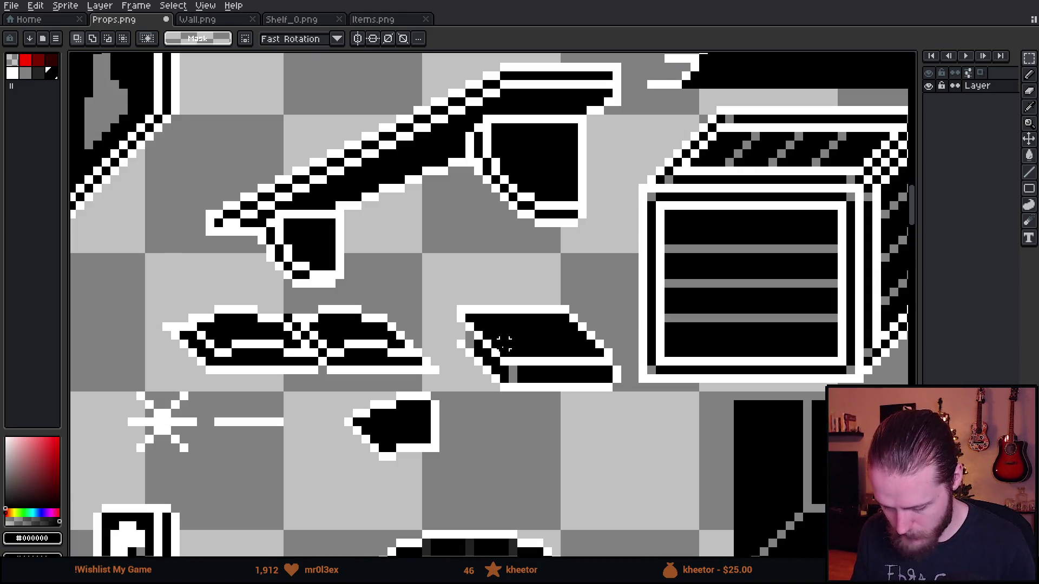
# - Copy the book below the original, flip it horizontally and nudge it into place
pyautogui.moveTo(460, 301); pyautogui.dragTo(632, 449)
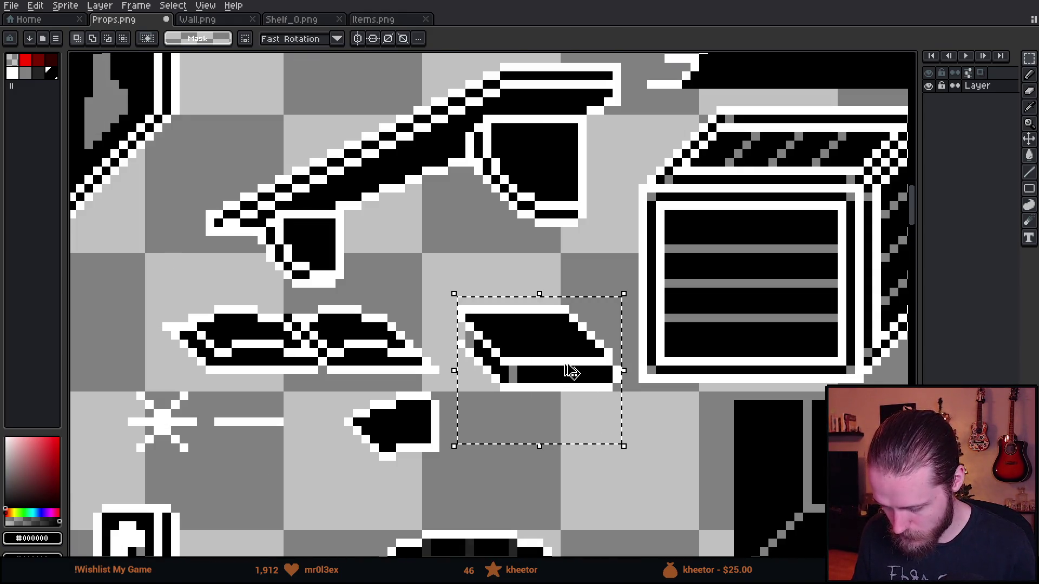
pyautogui.moveTo(572, 373); pyautogui.dragTo(573, 496)
pyautogui.hotkey('shift', 'h')
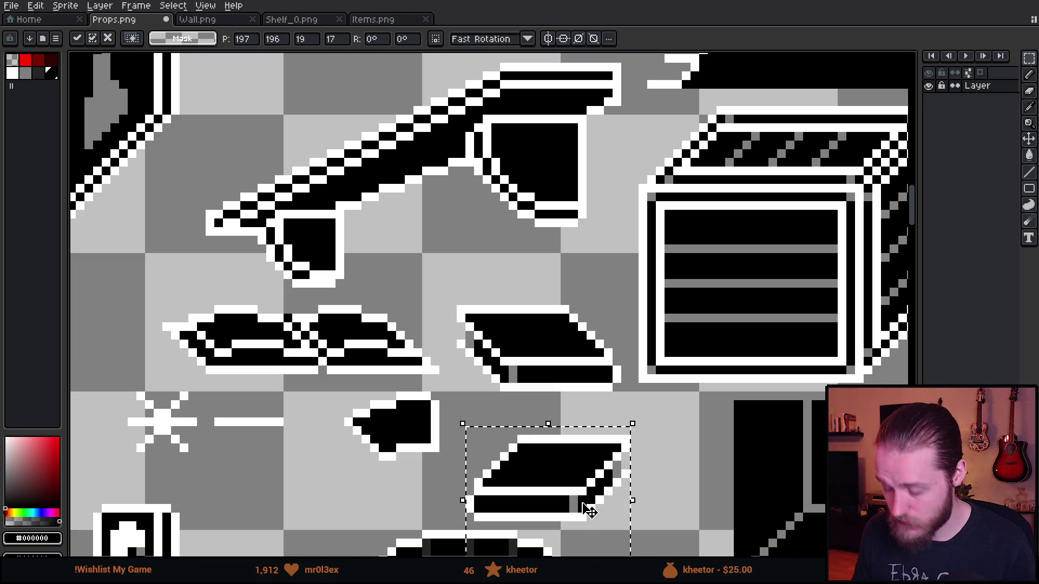
pyautogui.press('Up')
pyautogui.press('Up')
pyautogui.press('Left')
pyautogui.click(702, 473)
pyautogui.scroll(2, 538, 498)
pyautogui.scroll(-1, 548, 490)
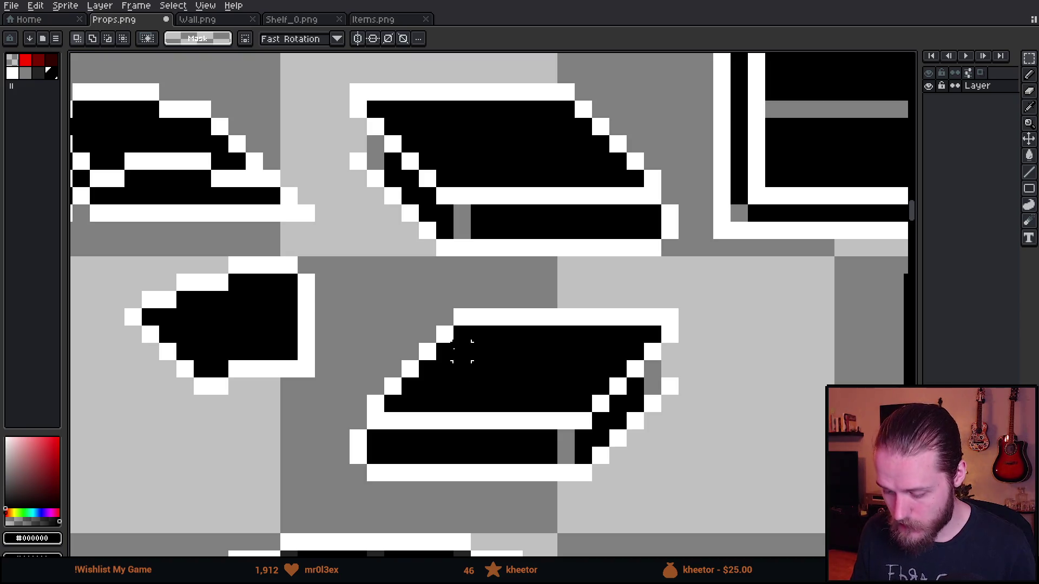
# - Paint a white band across the copy's top and raise its lower slab against it
pyautogui.moveTo(444, 334); pyautogui.dragTo(652, 352)
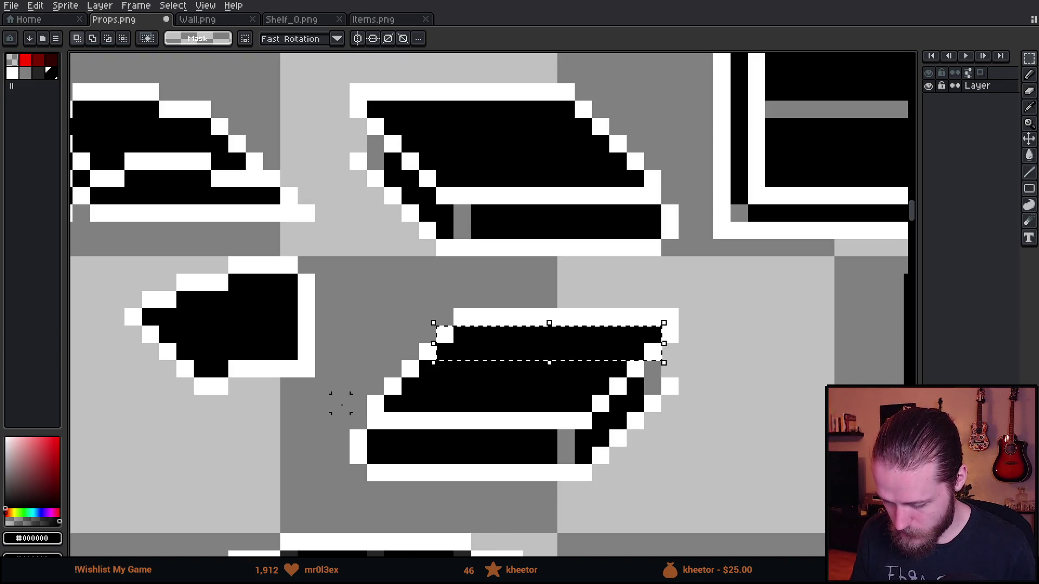
pyautogui.moveTo(340, 404)
pyautogui.mouseDown()
pyautogui.moveTo(484, 490)
pyautogui.moveTo(606, 514)
pyautogui.mouseUp()
pyautogui.moveTo(536, 476)
pyautogui.mouseDown()
pyautogui.moveTo(534, 457)
pyautogui.moveTo(548, 456)
pyautogui.mouseUp()
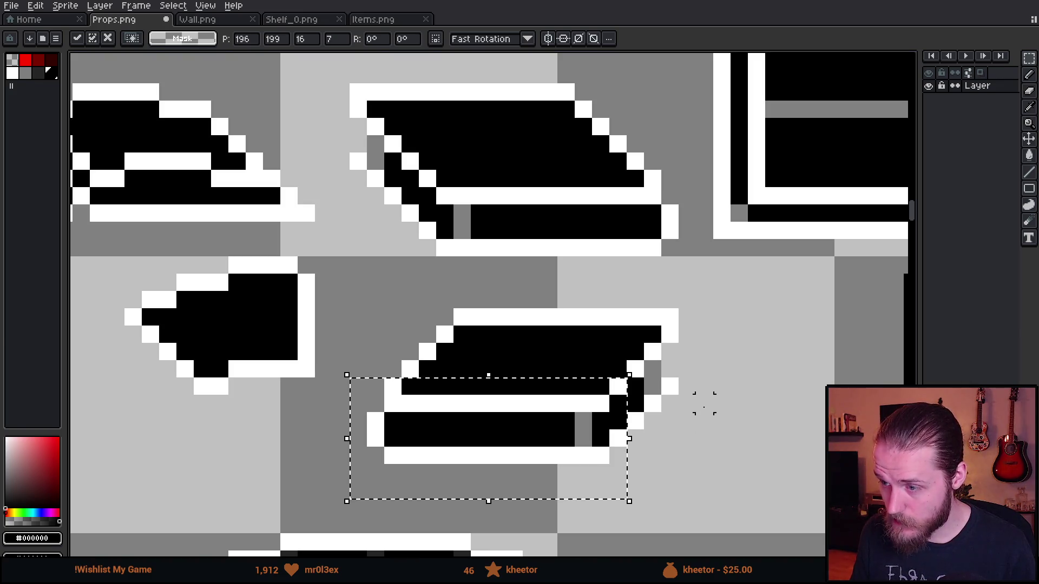
pyautogui.hotkey('ctrl', 'd')
pyautogui.moveTo(357, 386)
pyautogui.mouseDown()
pyautogui.moveTo(592, 516)
pyautogui.moveTo(638, 512)
pyautogui.mouseUp()
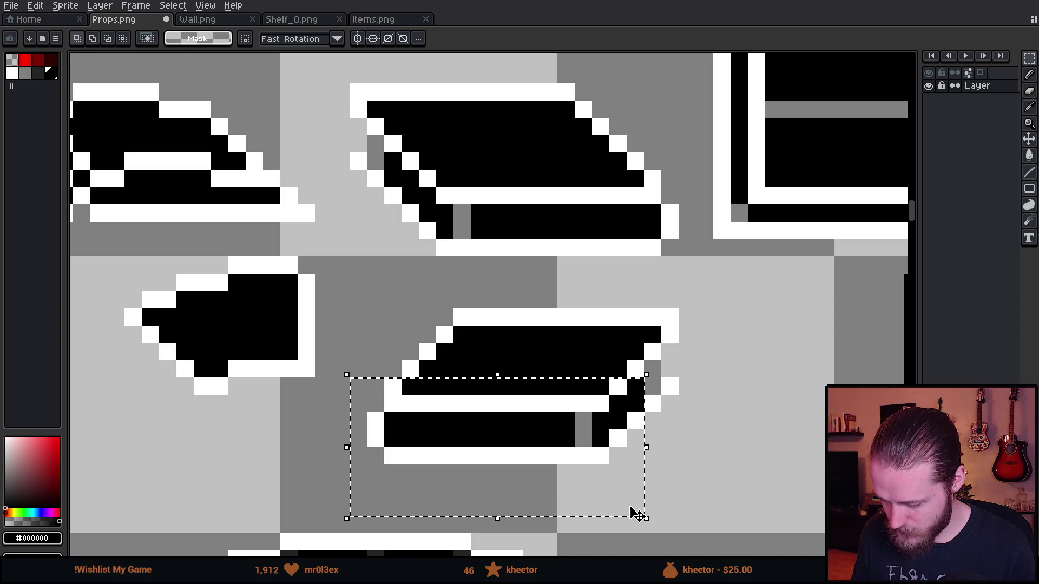
pyautogui.hotkey('ctrl', 'd')
pyautogui.moveTo(357, 386)
pyautogui.mouseDown()
pyautogui.moveTo(574, 495)
pyautogui.moveTo(625, 495)
pyautogui.mouseUp()
pyautogui.moveTo(580, 460)
pyautogui.mouseDown()
pyautogui.moveTo(573, 447)
pyautogui.moveTo(592, 445)
pyautogui.mouseUp()
pyautogui.hotkey('ctrl', 'd')
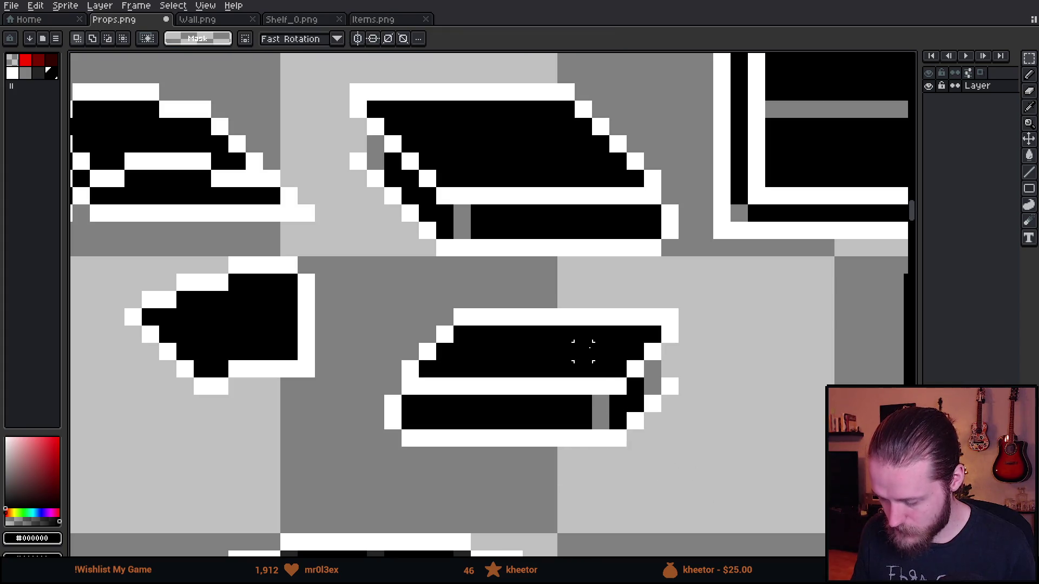
# - Shift the copy's right end two pixels left, then search Unity's project assets for 'props'
pyautogui.moveTo(565, 299)
pyautogui.mouseDown()
pyautogui.moveTo(687, 464)
pyautogui.moveTo(722, 472)
pyautogui.mouseUp()
pyautogui.moveTo(684, 440); pyautogui.dragTo(659, 436)
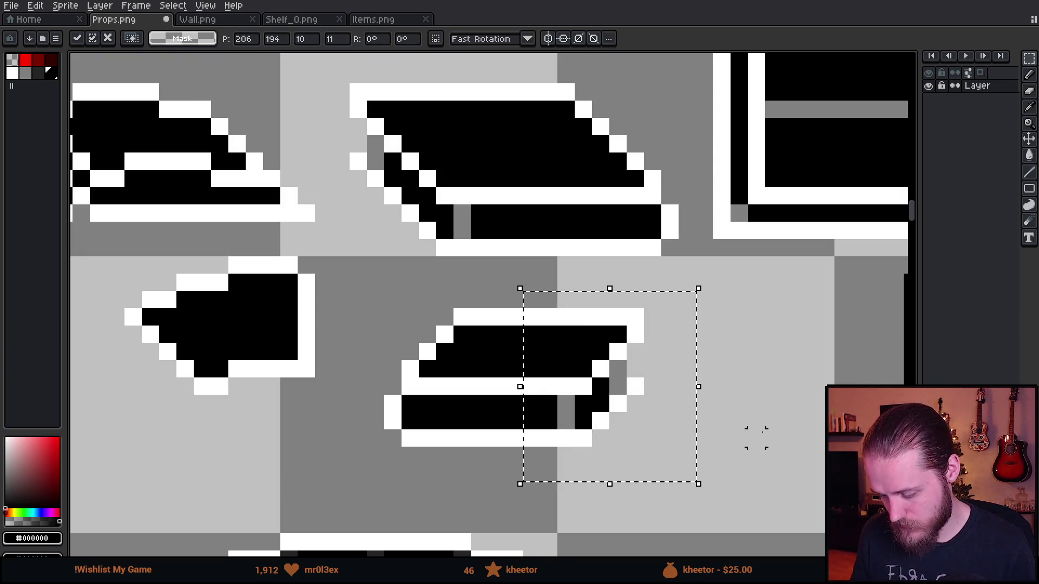
pyautogui.hotkey('ctrl', 'd')
pyautogui.scroll(-2, 667, 401)
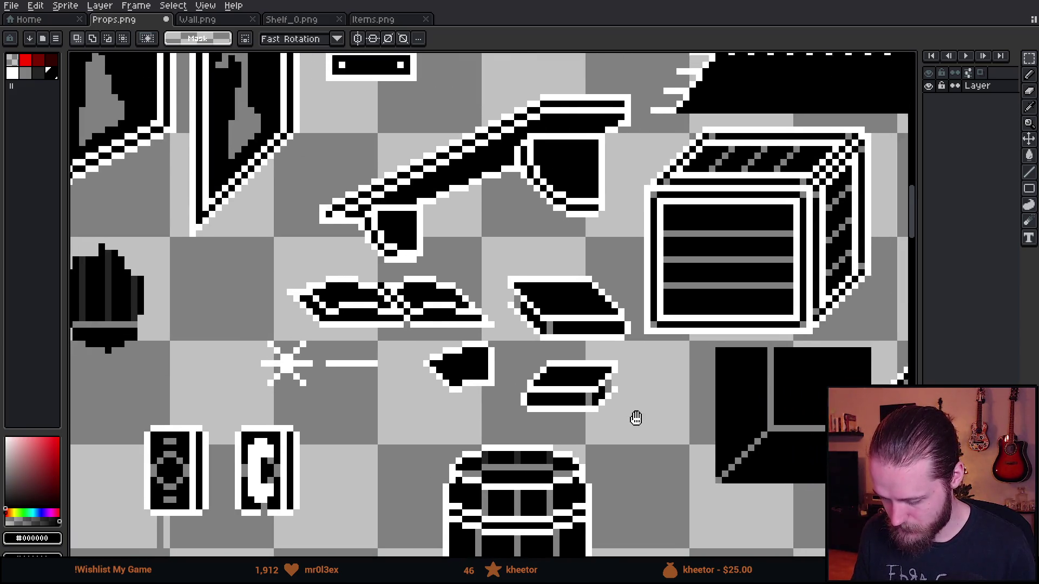
pyautogui.moveTo(636, 418); pyautogui.dragTo(436, 352)
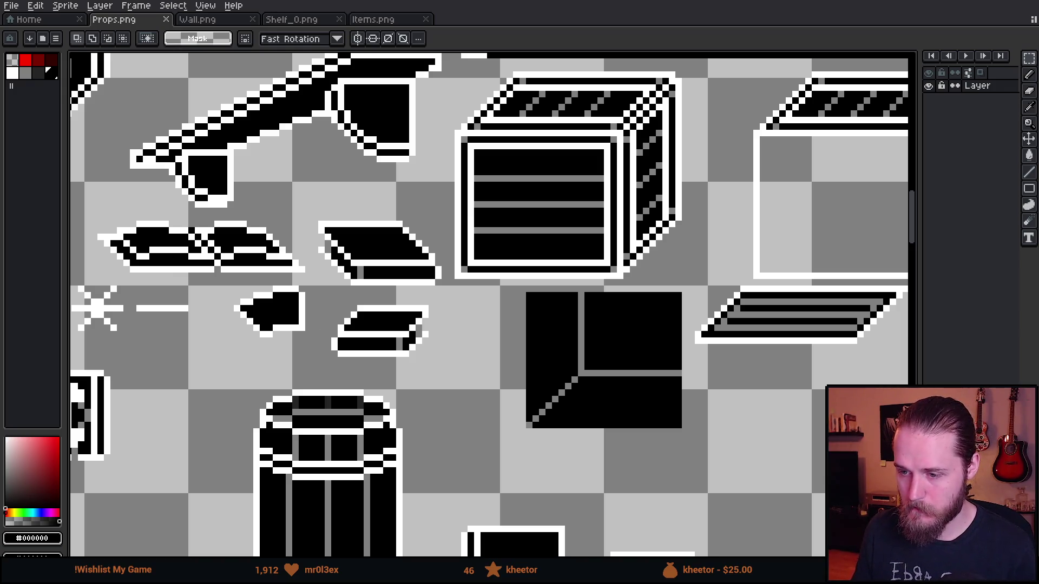
pyautogui.hotkey('alt', 'Tab')
pyautogui.click(439, 353)
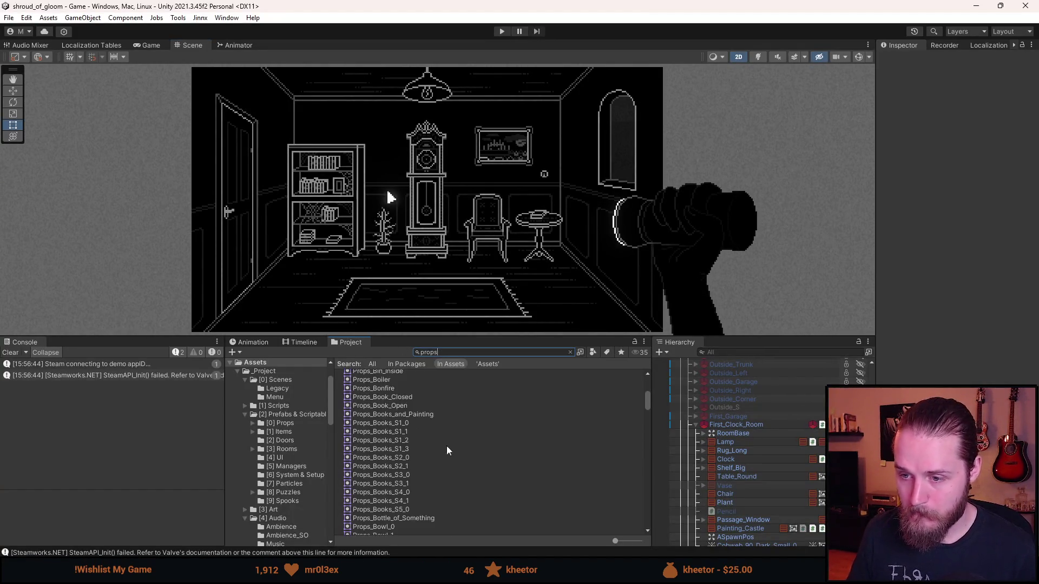
# - In the Props texture's Sprite Editor, draw a sprite rect around the new book
pyautogui.scroll(5, 432, 449)
pyautogui.click(371, 444)
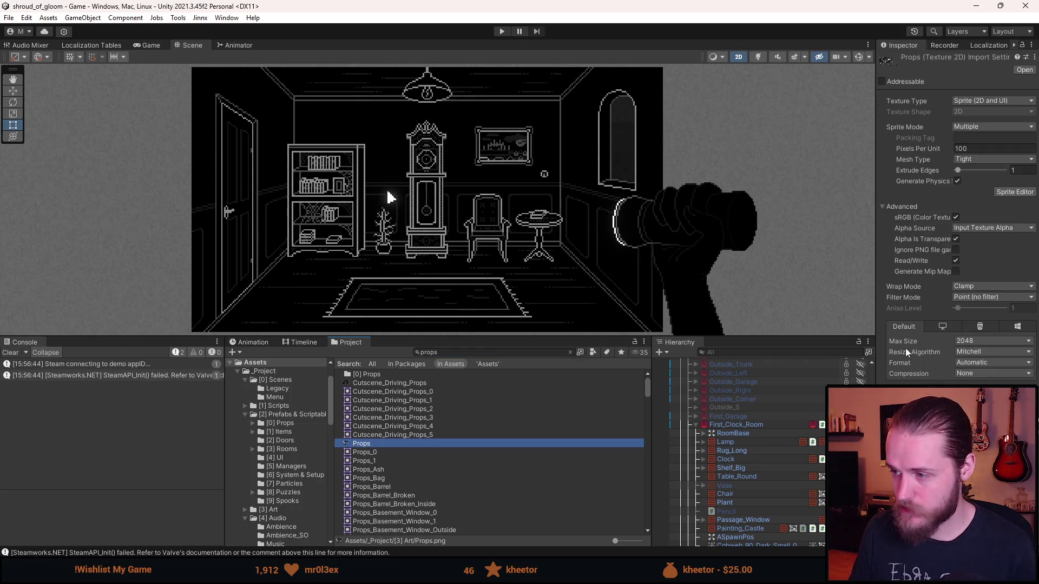
pyautogui.click(1015, 192)
pyautogui.scroll(5, 404, 283)
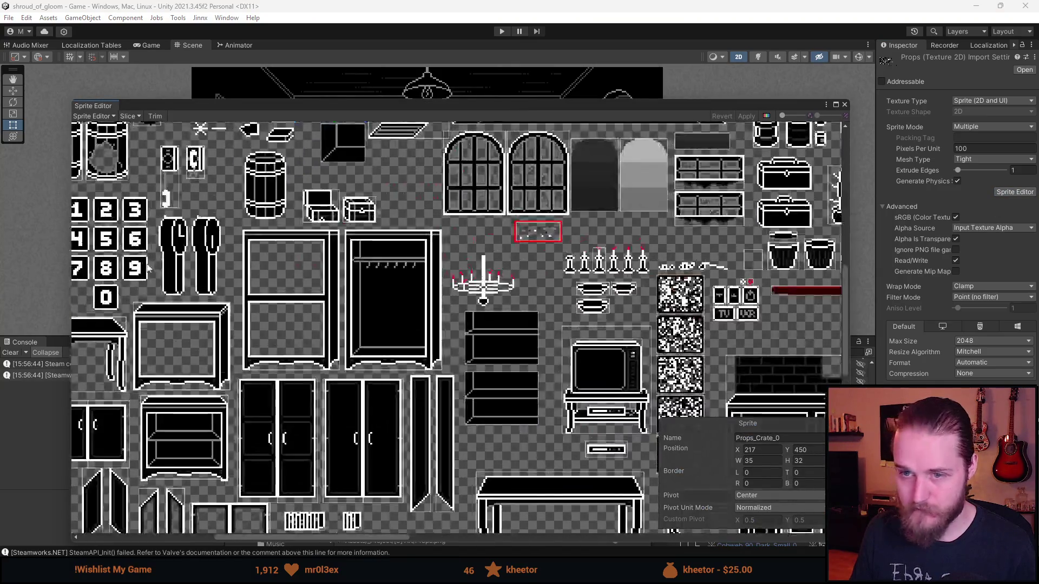
pyautogui.scroll(3, 404, 284)
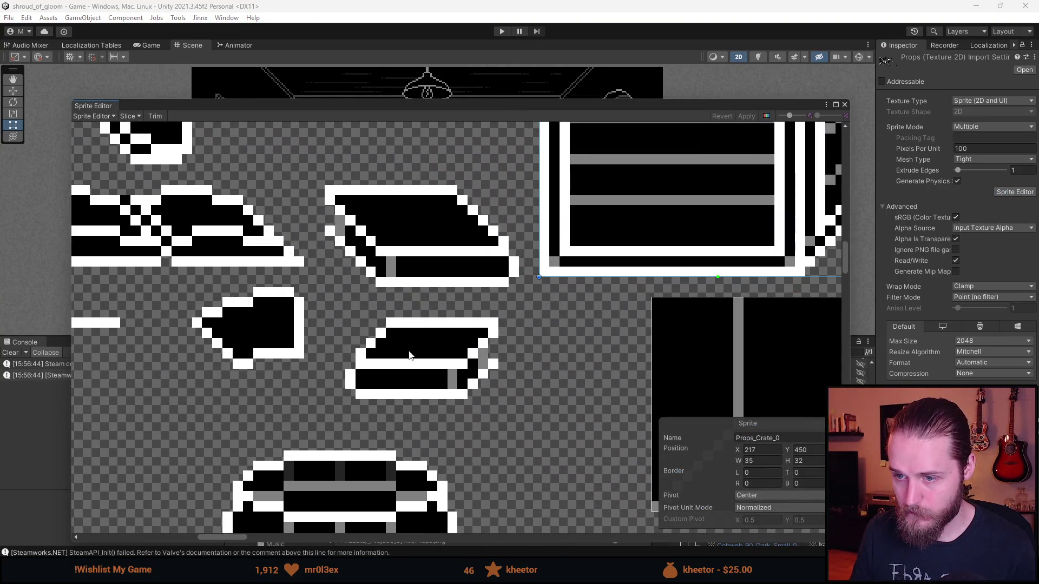
pyautogui.moveTo(345, 308); pyautogui.dragTo(512, 414)
pyautogui.moveTo(342, 380); pyautogui.dragTo(337, 381)
# - Name the new sprite Props_Book, apply the changes and close the editor
pyautogui.click(789, 441)
pyautogui.click(790, 441)
pyautogui.write('Props_Book')
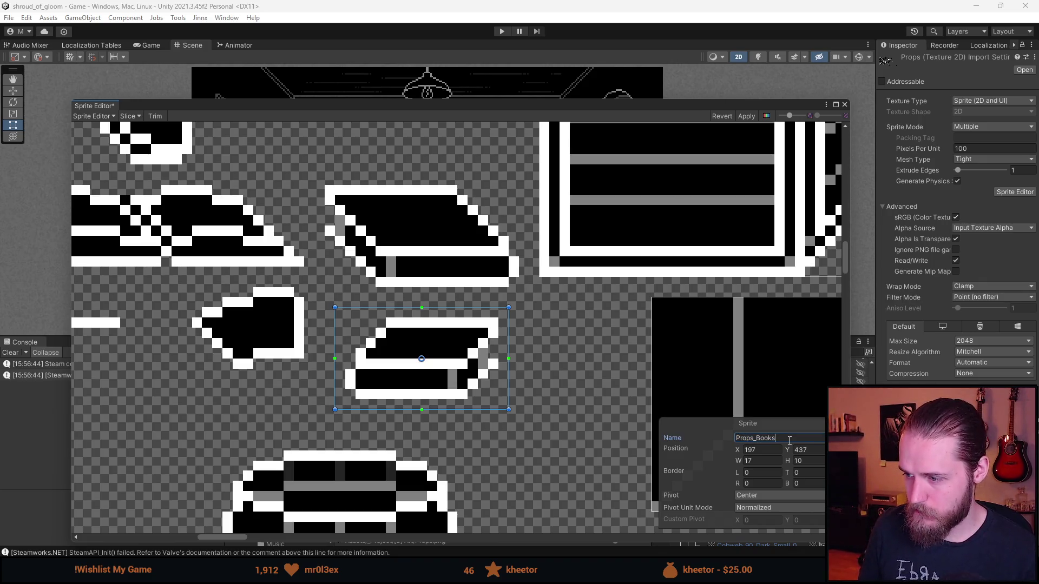
pyautogui.press('Return')
pyautogui.click(480, 373)
pyautogui.click(481, 372)
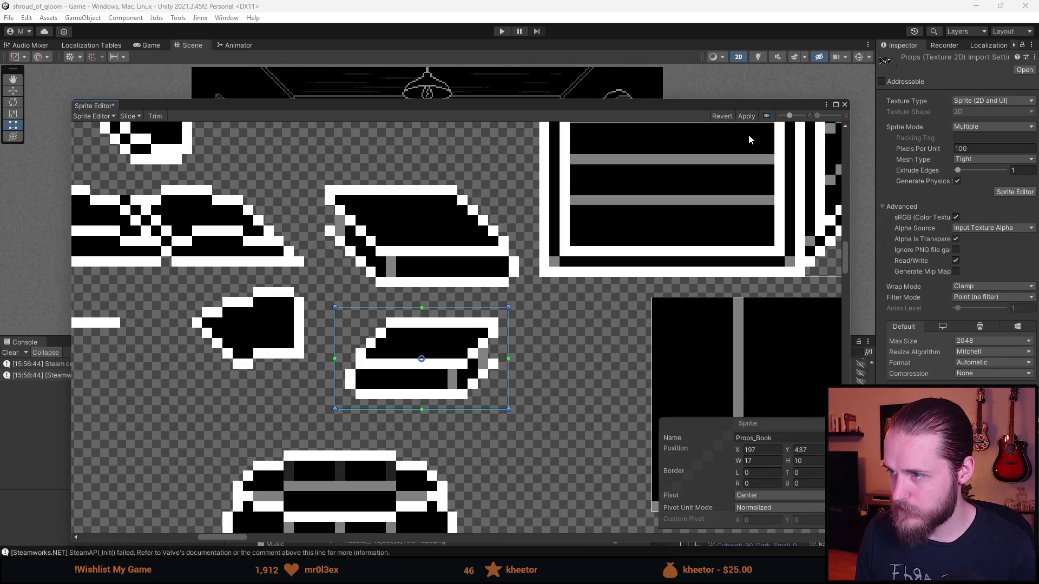
pyautogui.click(746, 116)
pyautogui.click(843, 106)
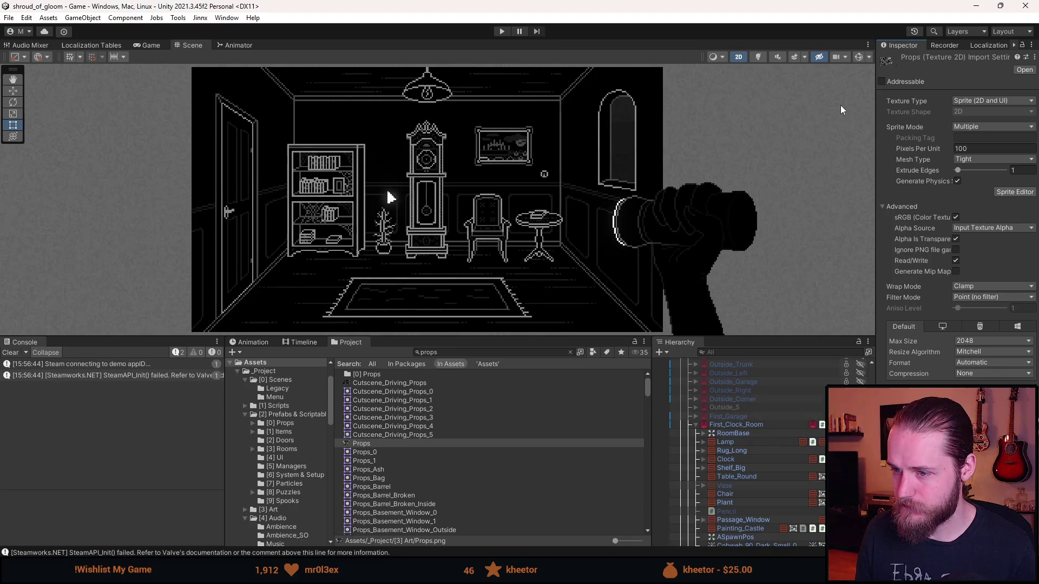
# - Assign the Props_Book sprite to the side table's Book object
pyautogui.scroll(-6, 777, 470)
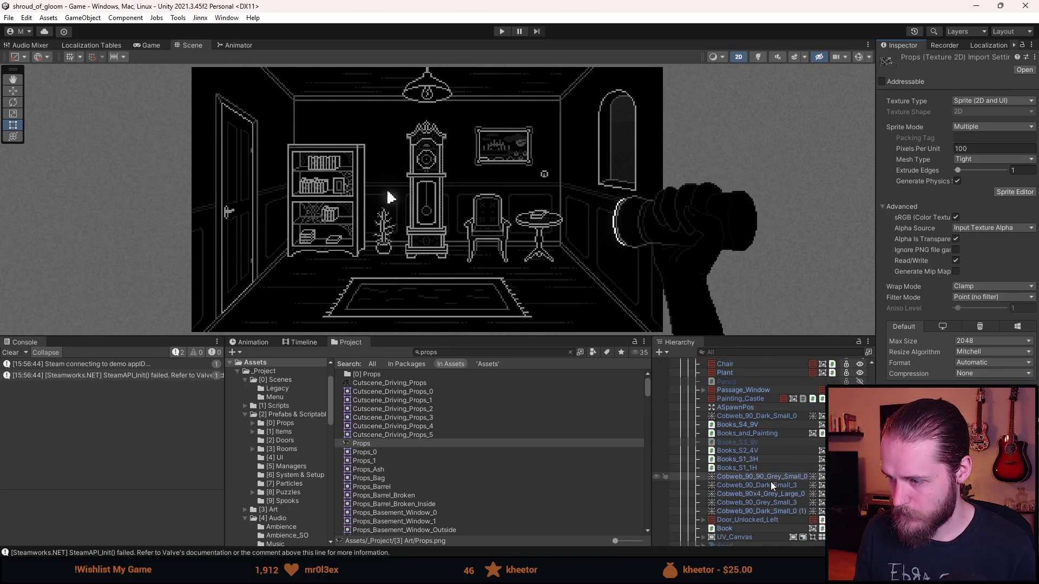
pyautogui.click(745, 496)
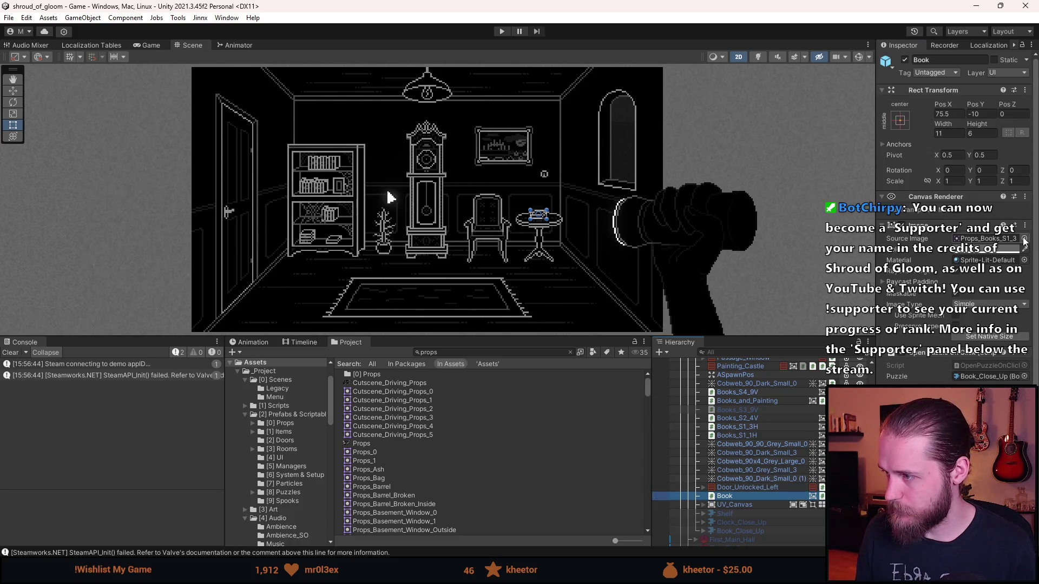
pyautogui.click(1024, 240)
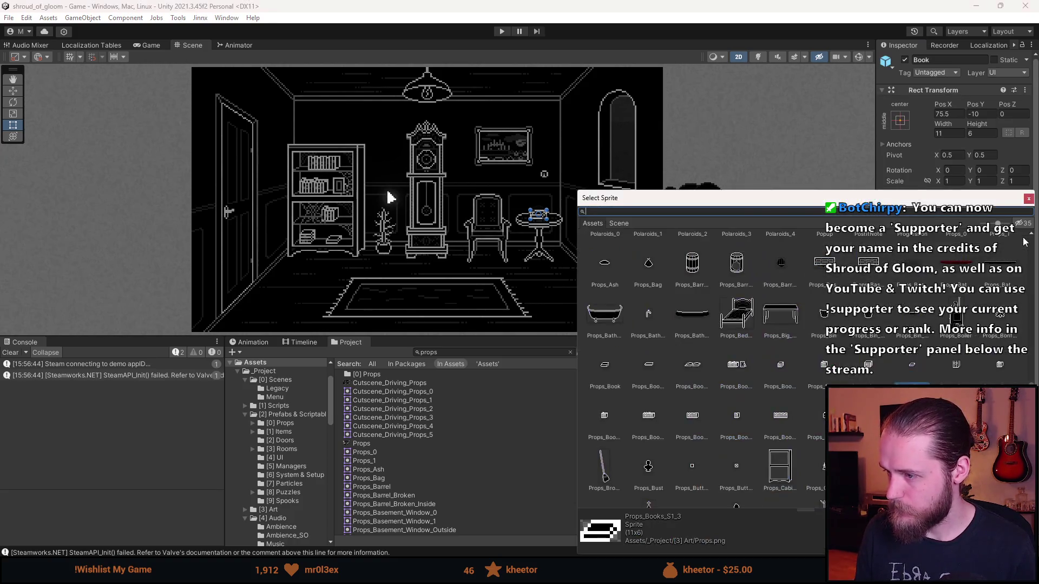
pyautogui.write('book')
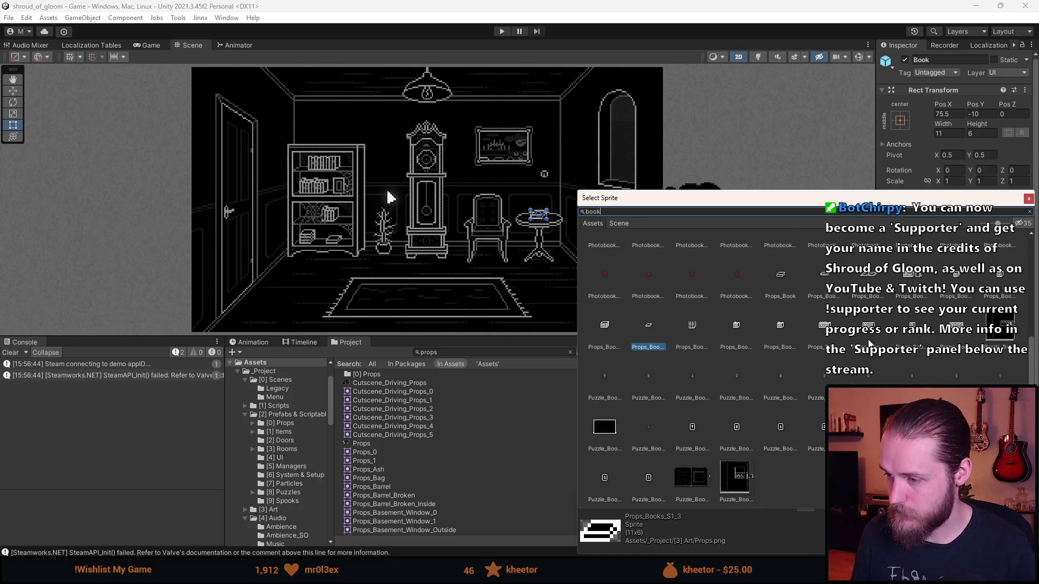
pyautogui.scroll(1, 847, 380)
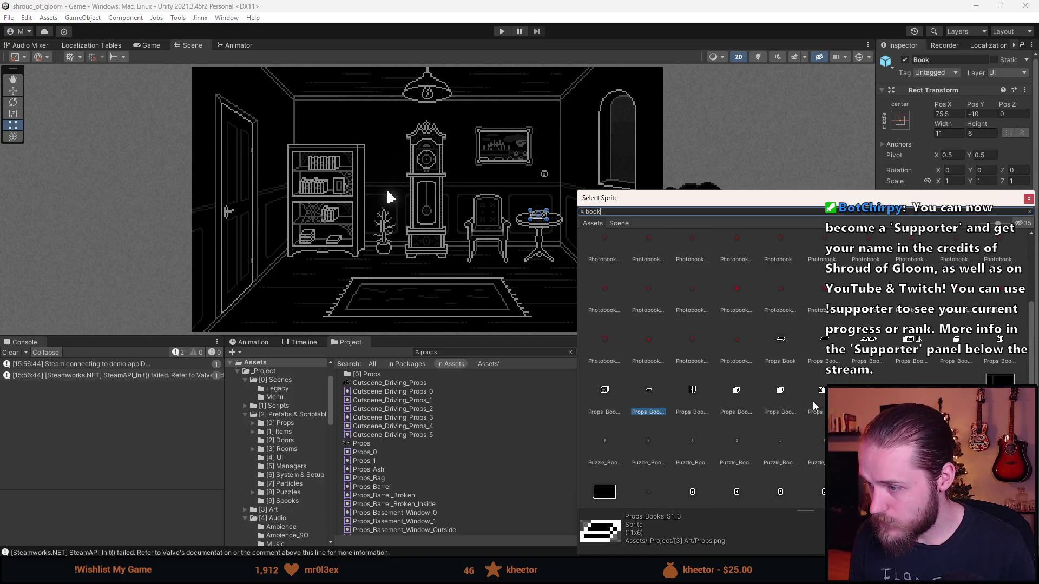
pyautogui.doubleClick(786, 345)
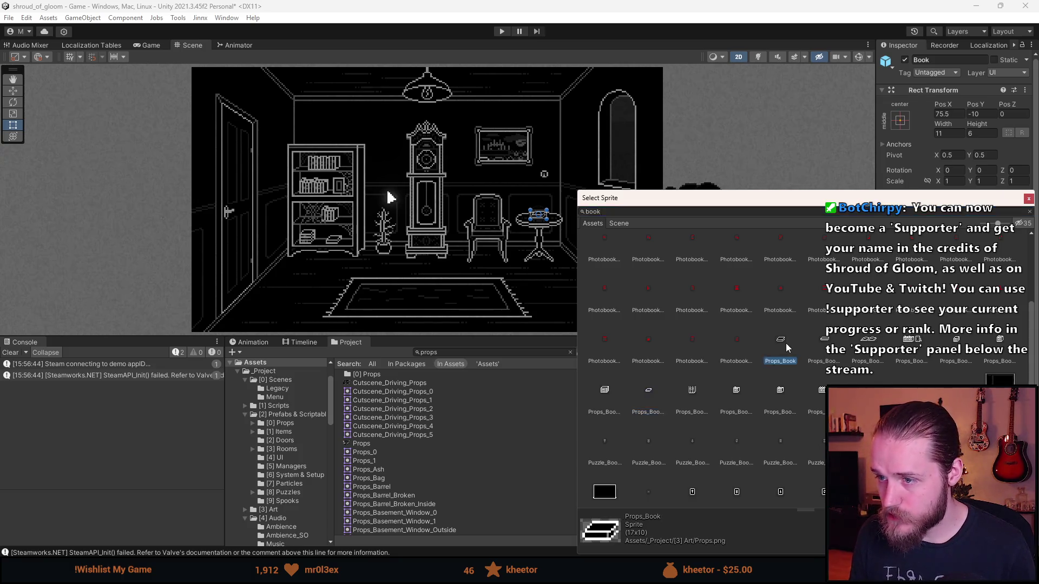
# - Select Particle_Effects, save the scene with Ctrl+S and start play mode
pyautogui.click(655, 202)
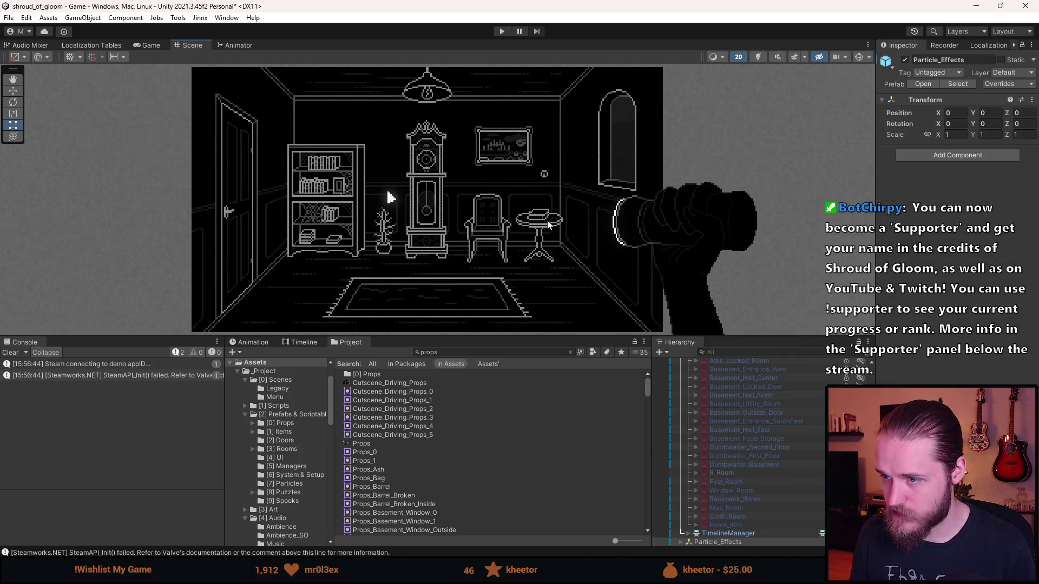
pyautogui.scroll(3, 546, 240)
pyautogui.scroll(-5, 546, 241)
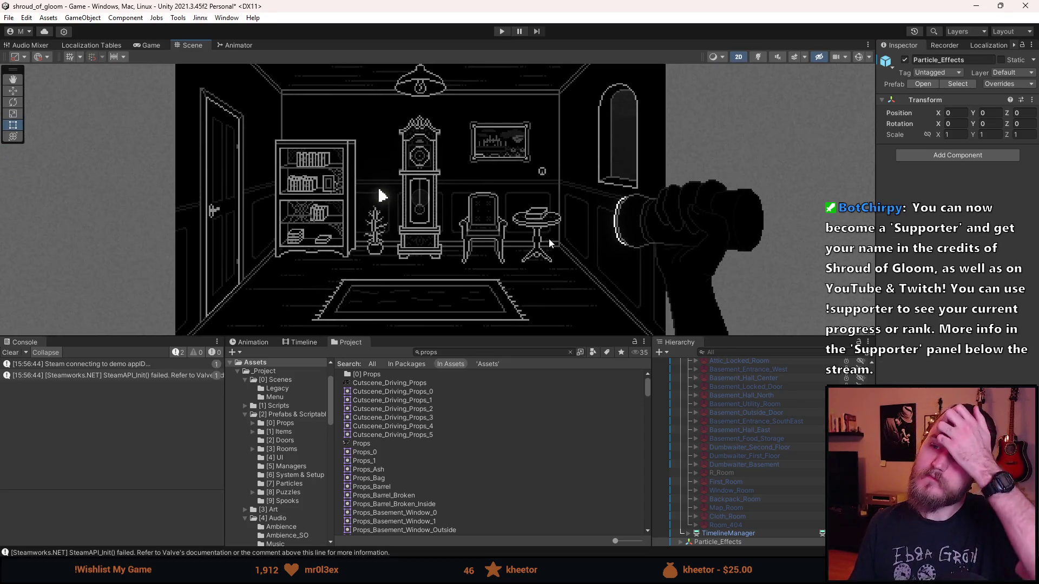
pyautogui.scroll(2, 536, 245)
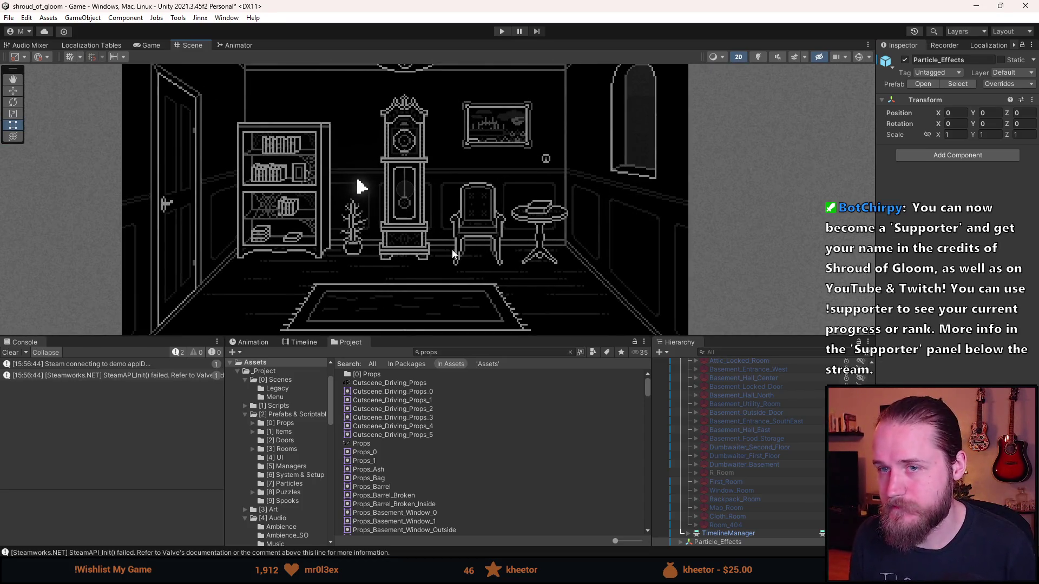
pyautogui.scroll(-2, 449, 252)
pyautogui.hotkey('ctrl', 's')
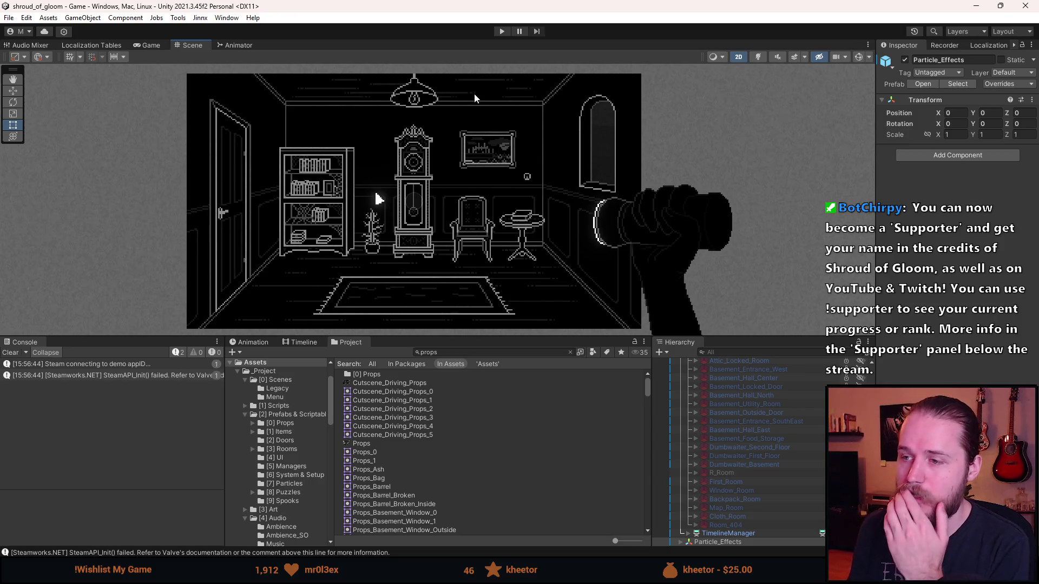
pyautogui.click(502, 31)
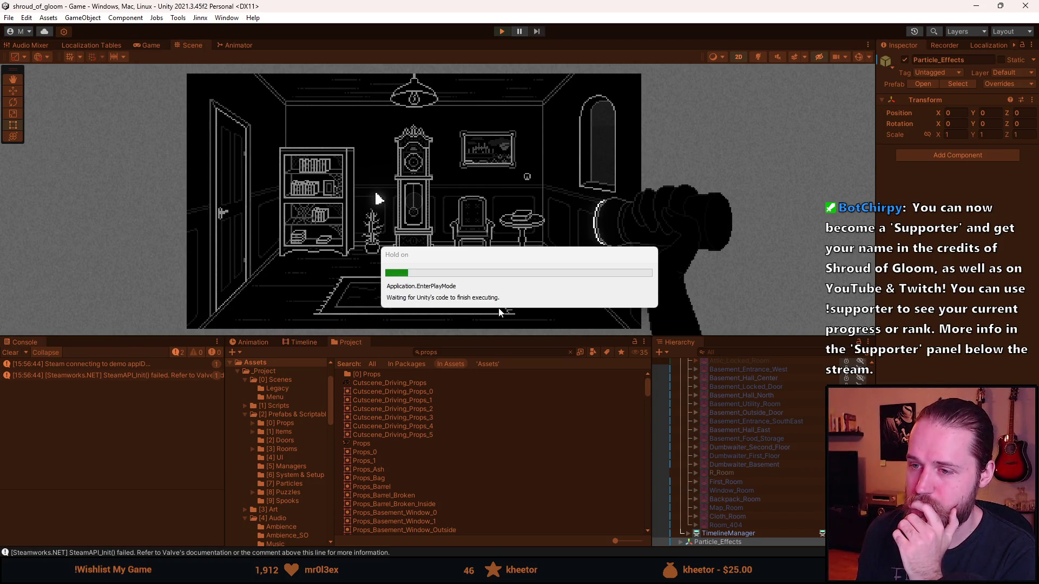
# - Enlarge the Game view, then open and close the side-table drawer and book close-ups
pyautogui.moveTo(490, 338); pyautogui.dragTo(490, 494)
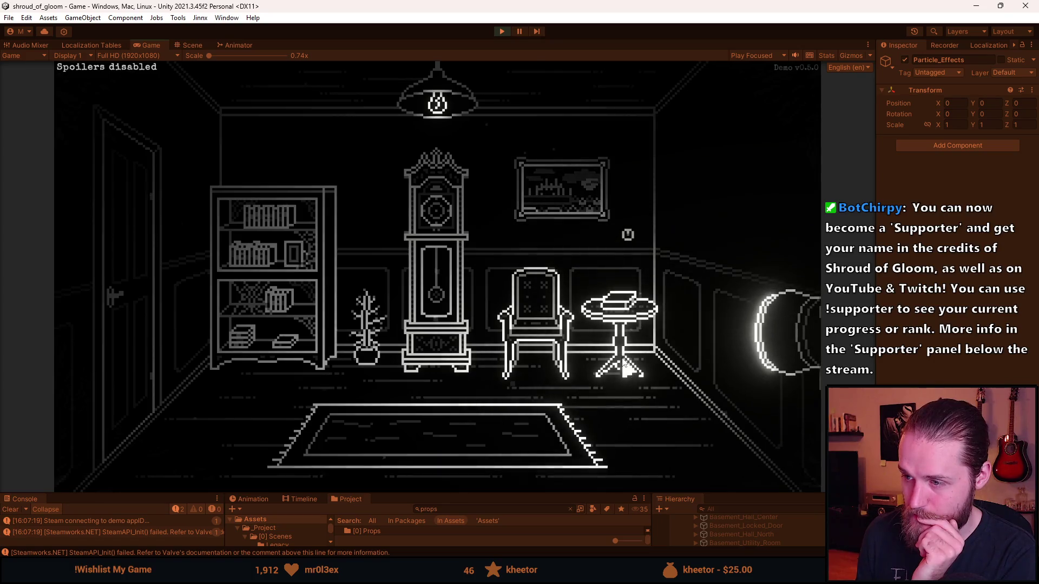
pyautogui.click(618, 310)
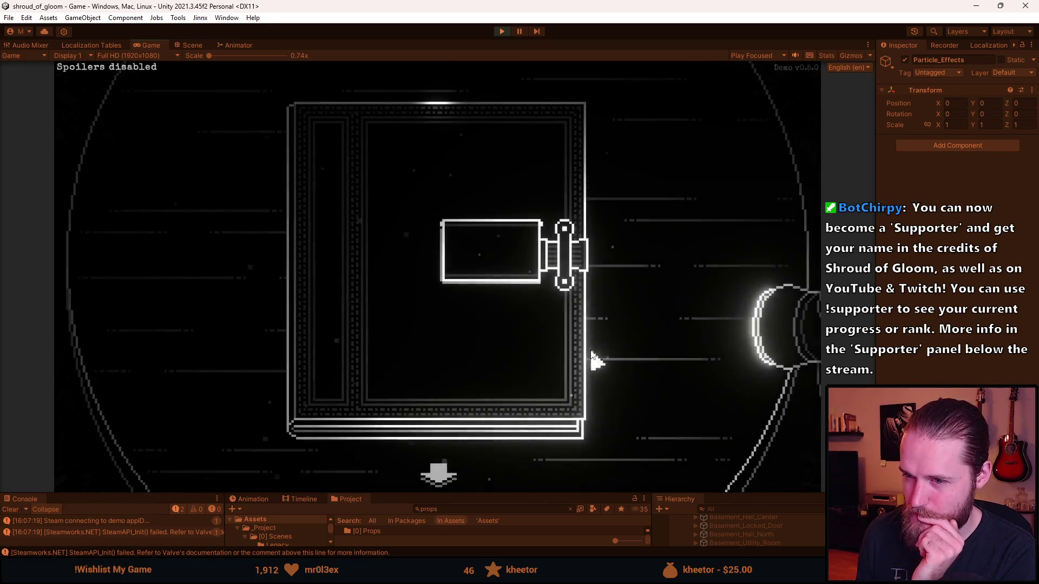
pyautogui.click(459, 463)
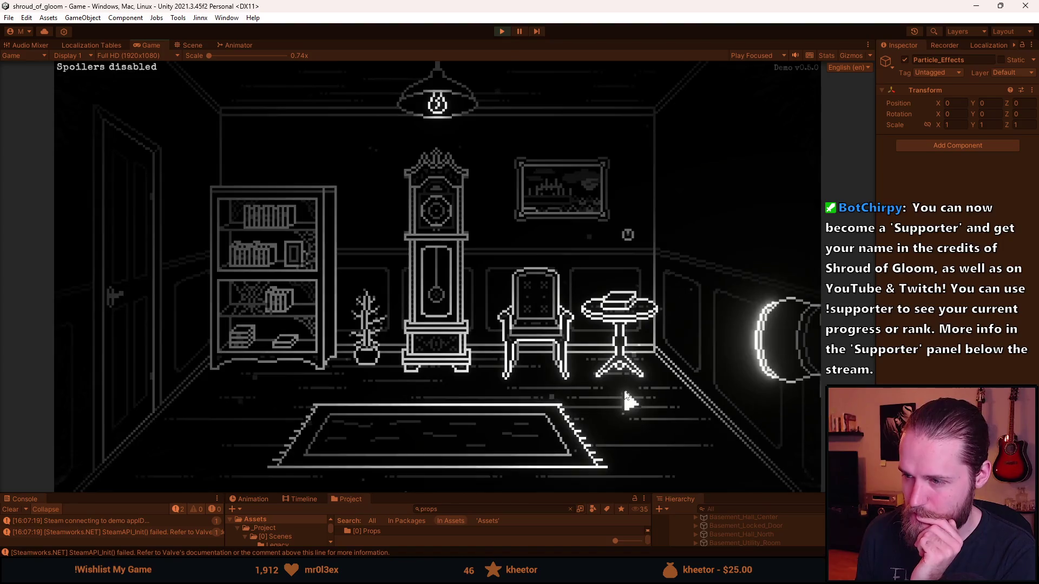
pyautogui.click(556, 360)
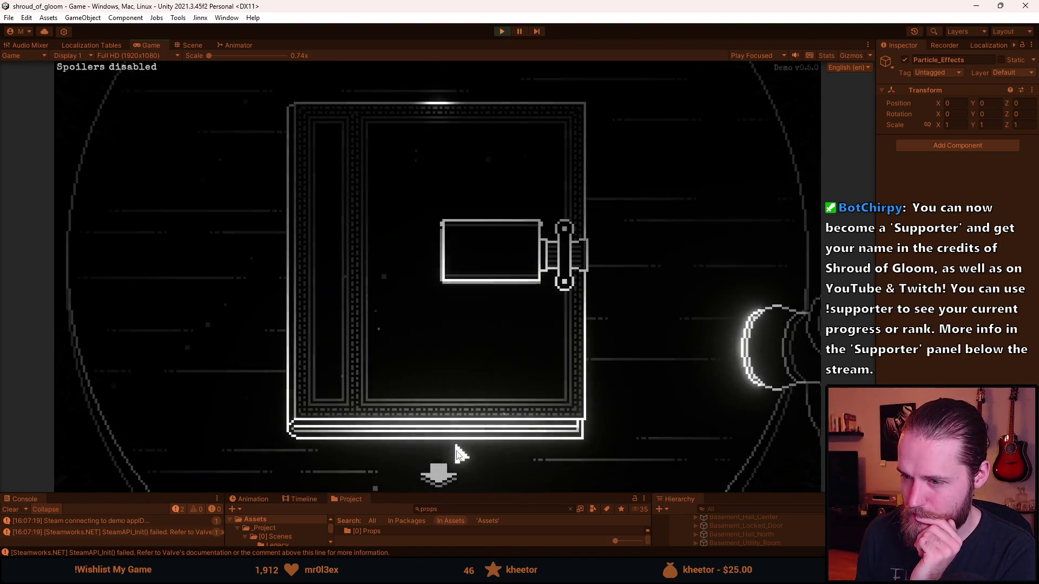
pyautogui.click(445, 459)
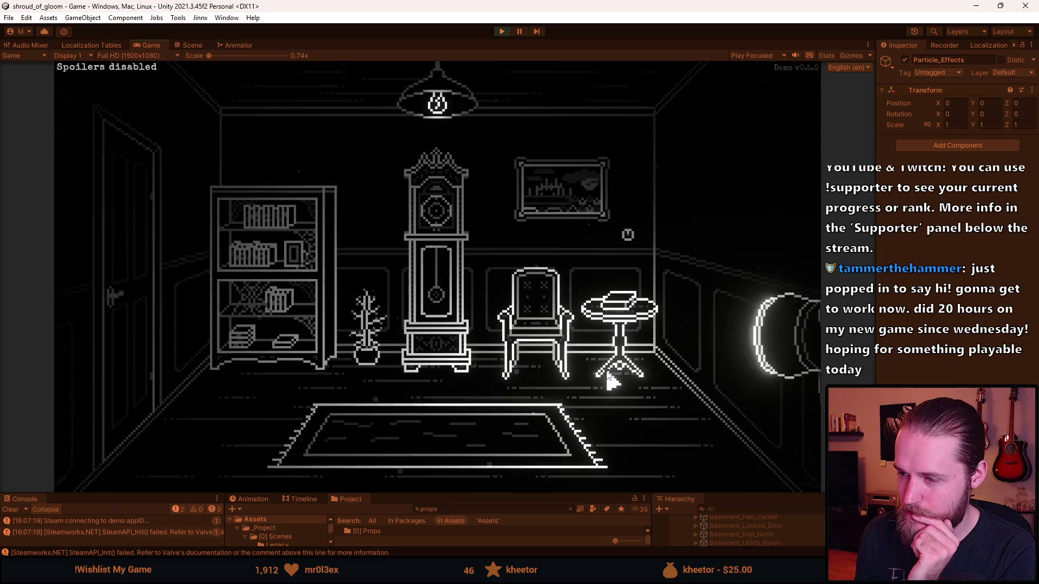
# - Reopen and close the book and side-table close-ups, then pause and stop the game
pyautogui.click(617, 306)
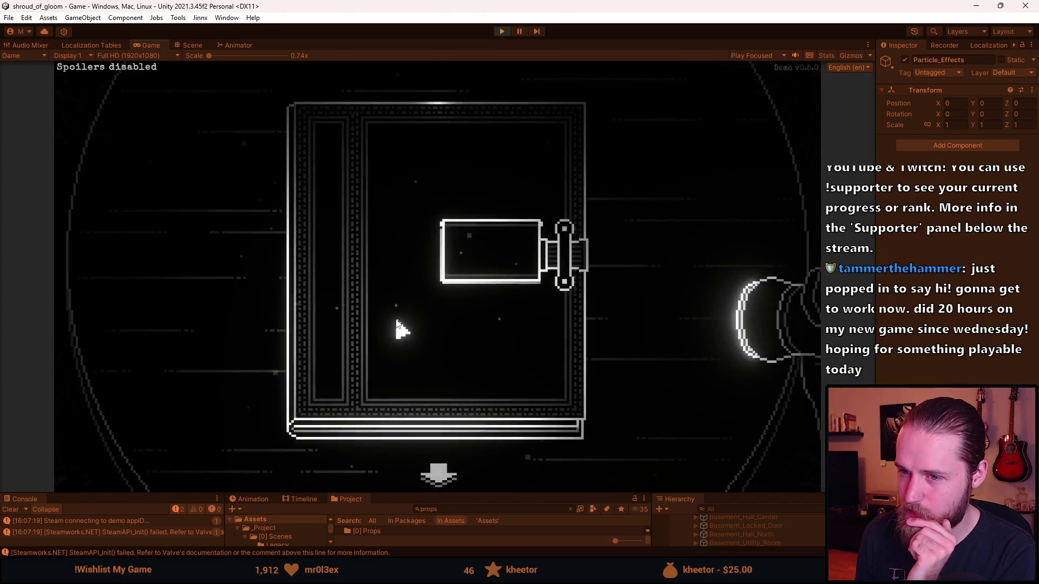
pyautogui.click(437, 464)
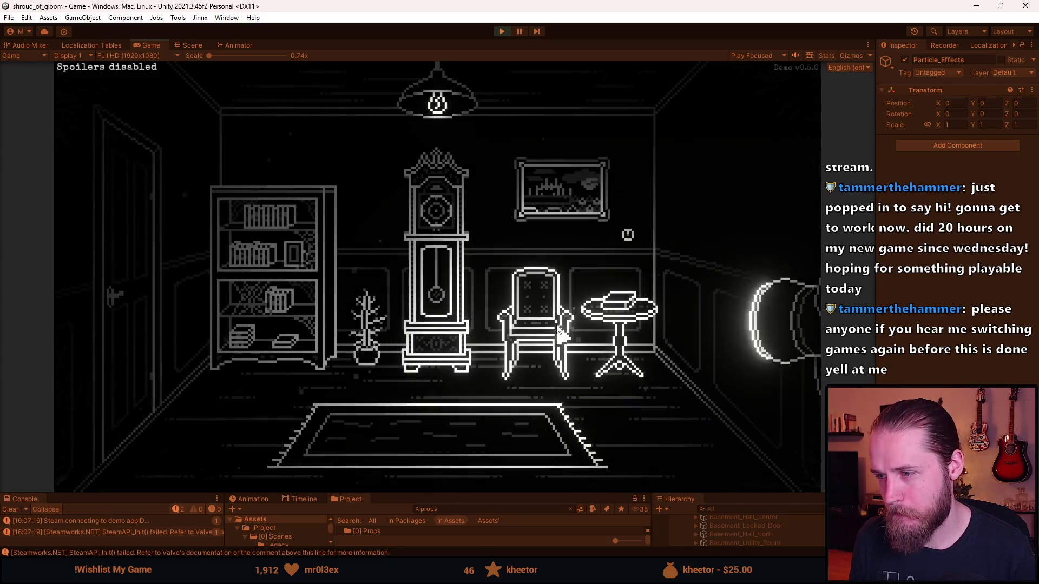
pyautogui.click(618, 317)
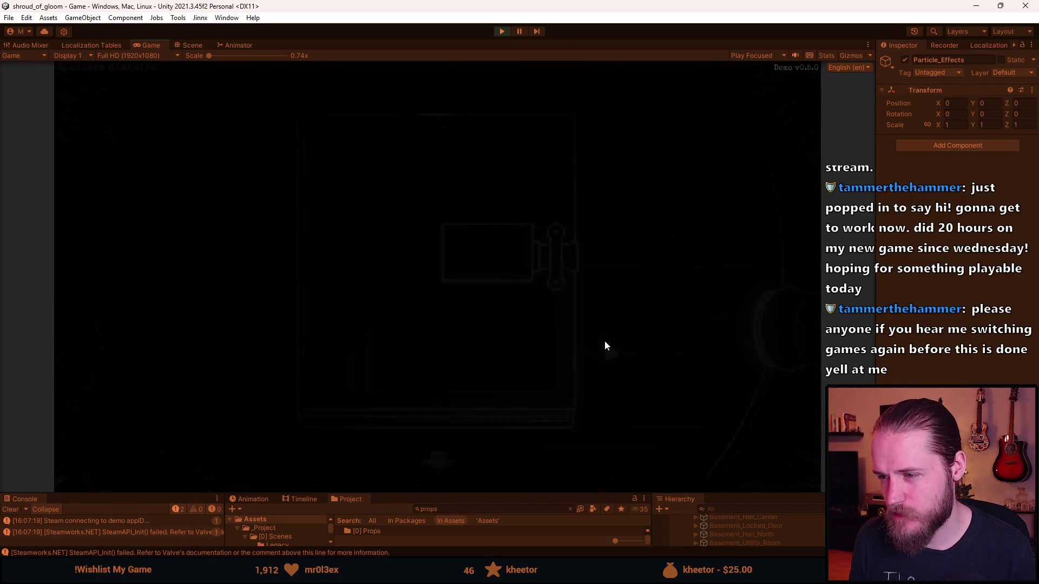
pyautogui.click(436, 475)
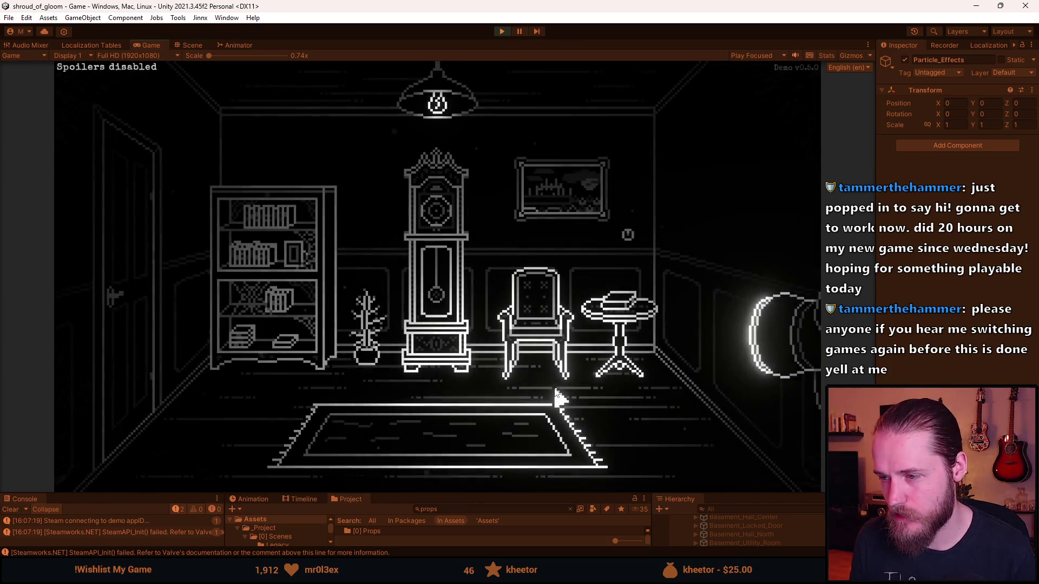
pyautogui.press('Escape')
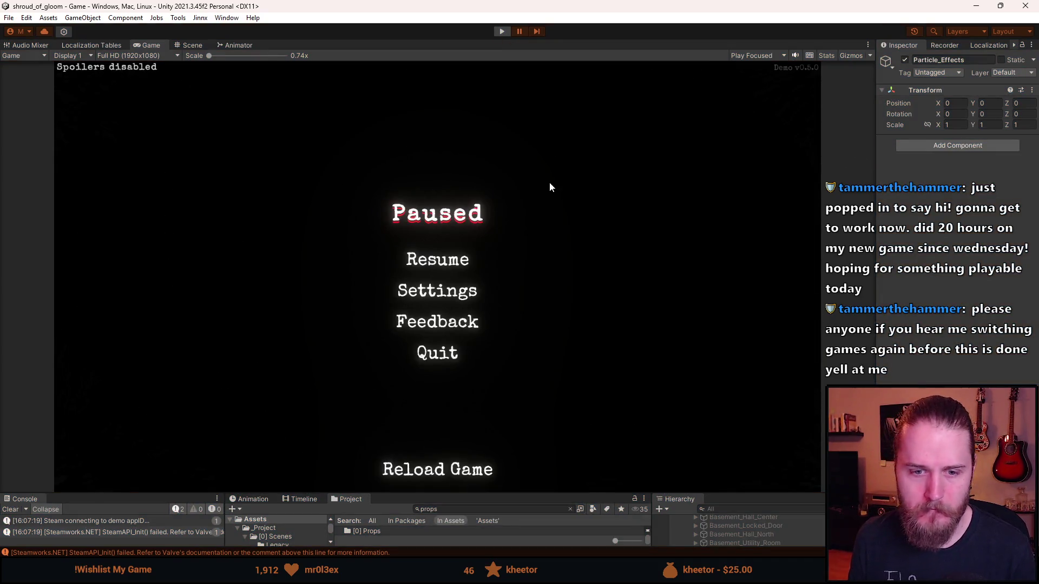
pyautogui.hotkey('ctrl', 'p')
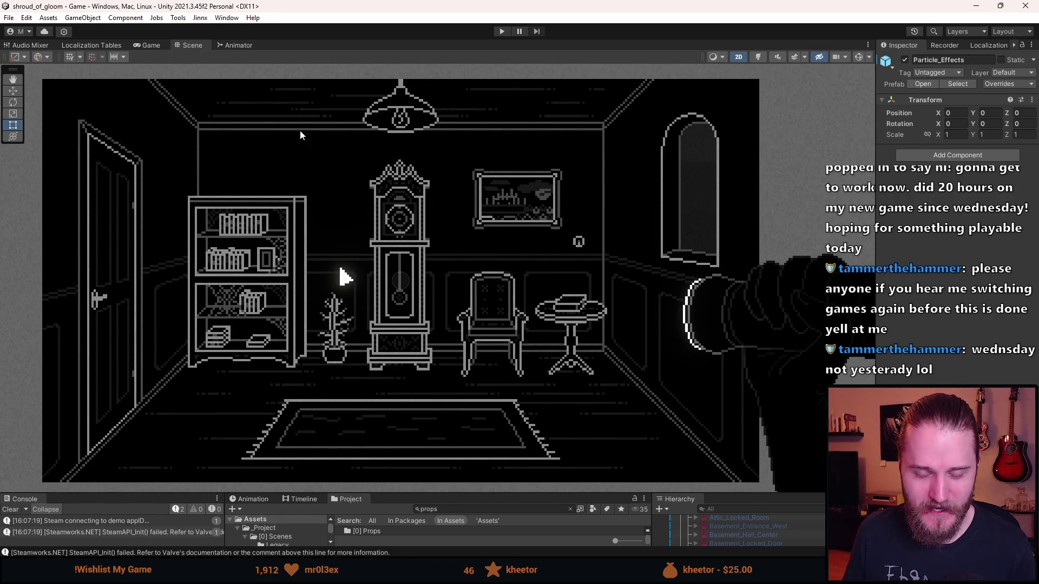
# - Enlarge the bottom panels below the Scene view
pyautogui.scroll(-2, 257, 277)
pyautogui.scroll(2, 407, 219)
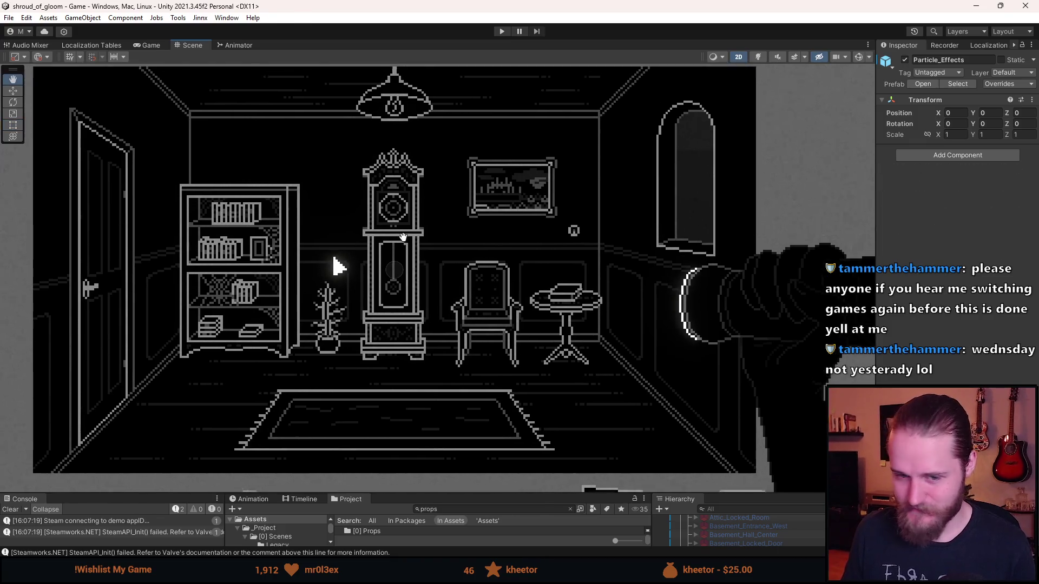
pyautogui.scroll(-2, 417, 227)
pyautogui.scroll(2, 431, 241)
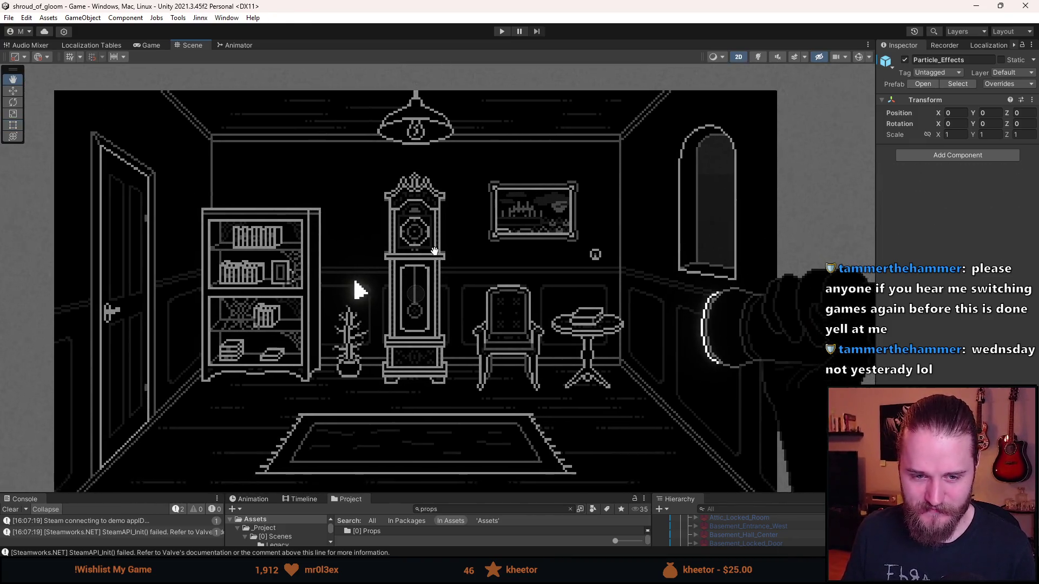
pyautogui.scroll(-2, 431, 242)
pyautogui.scroll(2, 490, 291)
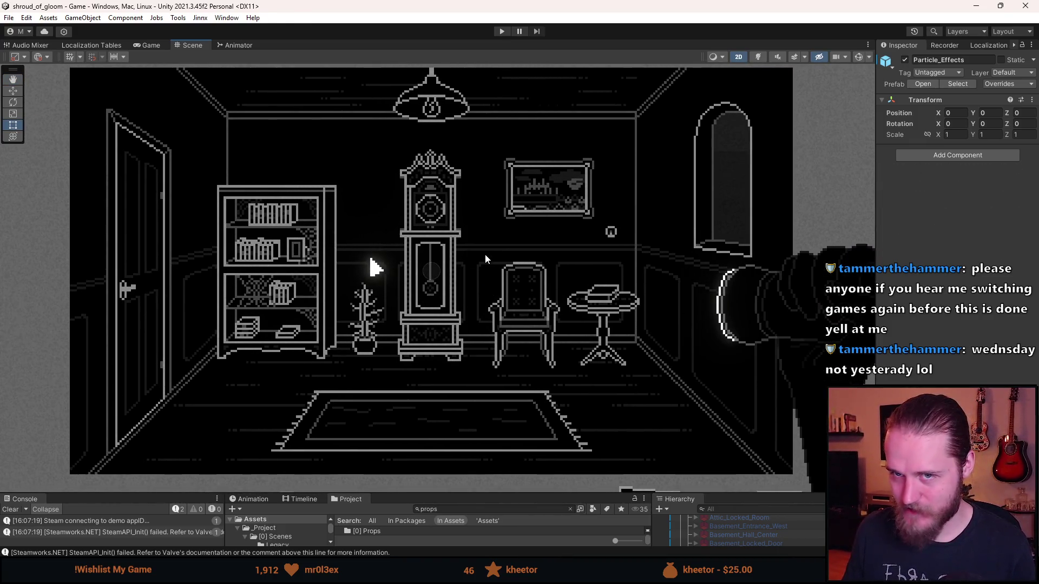
pyautogui.moveTo(413, 492); pyautogui.dragTo(413, 405)
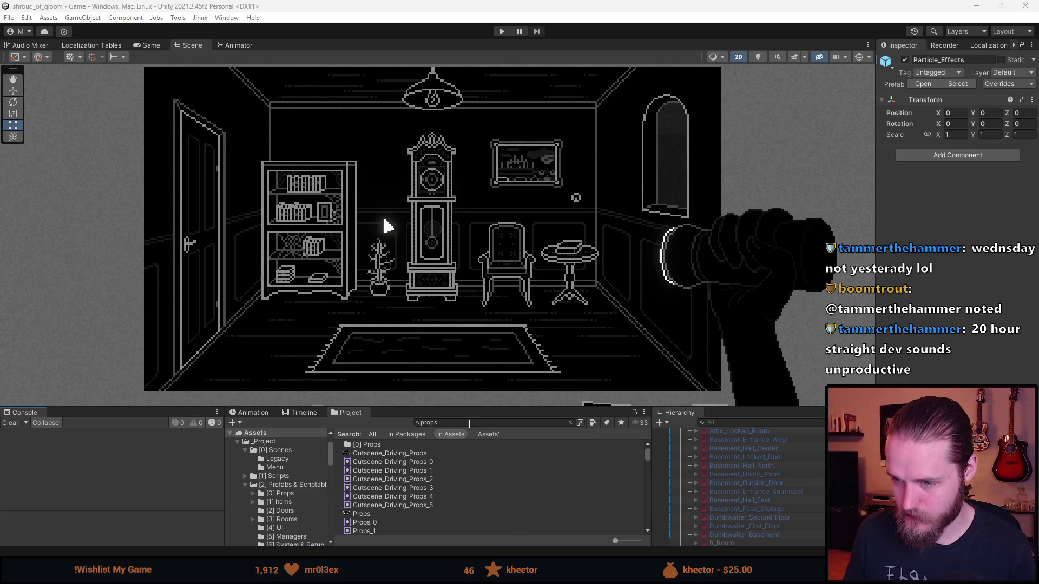
# - Select the side table's Book object in the Hierarchy to show its components in the Inspector
pyautogui.click(518, 384)
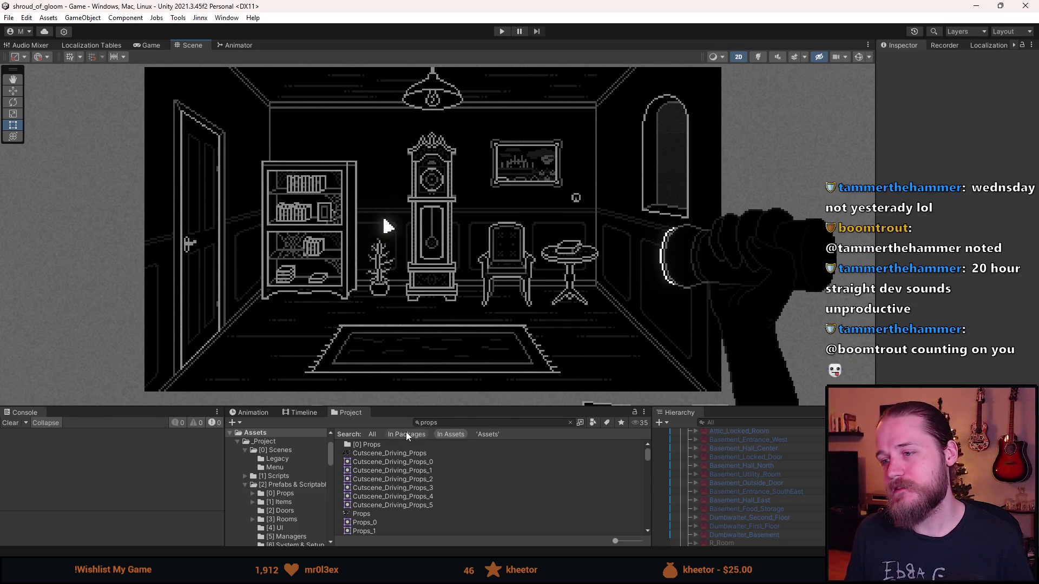
pyautogui.scroll(-2, 711, 495)
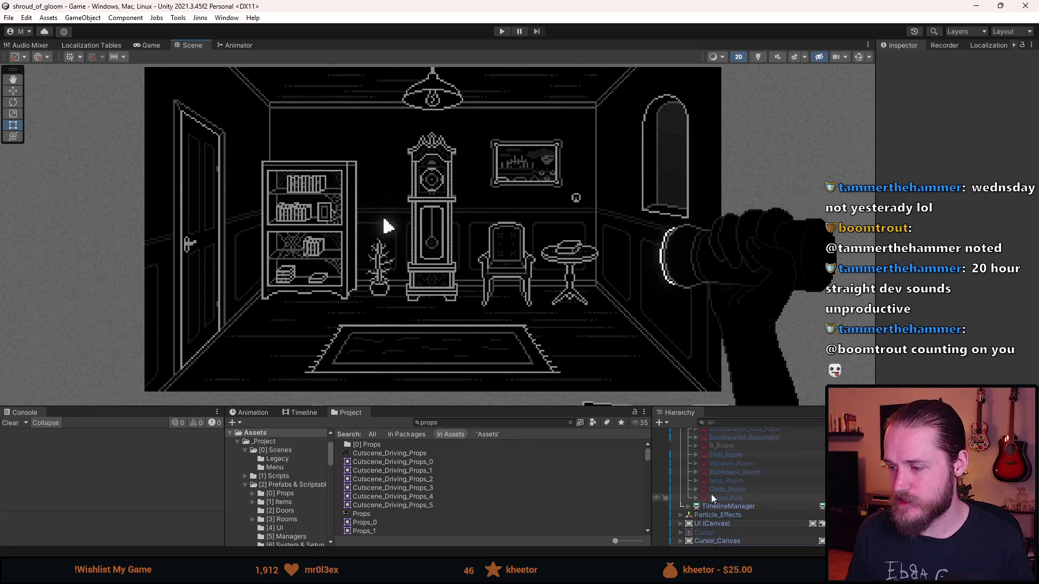
pyautogui.scroll(-6, 698, 508)
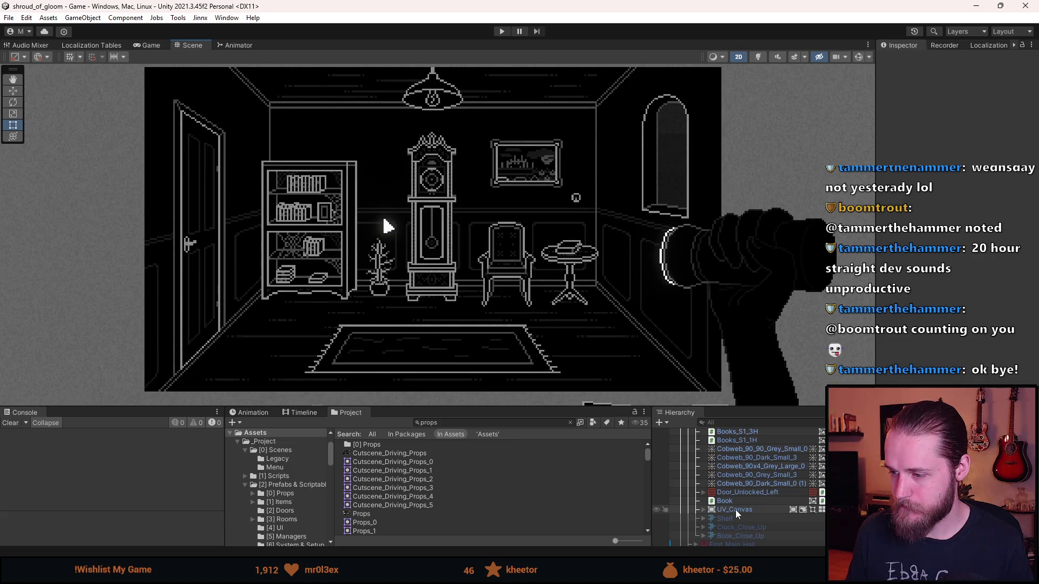
pyautogui.click(732, 501)
pyautogui.click(995, 334)
# - Frame the Book and drag it slightly lower on the side table to Pos Y -10.99
pyautogui.press('f')
pyautogui.press('w')
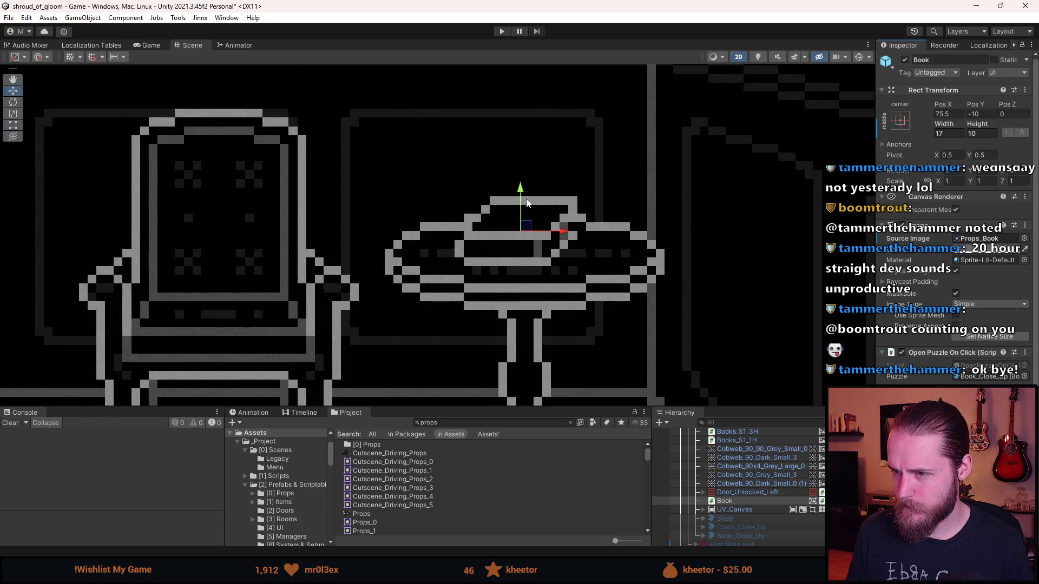
pyautogui.moveTo(526, 202)
pyautogui.mouseDown()
pyautogui.moveTo(523, 184)
pyautogui.moveTo(517, 201)
pyautogui.mouseUp()
pyautogui.scroll(-3, 514, 209)
pyautogui.scroll(-3, 475, 216)
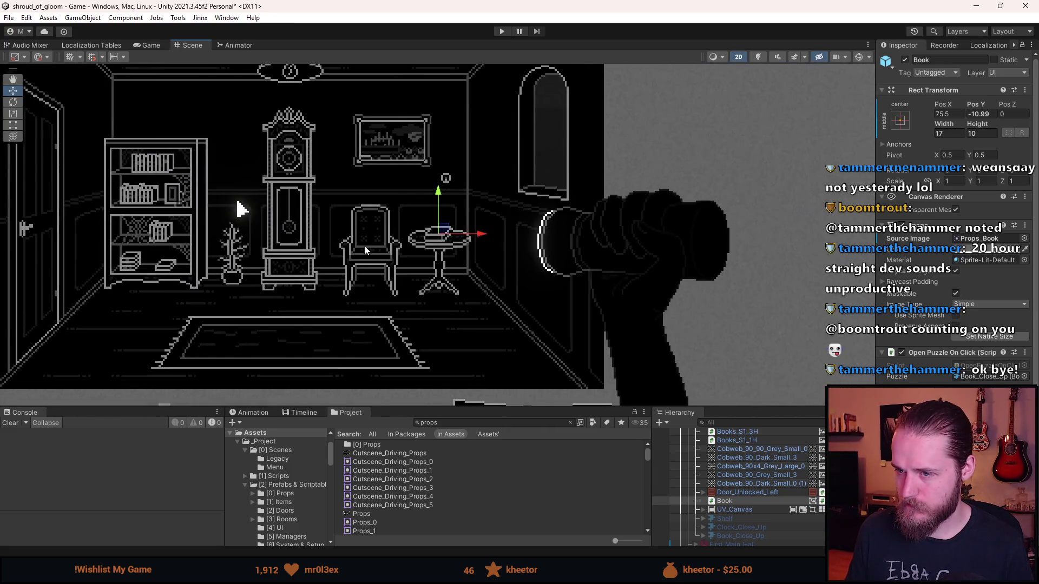
pyautogui.click(300, 274)
pyautogui.scroll(-2, 447, 272)
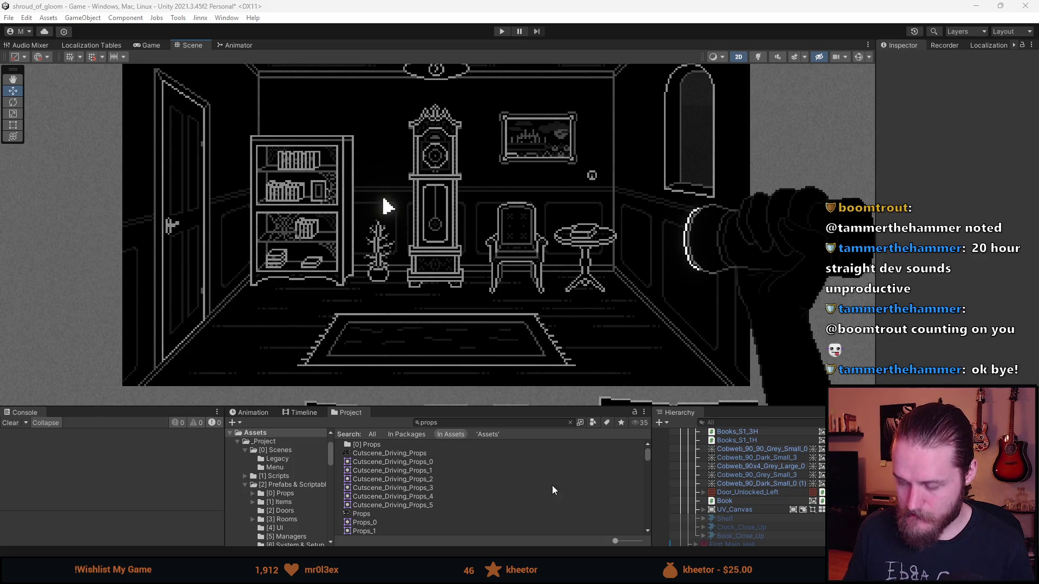
pyautogui.click(597, 247)
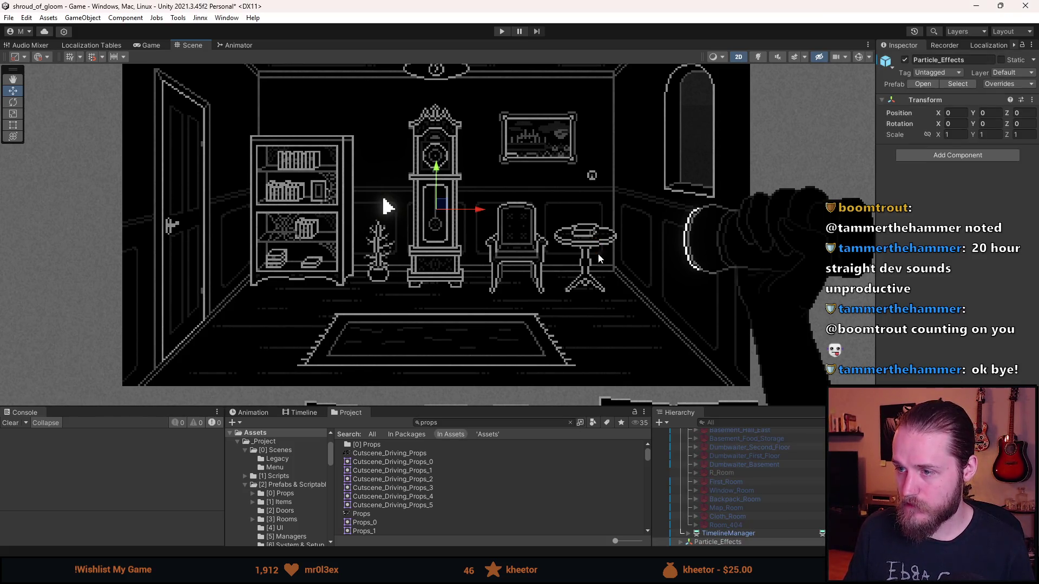
pyautogui.scroll(-2, 599, 280)
pyautogui.scroll(2, 599, 282)
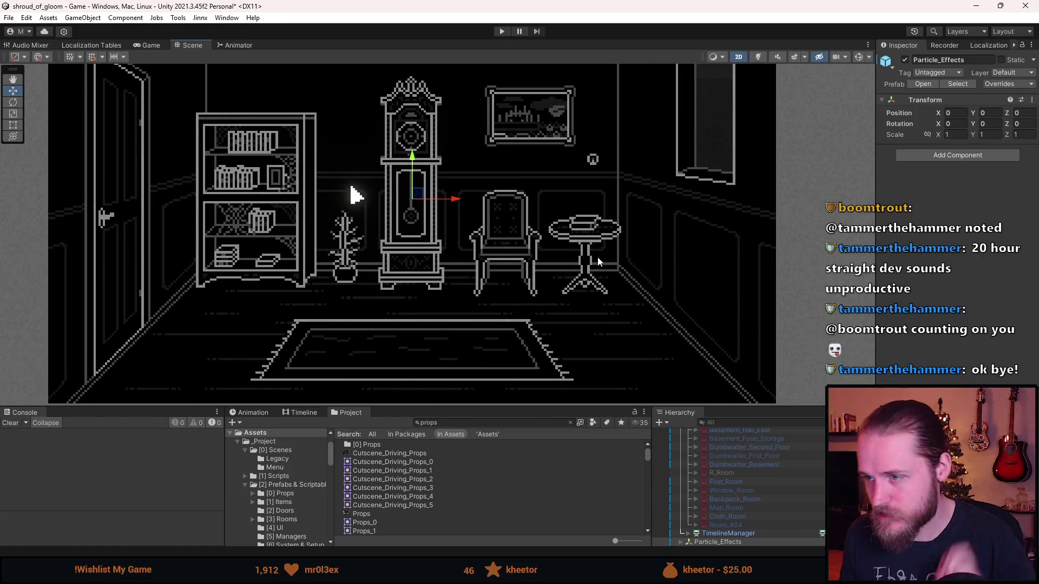
pyautogui.scroll(2, 597, 258)
pyautogui.scroll(-2, 597, 257)
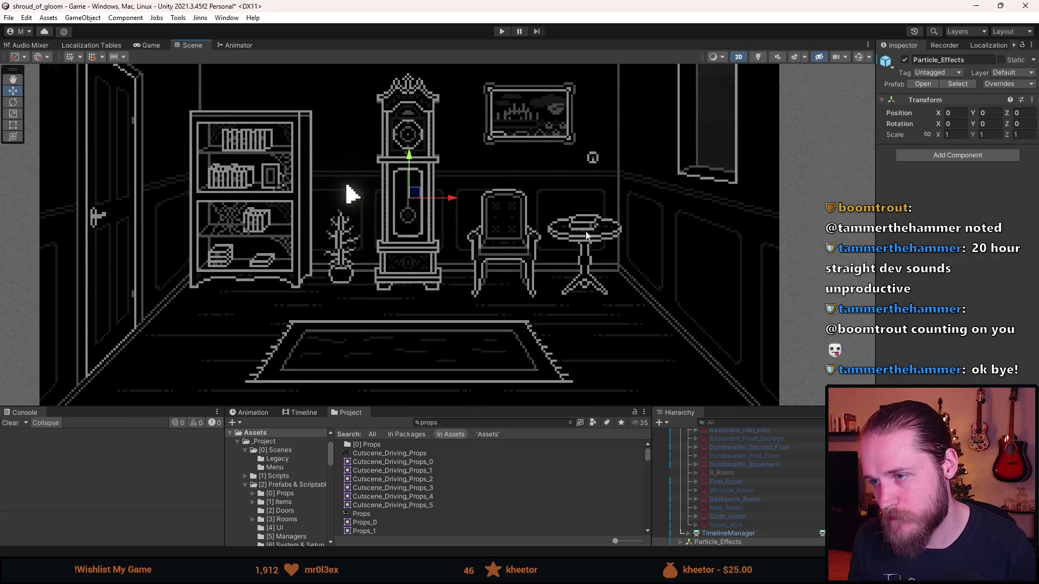
pyautogui.scroll(1, 597, 249)
pyautogui.scroll(-1, 597, 241)
pyautogui.scroll(-1, 597, 241)
pyautogui.scroll(2, 595, 236)
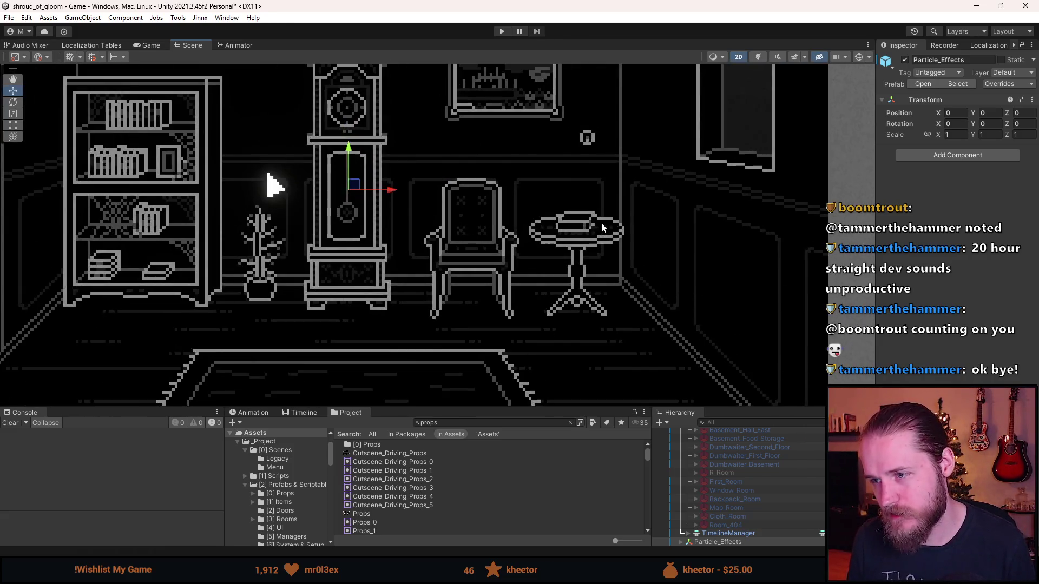
pyautogui.scroll(2, 591, 228)
pyautogui.scroll(2, 591, 228)
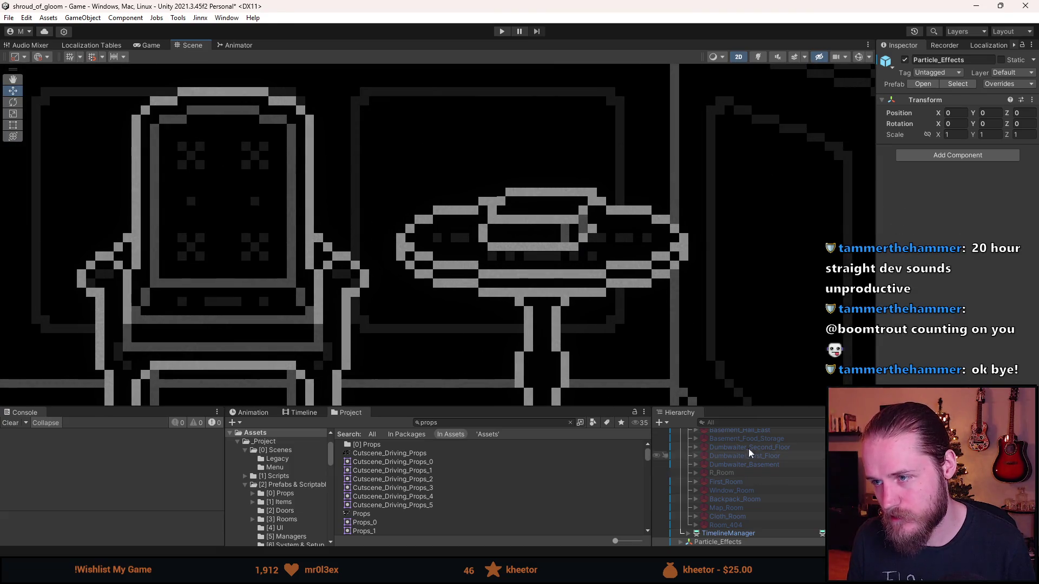
pyautogui.scroll(5, 763, 489)
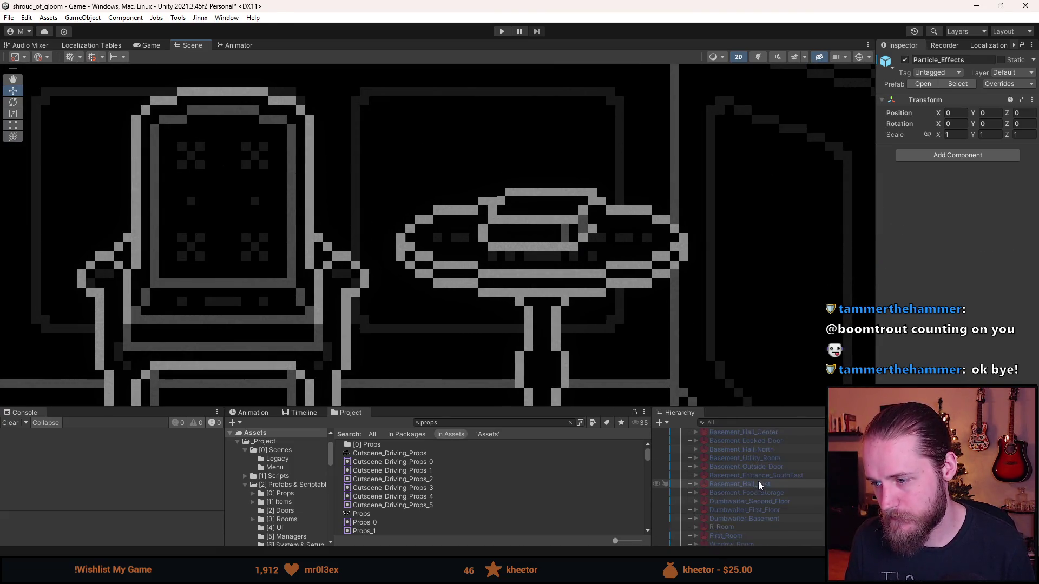
pyautogui.click(378, 514)
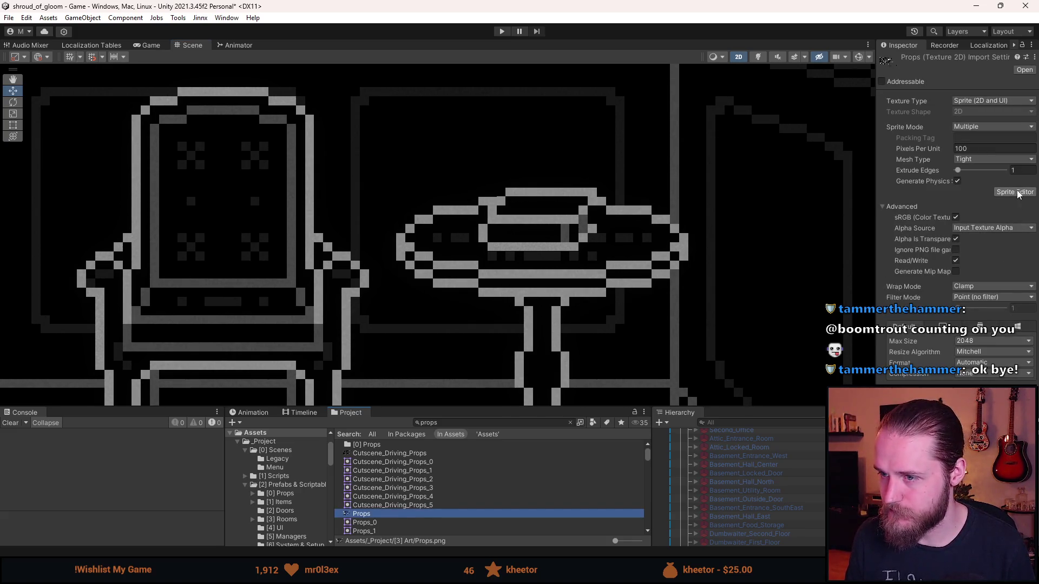
pyautogui.scroll(-8, 583, 315)
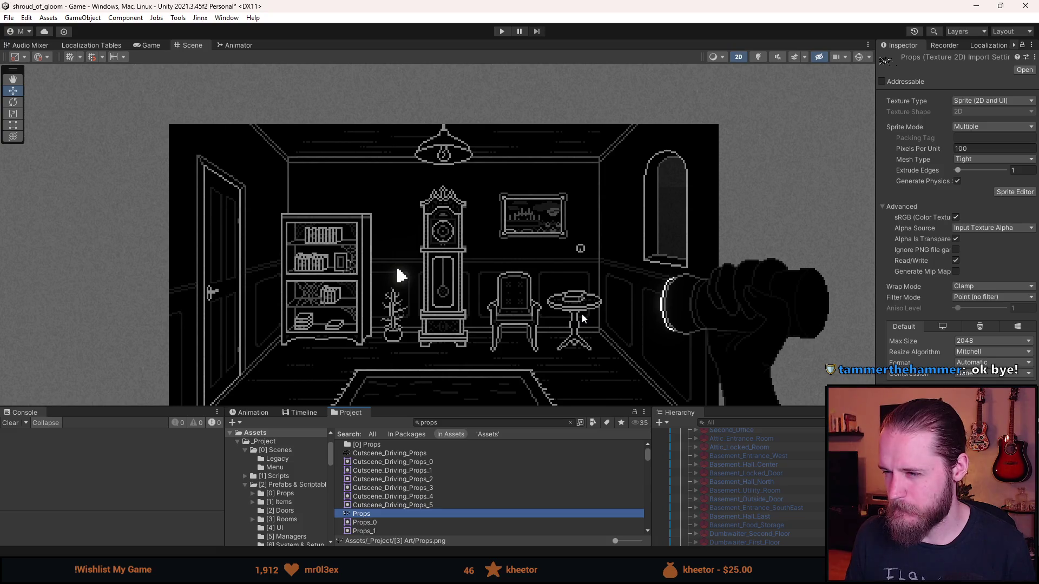
pyautogui.click(1014, 192)
pyautogui.scroll(5, 223, 240)
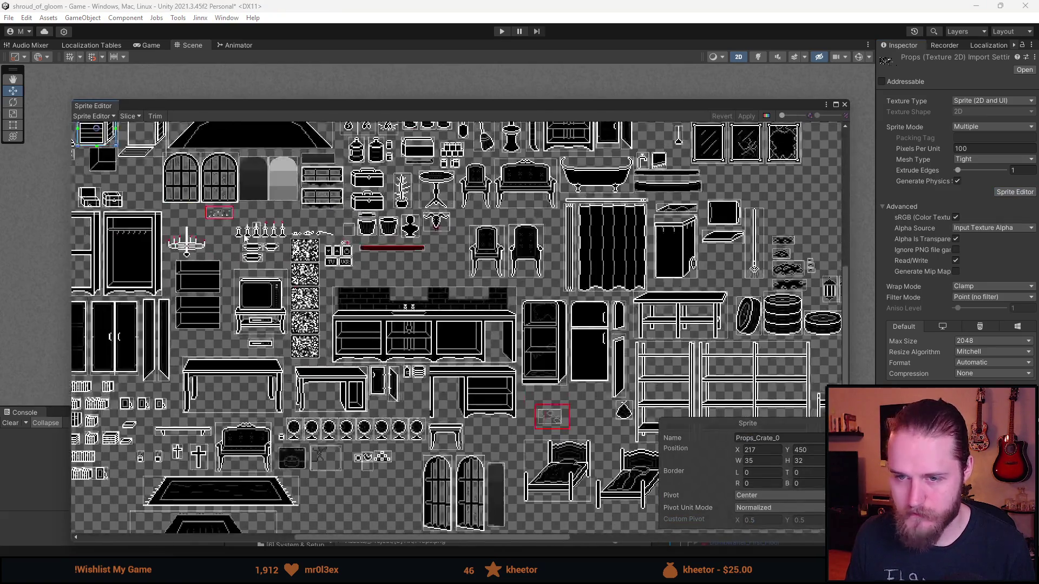
pyautogui.scroll(10, 314, 255)
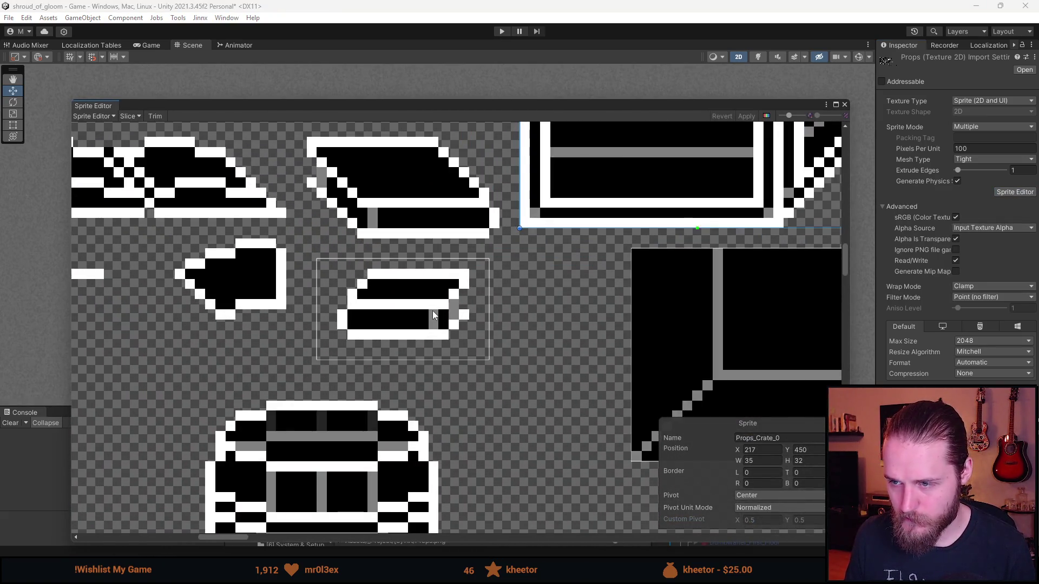
pyautogui.click(433, 316)
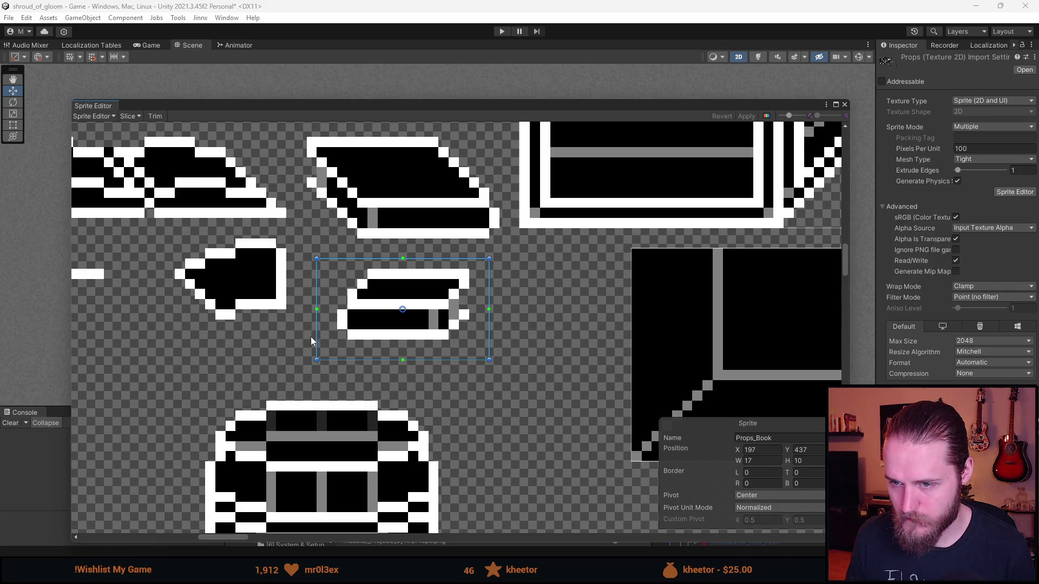
pyautogui.moveTo(511, 105)
pyautogui.mouseDown()
pyautogui.moveTo(519, 391)
pyautogui.moveTo(517, 373)
pyautogui.mouseUp()
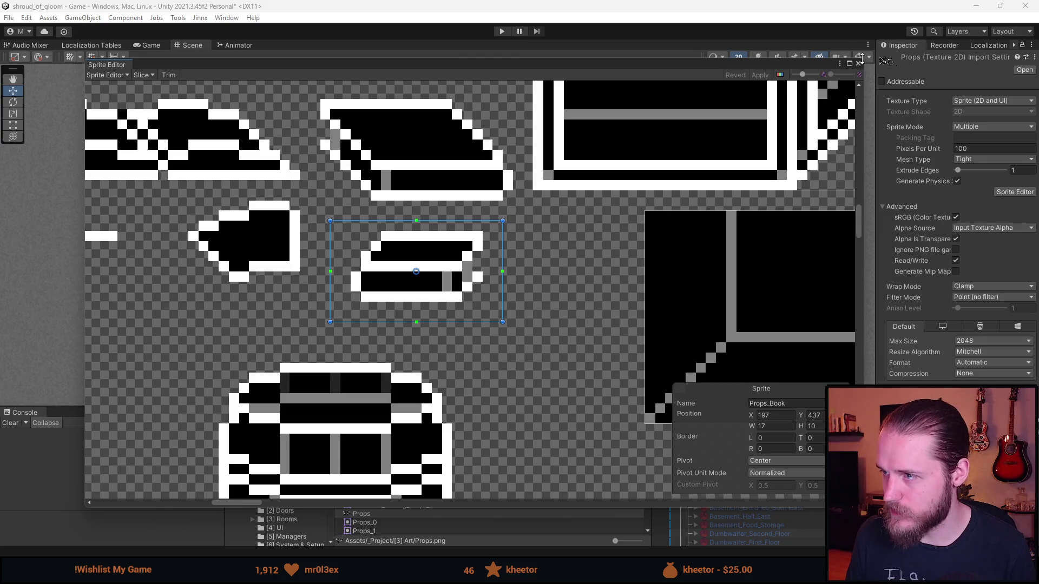
pyautogui.click(859, 63)
pyautogui.scroll(3, 728, 481)
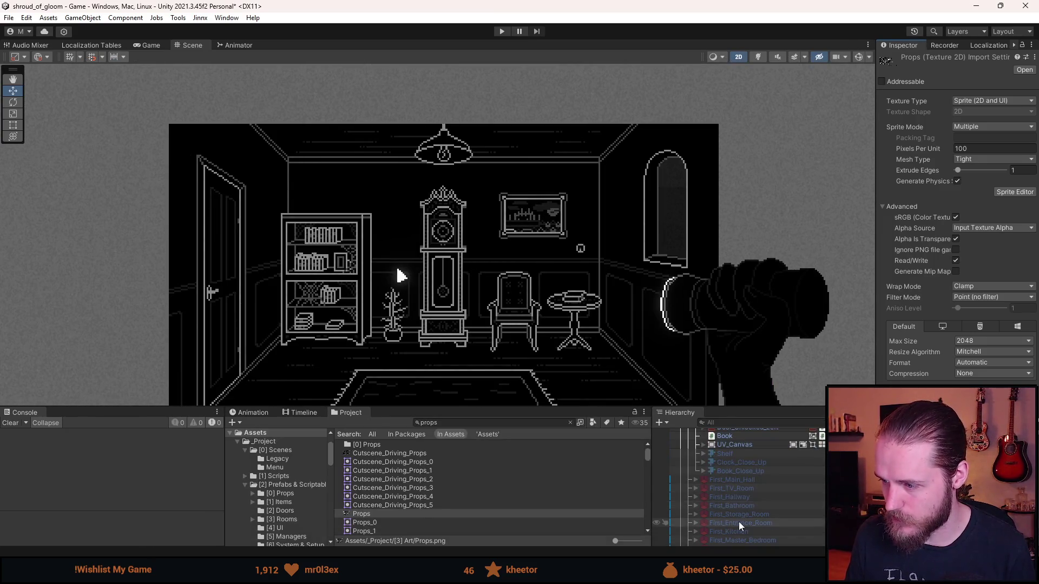
# - Select the Book and change its Rect Transform Pos Y from -10.99 to -11
pyautogui.scroll(2, 751, 508)
pyautogui.click(745, 468)
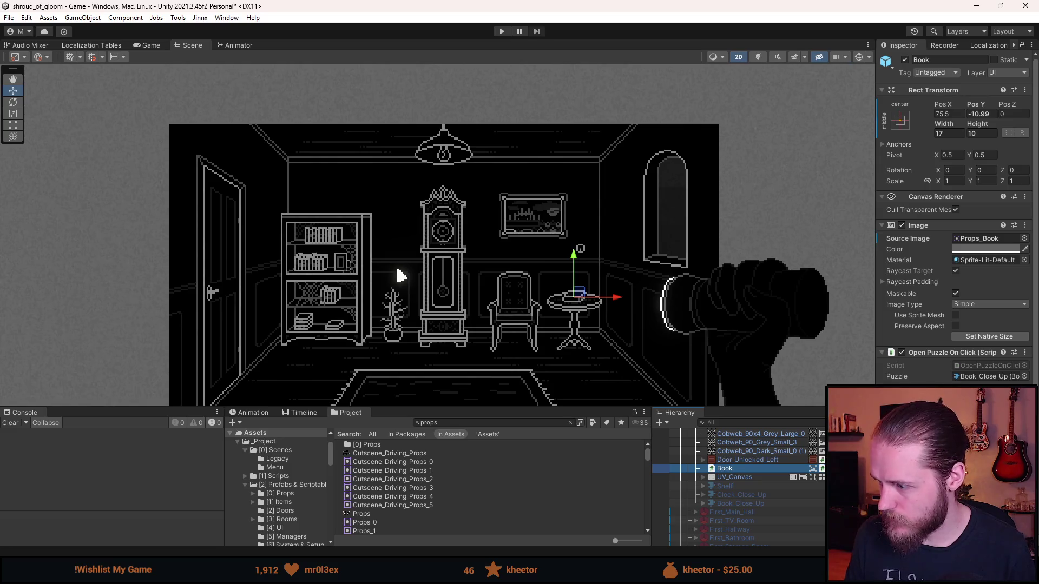
pyautogui.click(989, 336)
pyautogui.scroll(8, 573, 300)
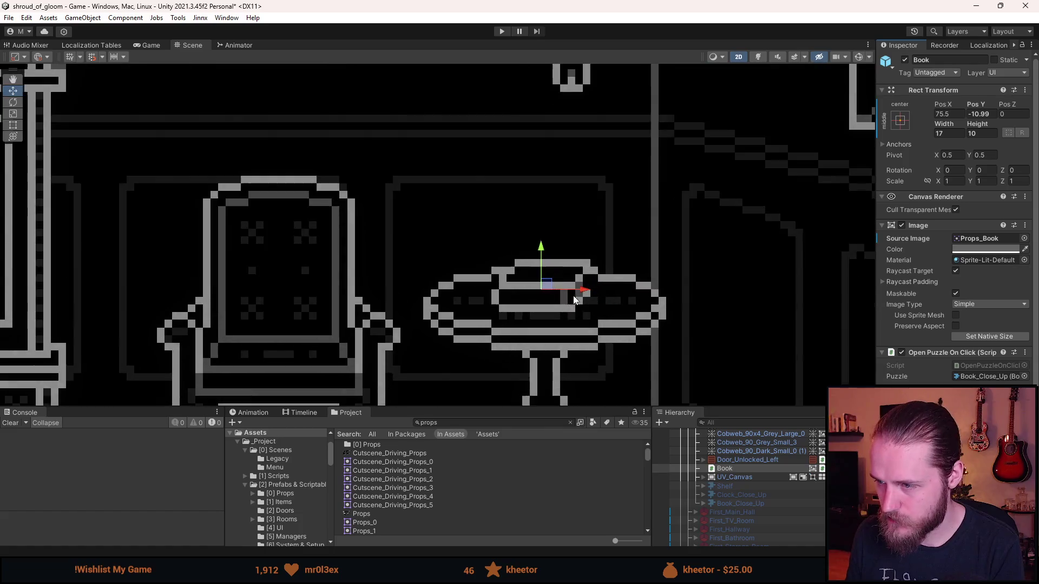
pyautogui.scroll(2, 572, 299)
pyautogui.click(976, 115)
pyautogui.click(977, 114)
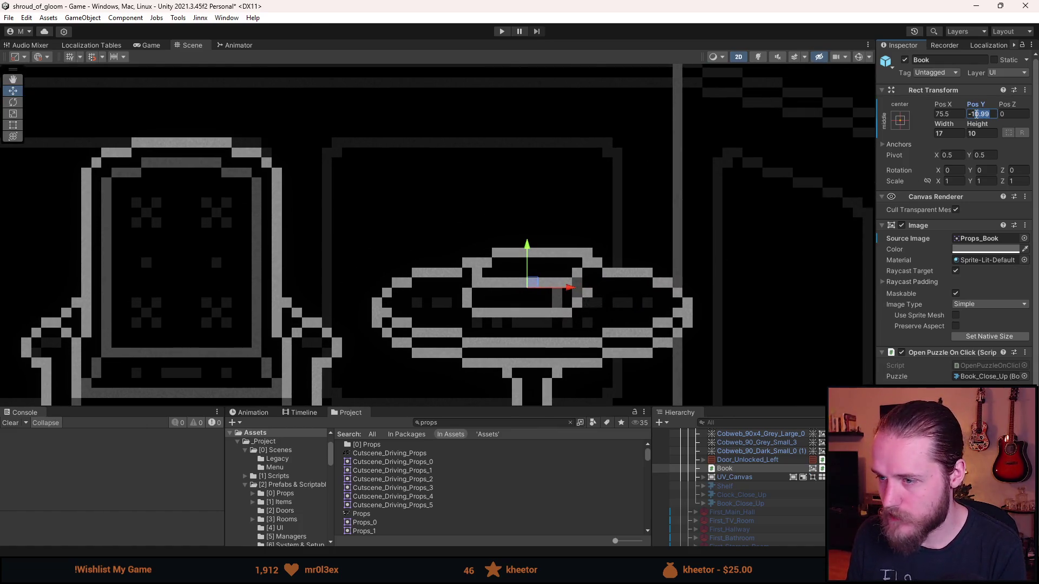
pyautogui.write('11')
pyautogui.hotkey('shift', 'Tab')
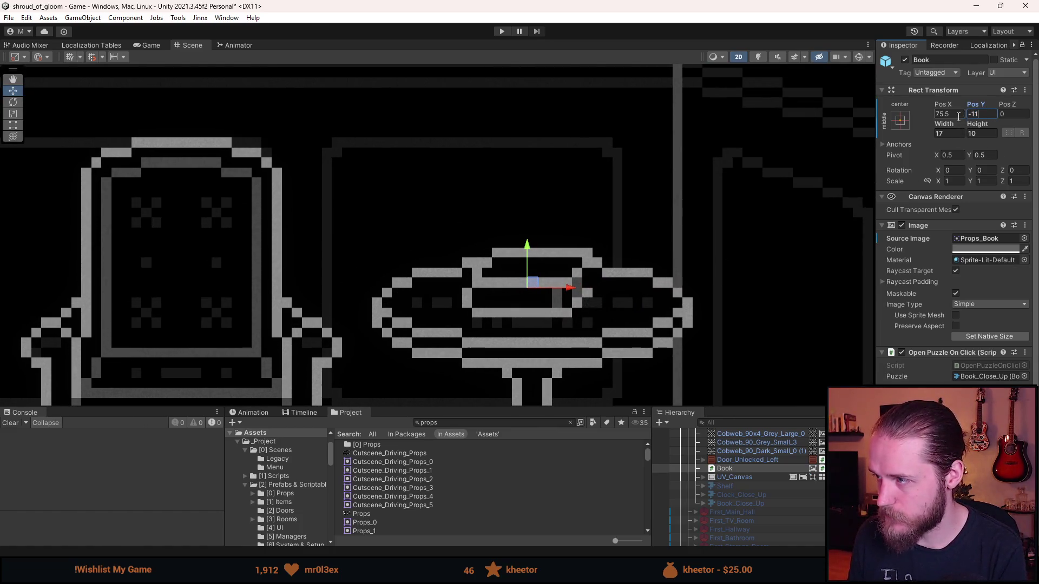
# - Save the scene and start play mode to test it
pyautogui.scroll(1, 565, 286)
pyautogui.scroll(1, 564, 285)
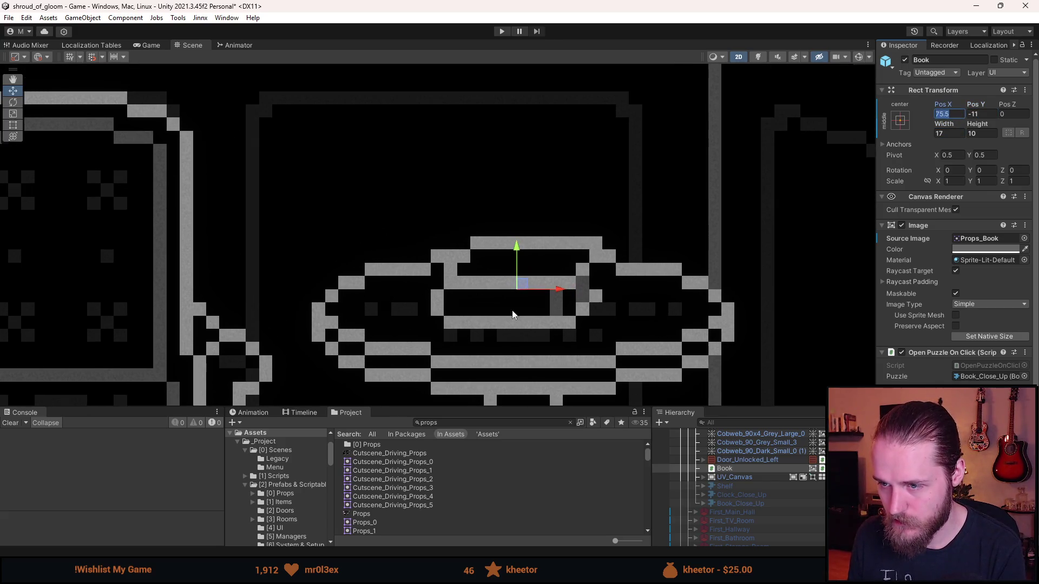
pyautogui.scroll(-10, 602, 329)
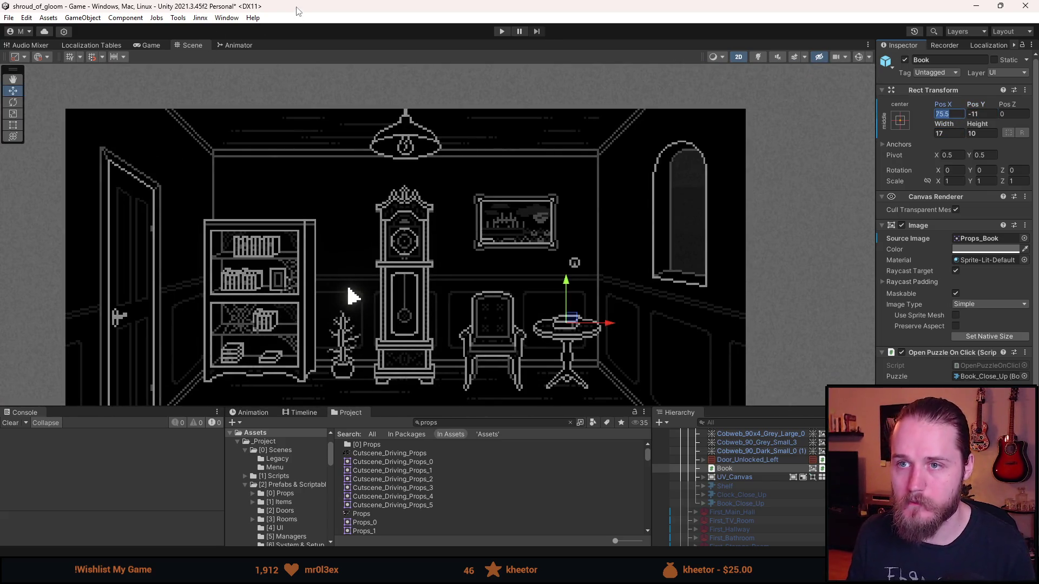
pyautogui.hotkey('ctrl', 's')
pyautogui.click(502, 31)
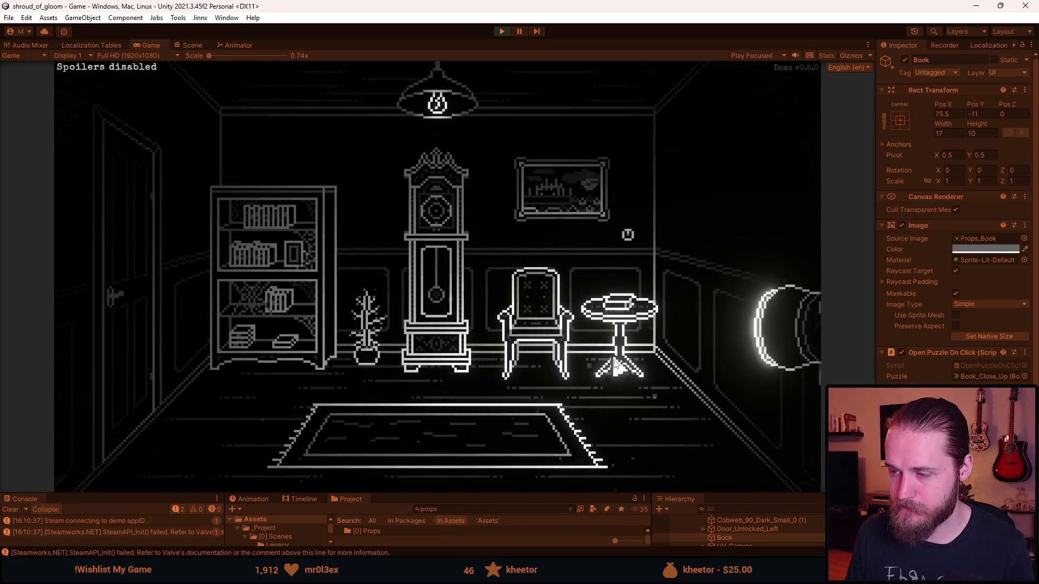
# - Open and close the side-table book puzzle close-up three times in the running game
pyautogui.click(617, 303)
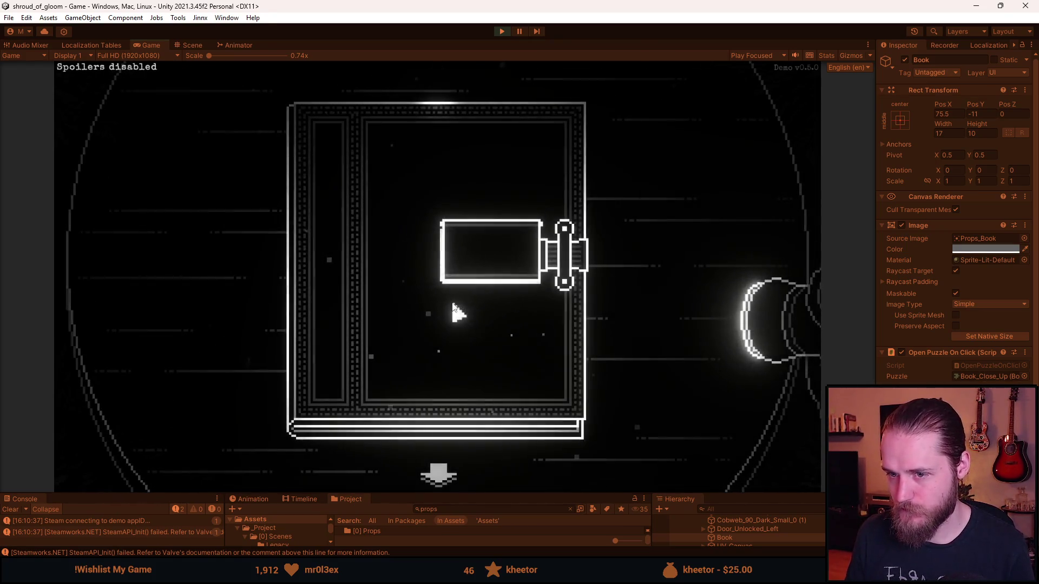
pyautogui.click(438, 474)
pyautogui.click(617, 303)
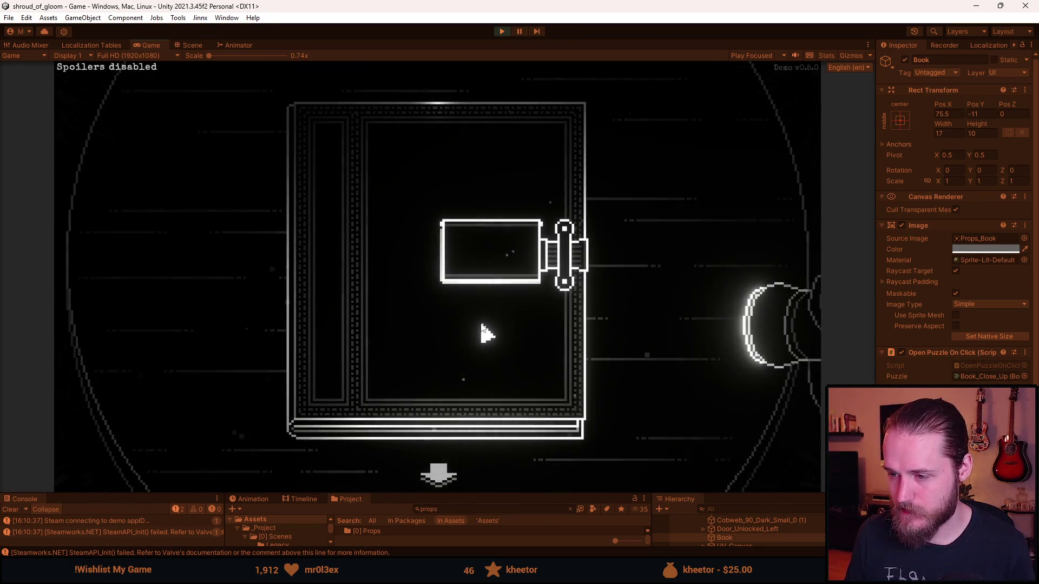
pyautogui.click(443, 476)
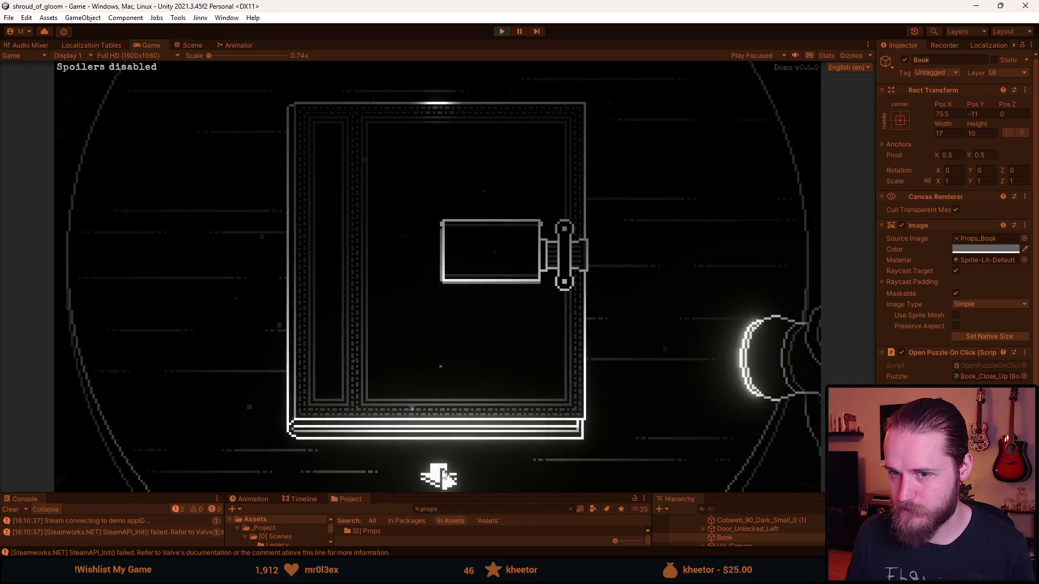
pyautogui.click(442, 476)
pyautogui.click(590, 319)
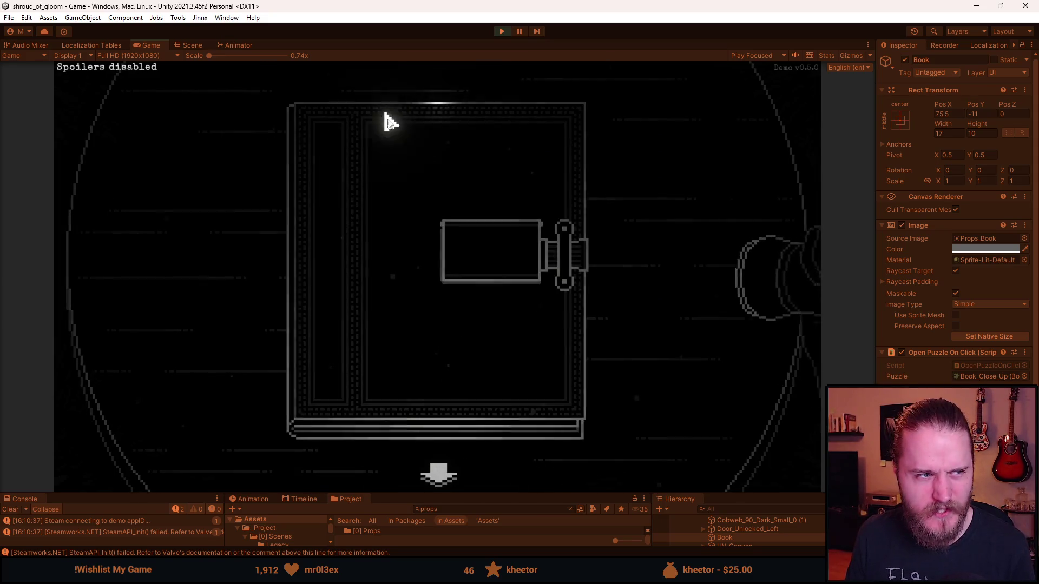
pyautogui.click(427, 475)
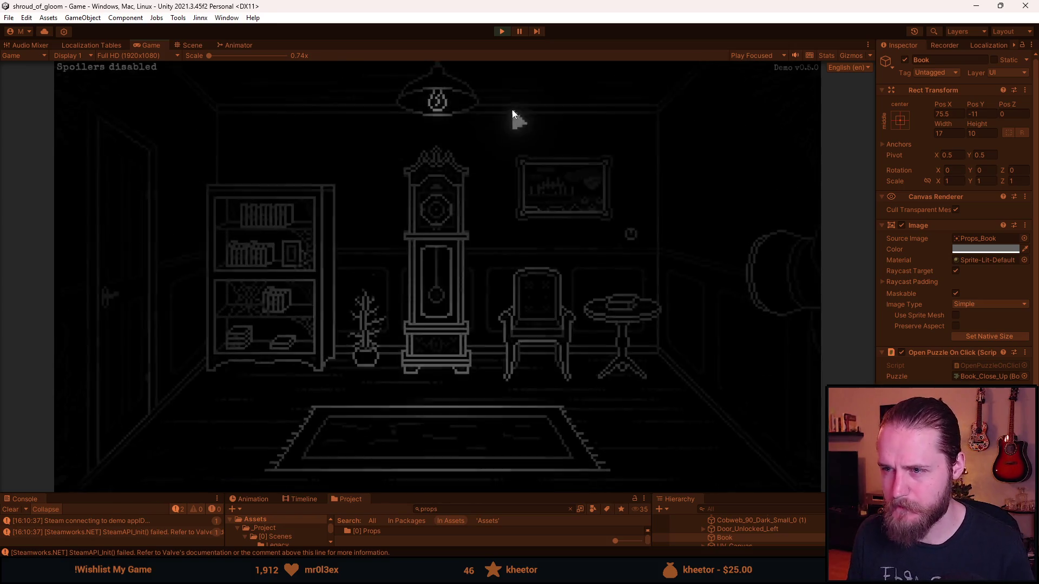
# - Stop play mode, enlarge the Project panel, and search the assets for 'lamp'
pyautogui.press('Escape')
pyautogui.click(501, 31)
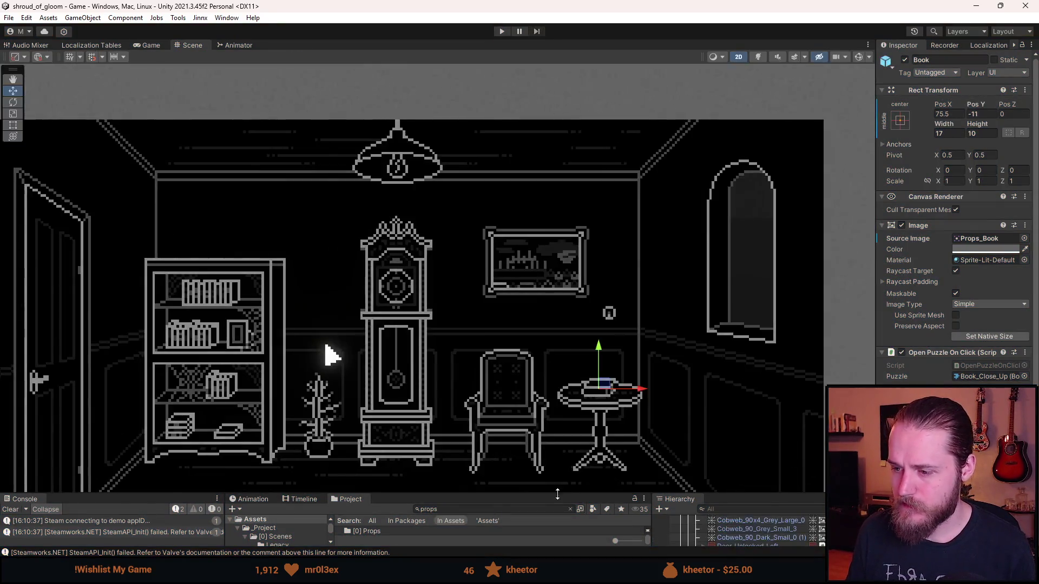
pyautogui.moveTo(558, 493); pyautogui.dragTo(558, 260)
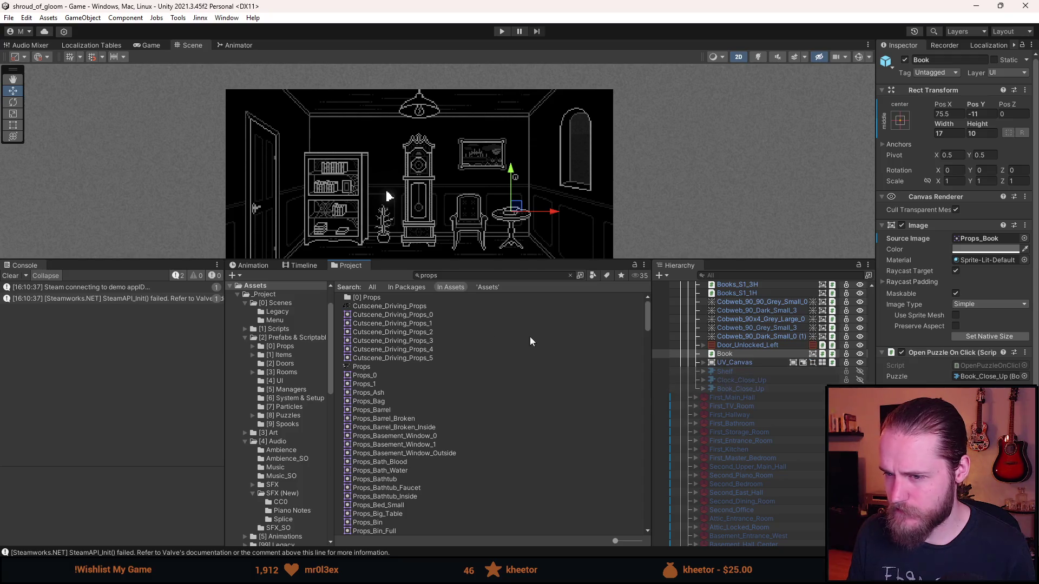
pyautogui.click(444, 273)
pyautogui.write('lamp')
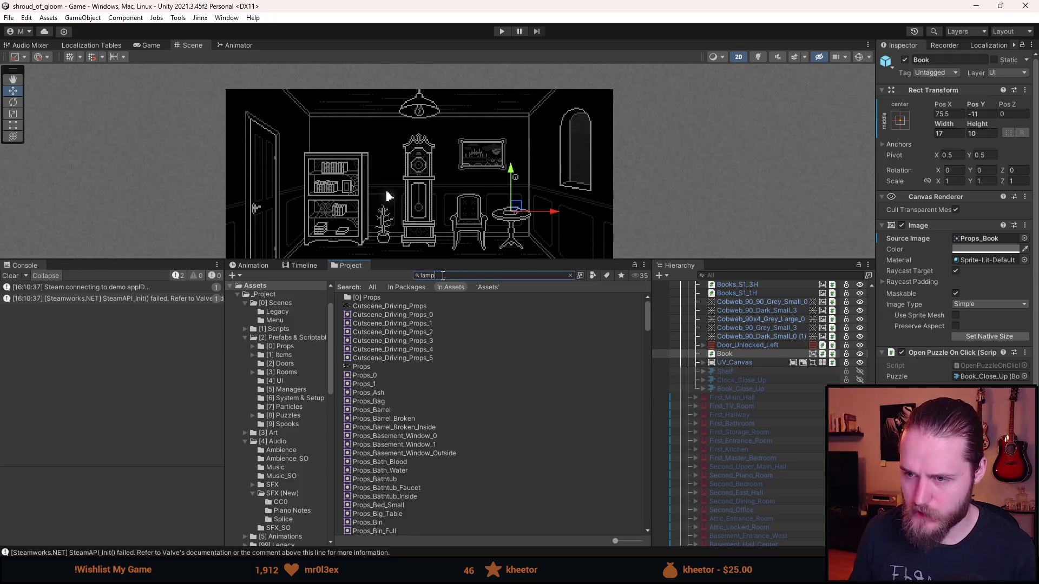
pyautogui.scroll(3, 698, 359)
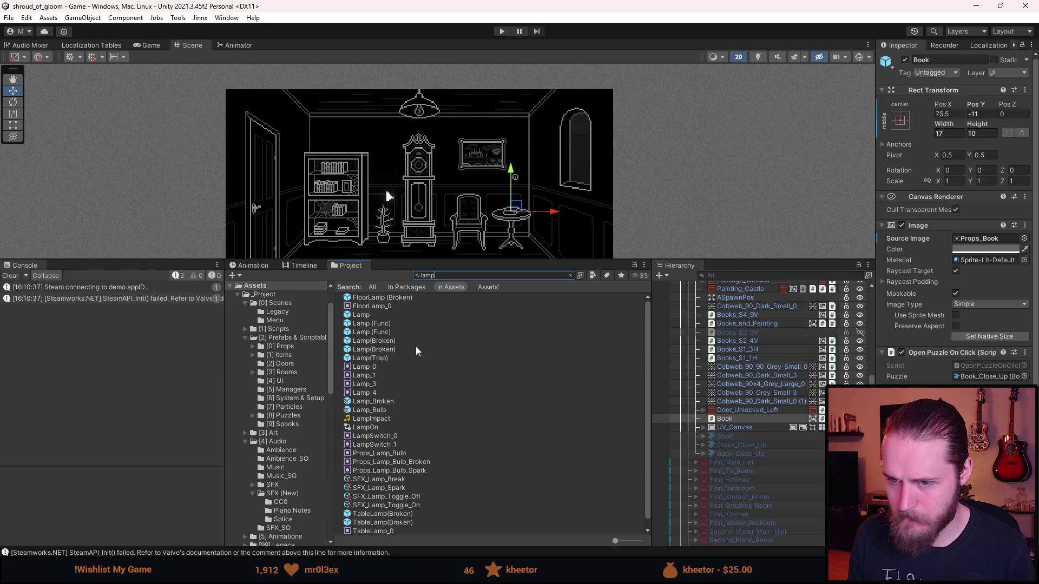
pyautogui.click(289, 341)
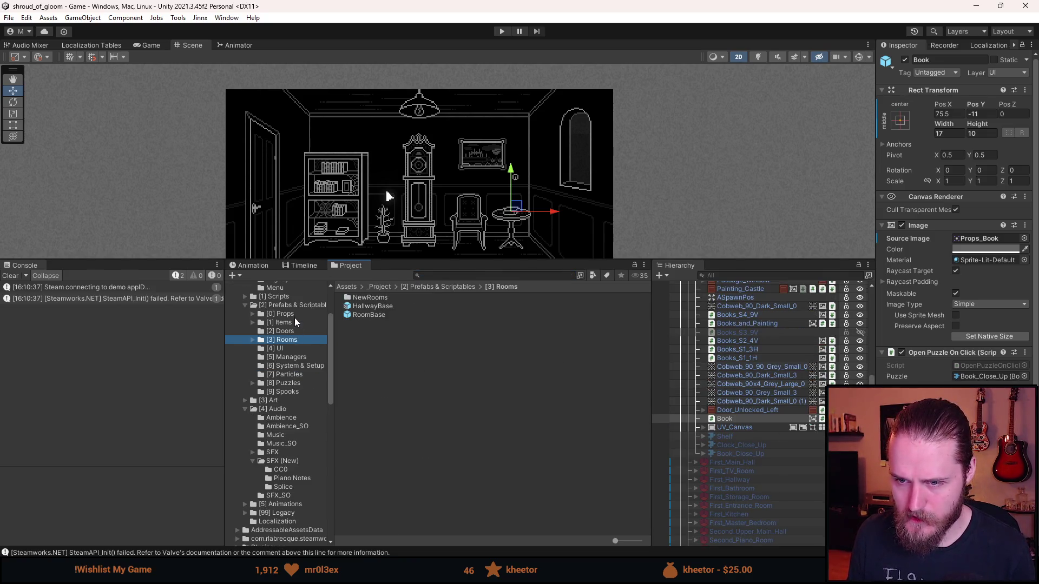
# - Browse Prefabs & Scriptables > [0] Props > Parts and open the Lamp (Func) prefab
pyautogui.click(293, 299)
pyautogui.click(295, 302)
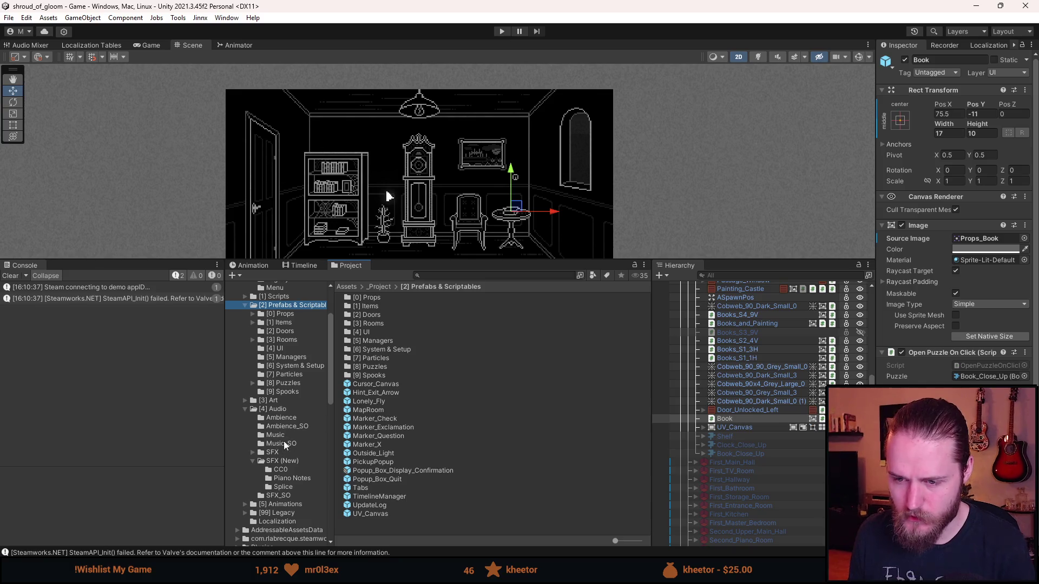
pyautogui.doubleClick(378, 299)
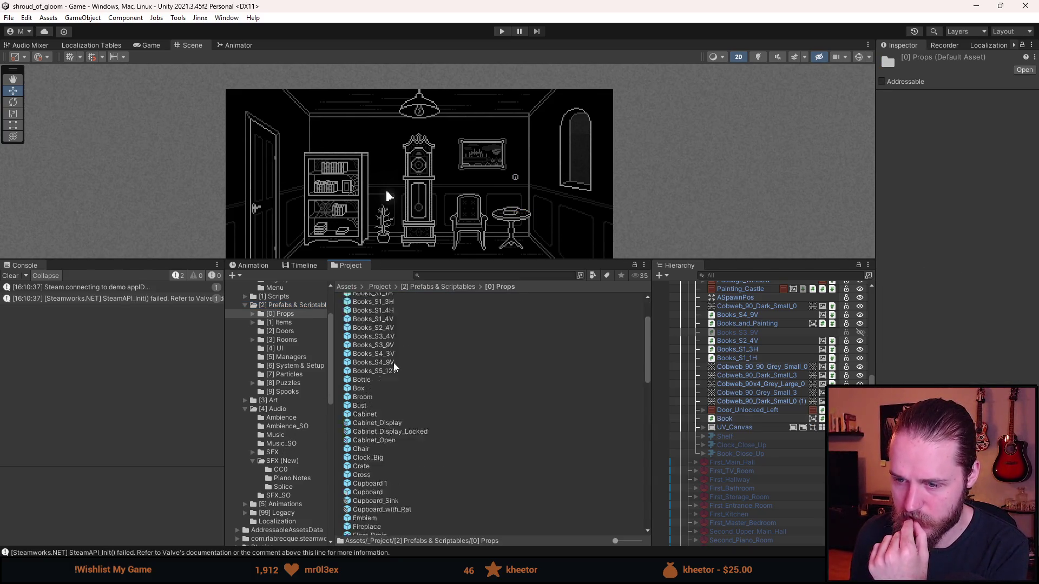
pyautogui.scroll(-5, 394, 365)
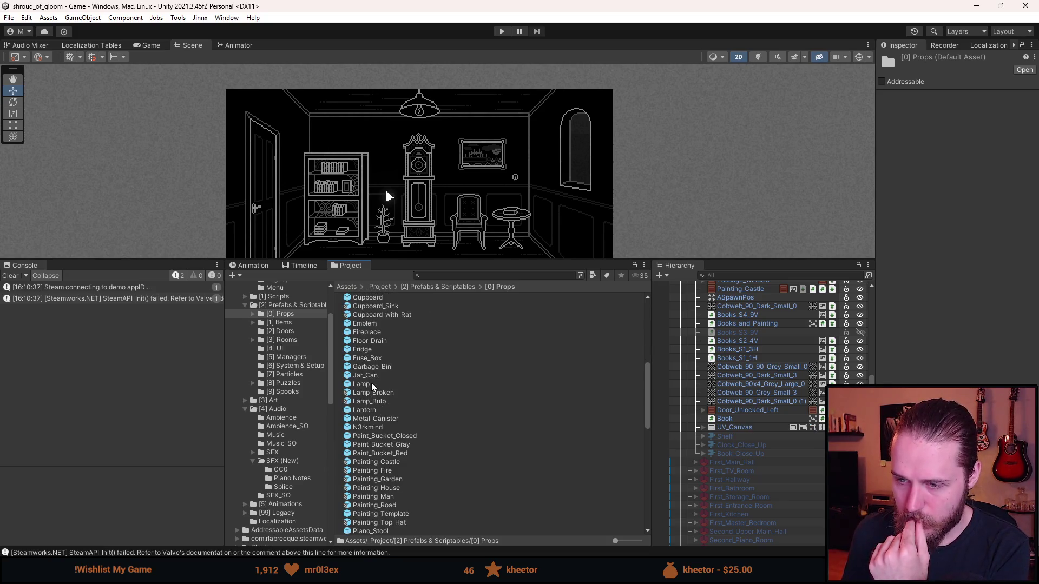
pyautogui.scroll(5, 372, 383)
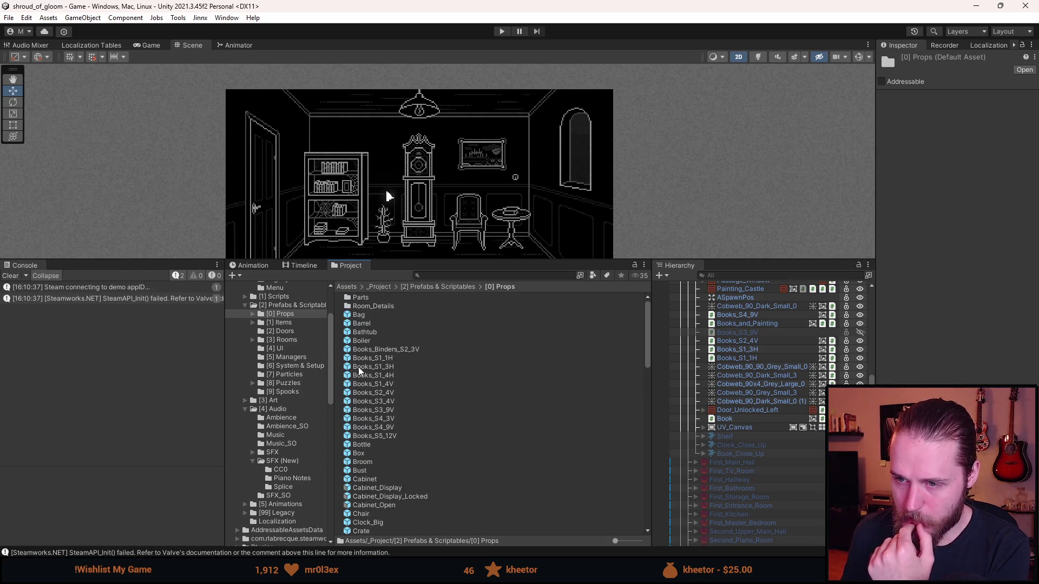
pyautogui.doubleClick(371, 297)
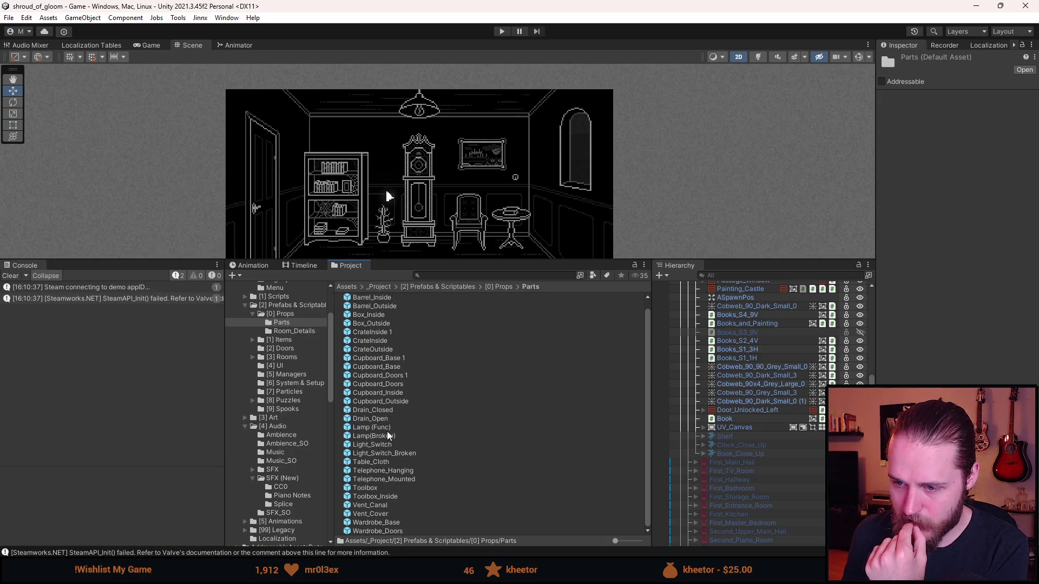
pyautogui.click(382, 427)
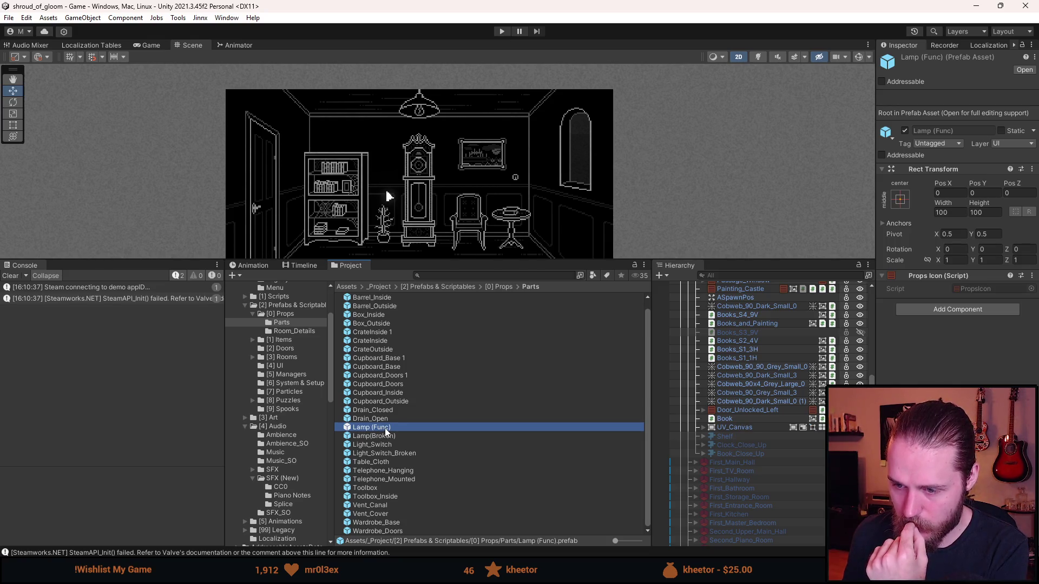
pyautogui.doubleClick(386, 427)
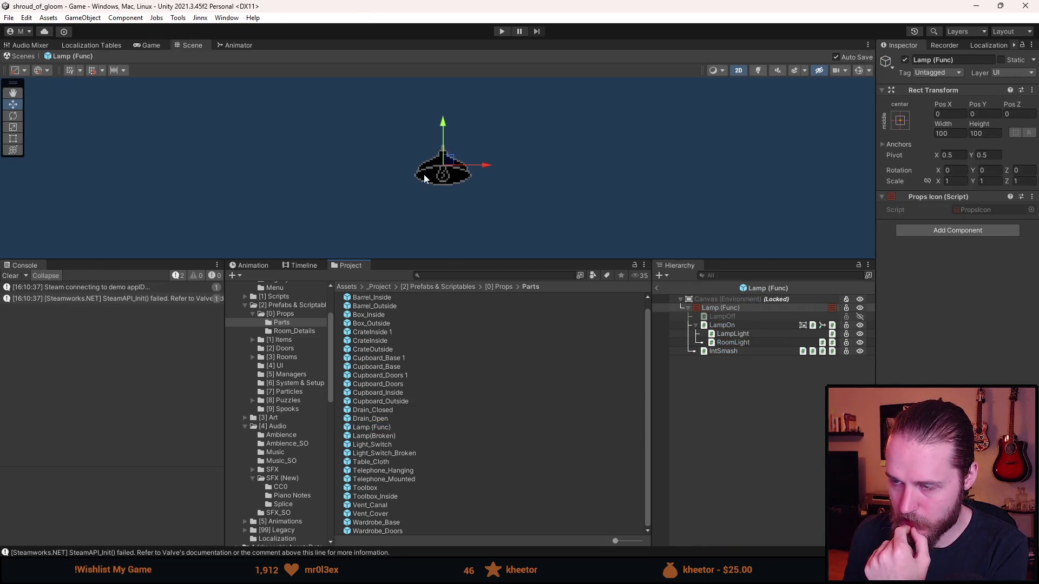
# - Inspect the Lamp (Func) root and its LampLight object's 2D light settings
pyautogui.scroll(2, 444, 177)
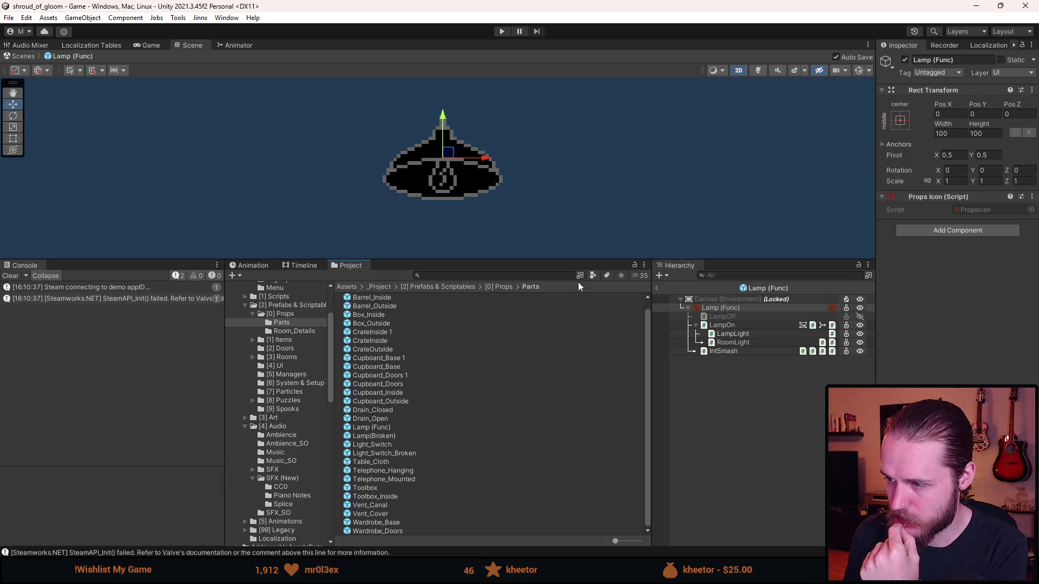
pyautogui.click(735, 332)
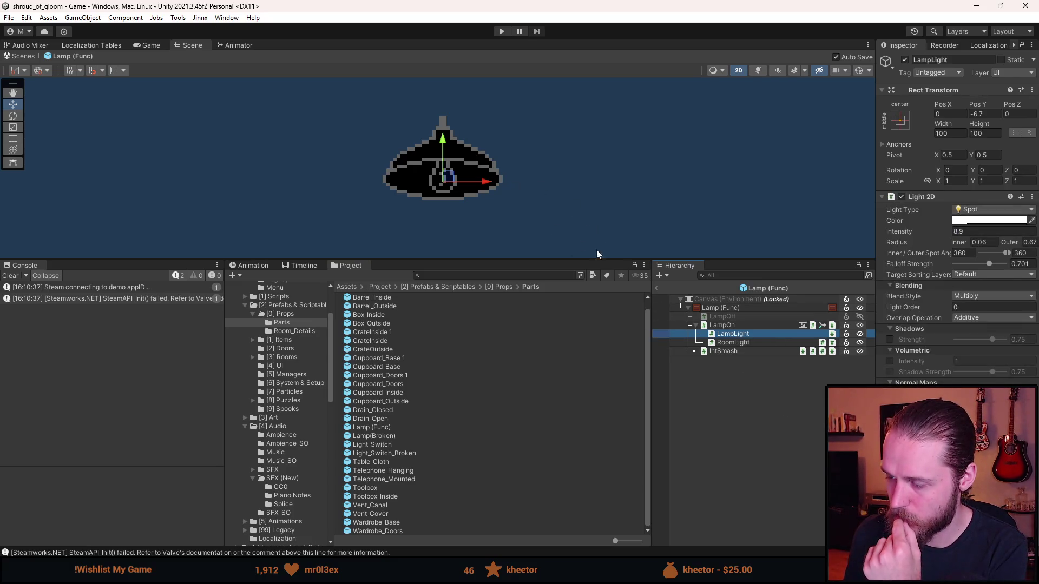
pyautogui.click(738, 327)
pyautogui.click(734, 310)
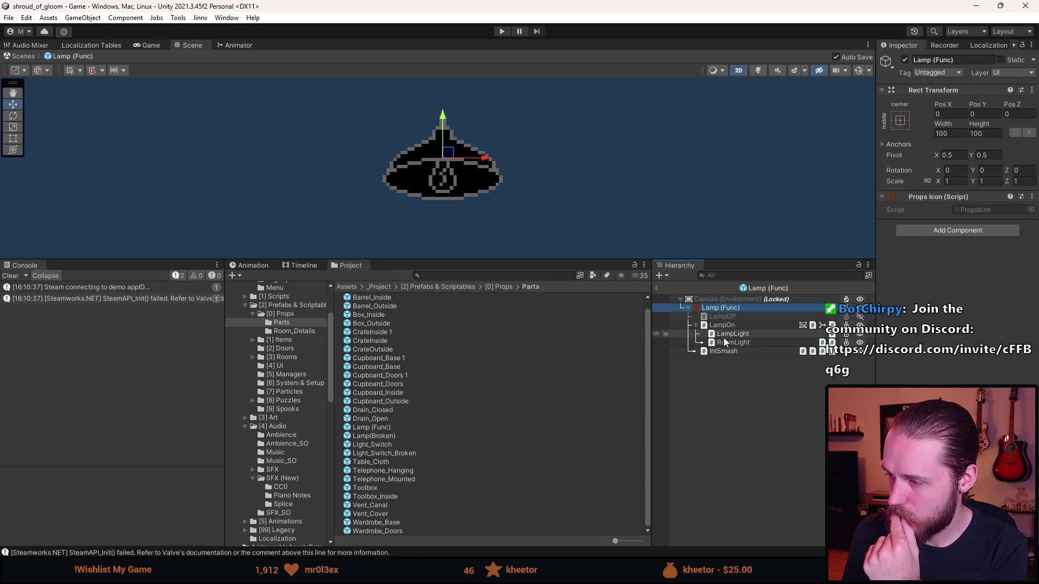
pyautogui.click(741, 335)
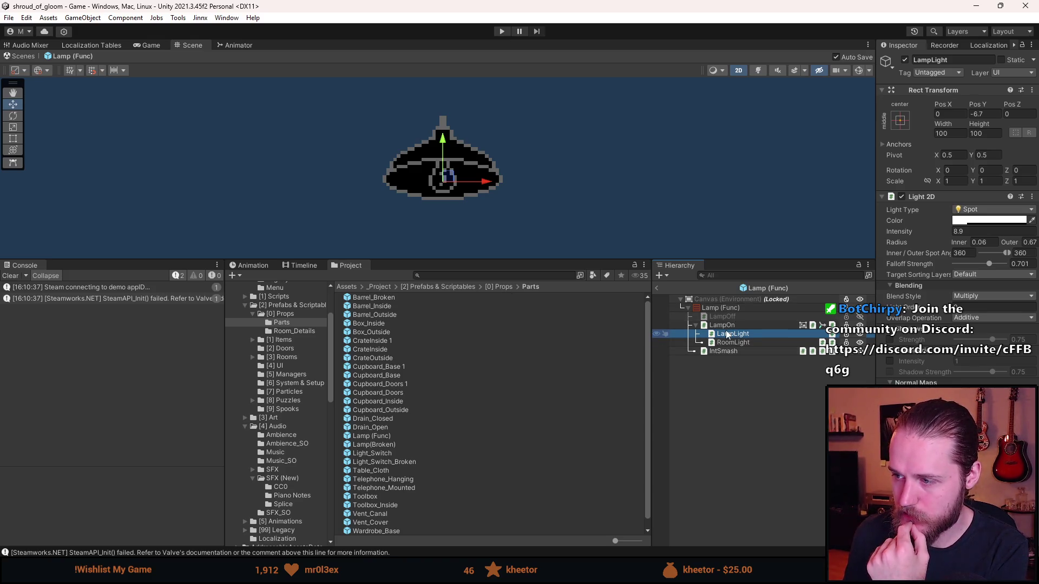
# - Go up to the [0] Props folder and scroll through its assets
pyautogui.click(499, 288)
pyautogui.scroll(-4, 417, 378)
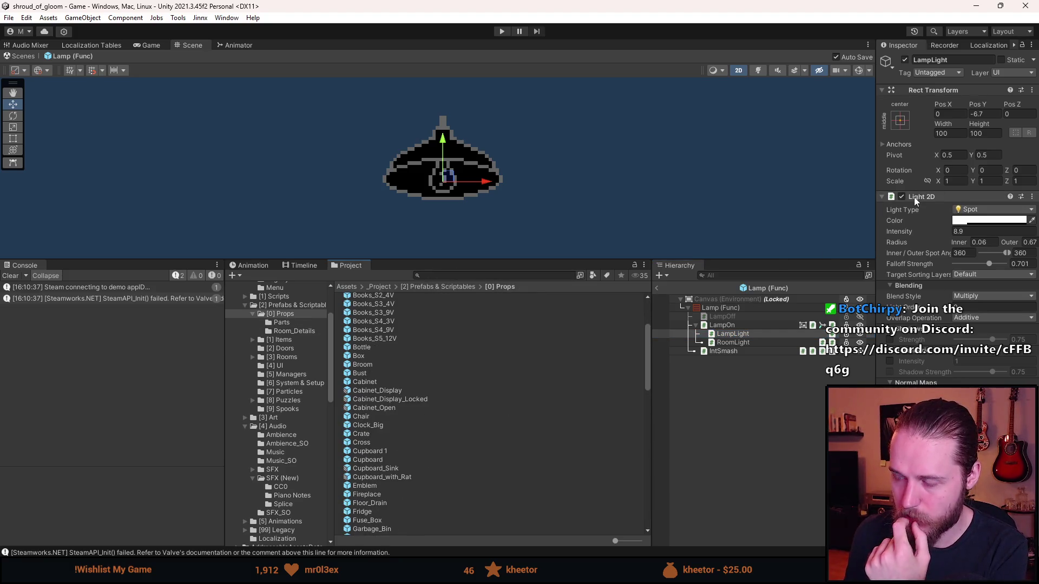
pyautogui.scroll(4, 363, 414)
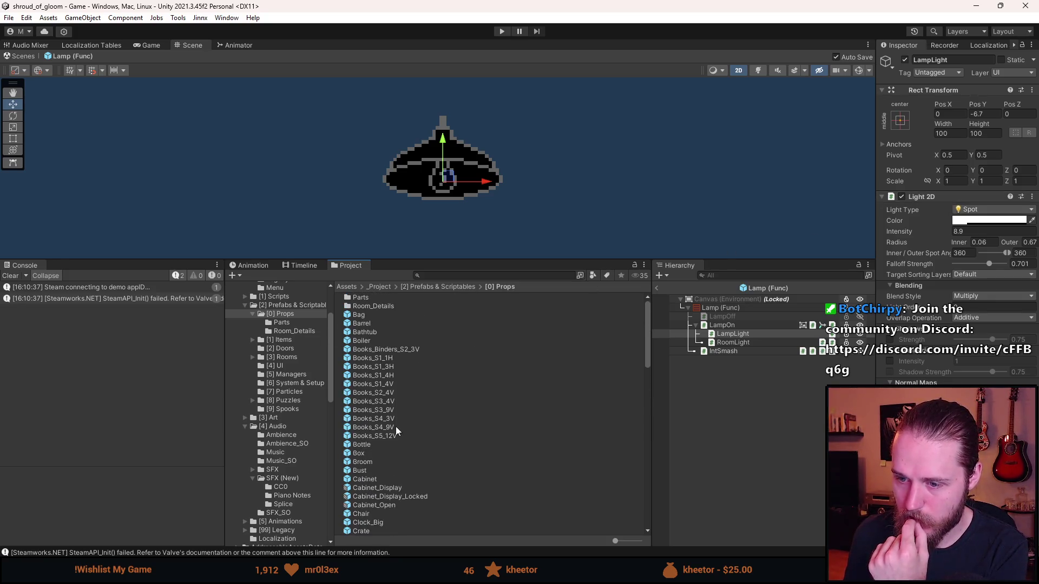
pyautogui.scroll(-9, 394, 437)
# - Open the Lamp prefab, check its Element 0 and 1 light references, then enter nested Lamp (Func)
pyautogui.doubleClick(377, 417)
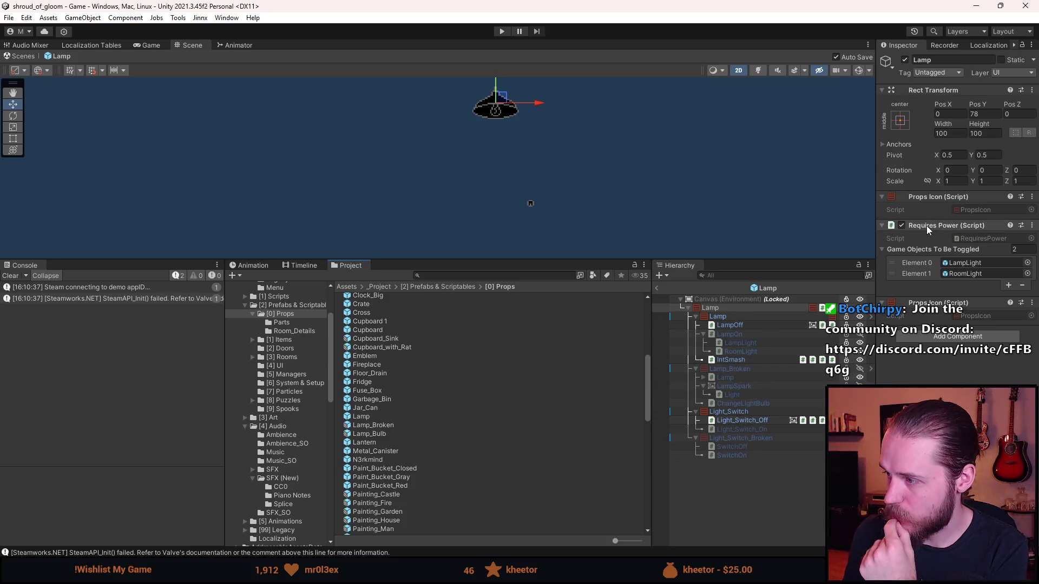
pyautogui.click(966, 264)
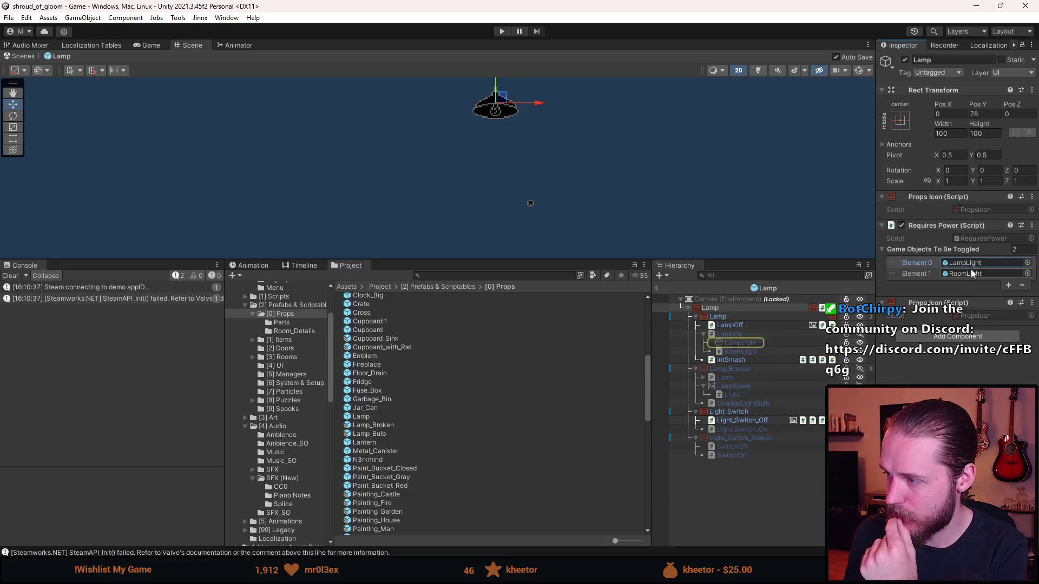
pyautogui.click(969, 275)
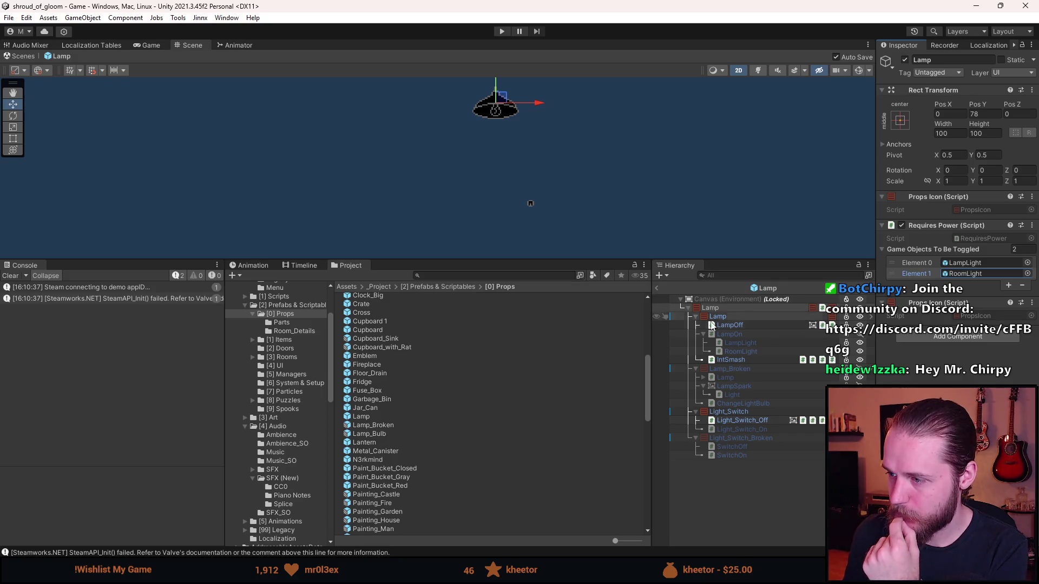
pyautogui.click(740, 344)
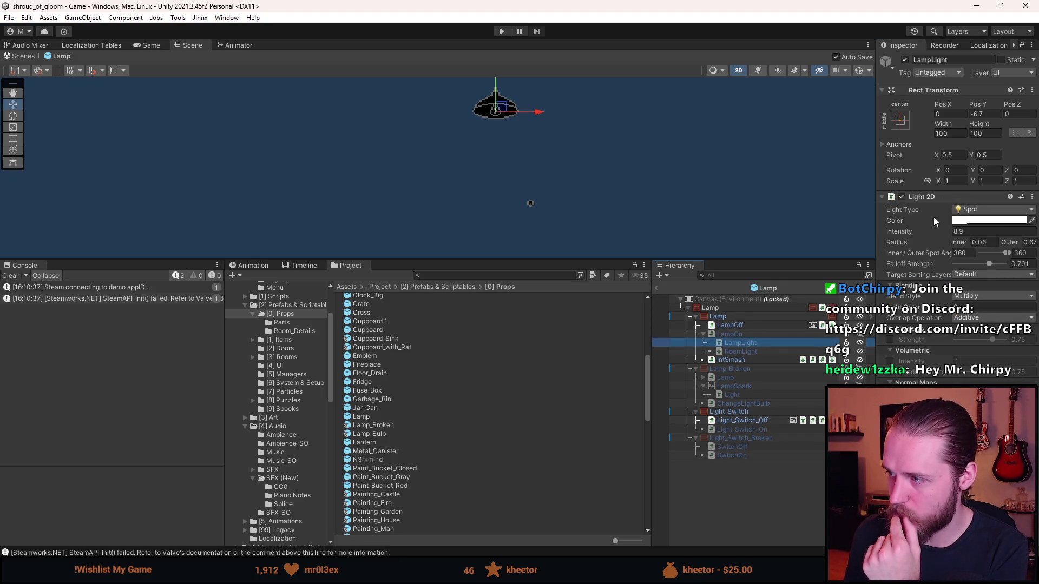
pyautogui.click(656, 290)
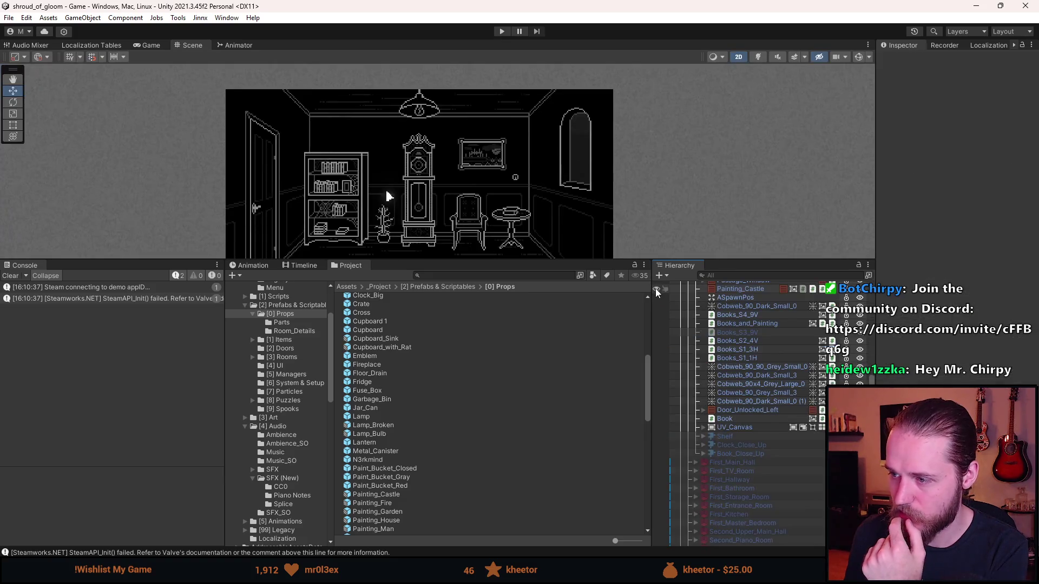
pyautogui.doubleClick(375, 416)
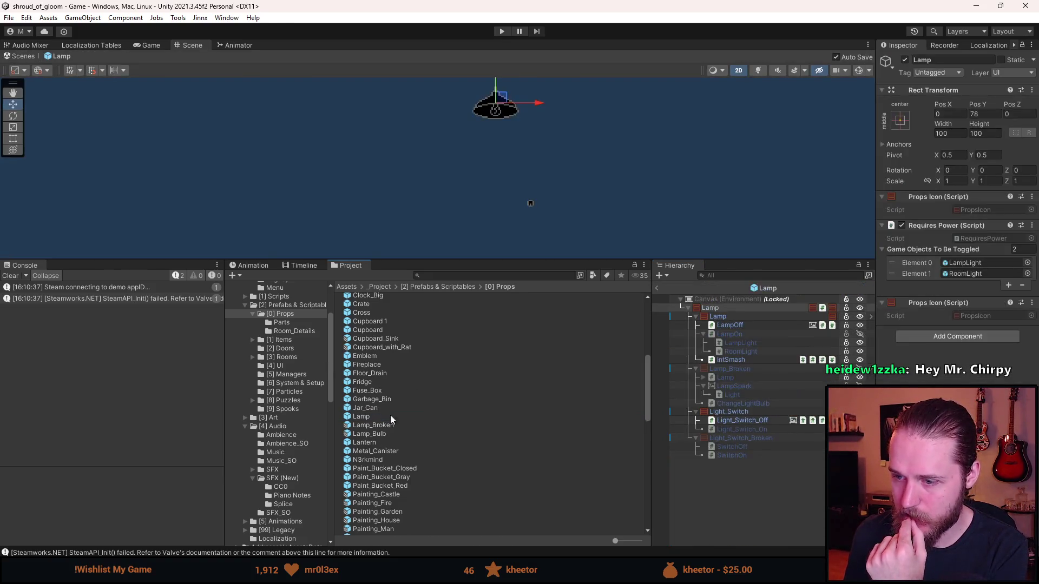
pyautogui.click(734, 318)
pyautogui.click(923, 84)
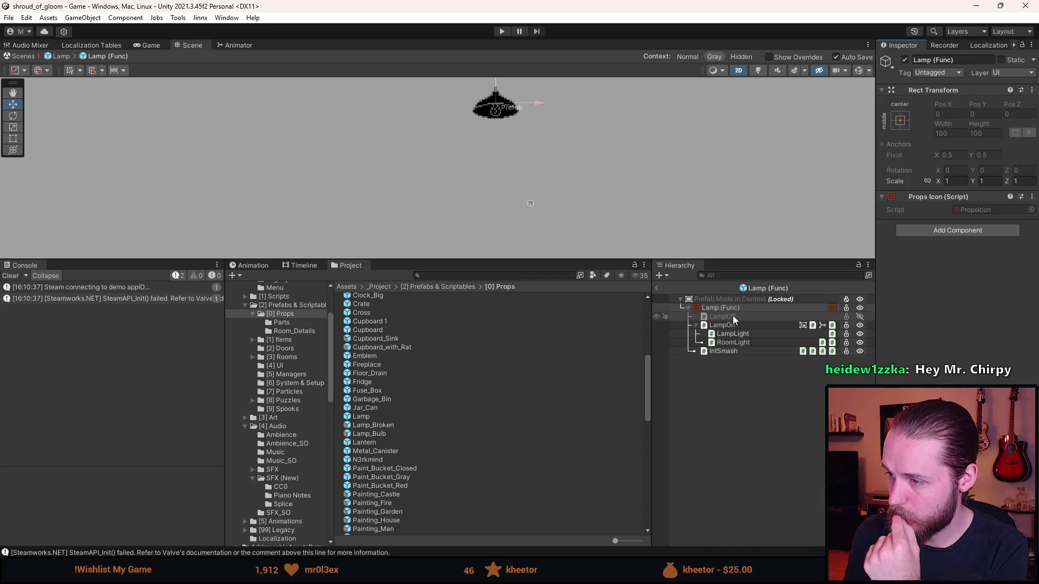
pyautogui.press('f')
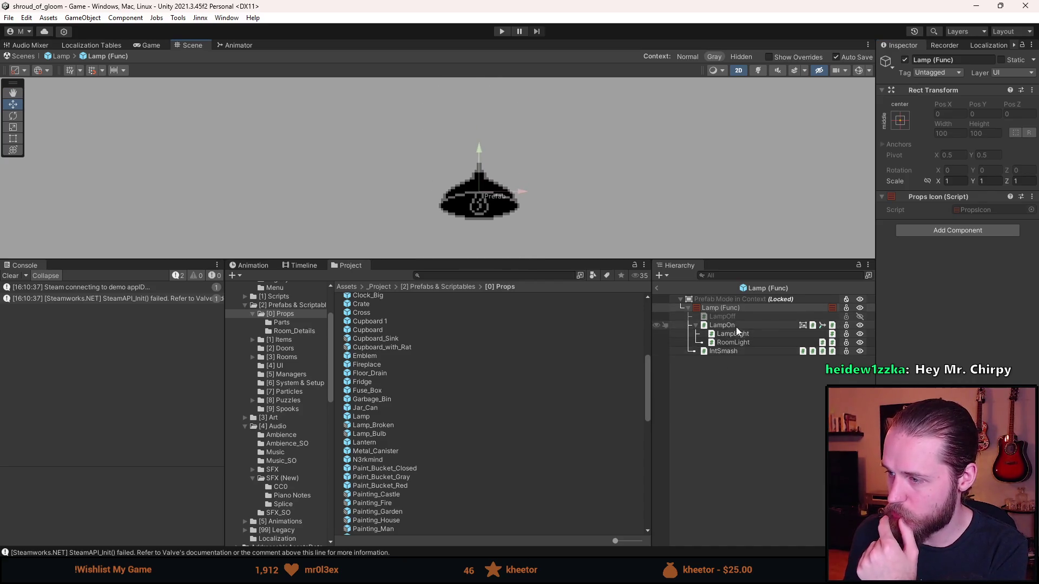
# - Add a new ToggleOnPuzzleOpened script component to Lamp (Func) and open it in the code editor
pyautogui.click(934, 234)
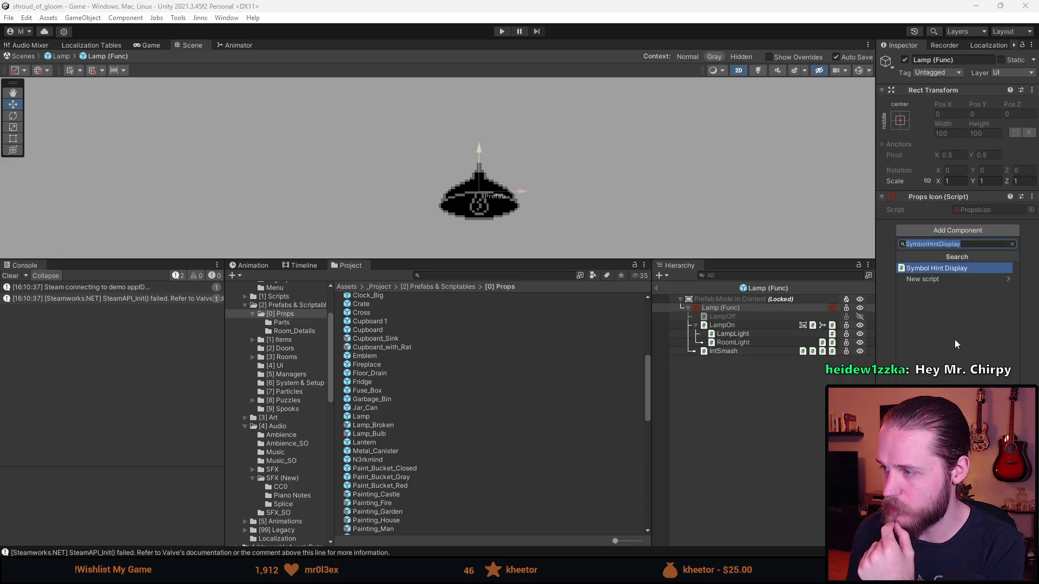
pyautogui.press('BackSpace')
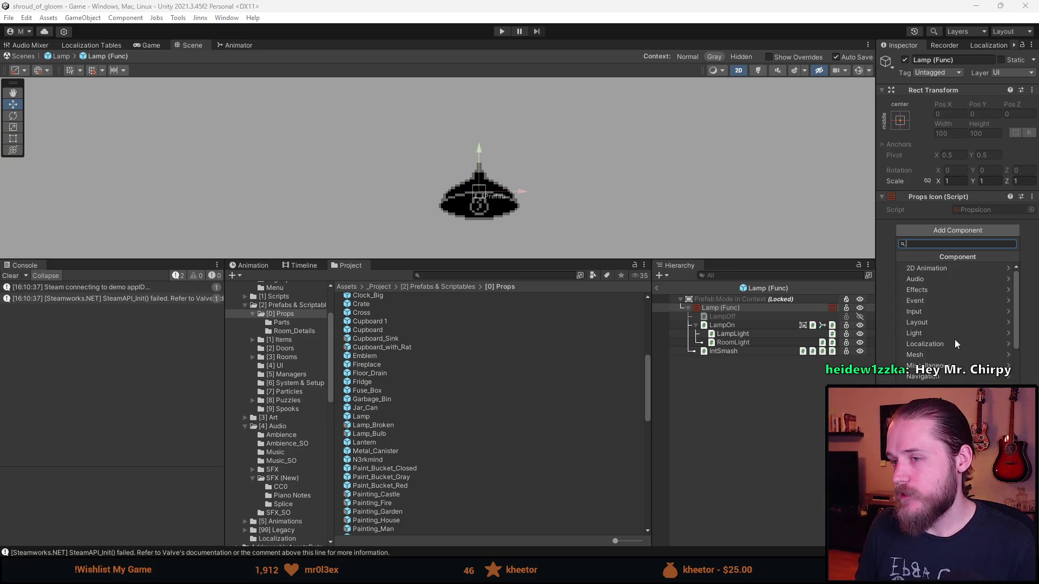
pyautogui.write('Toggl')
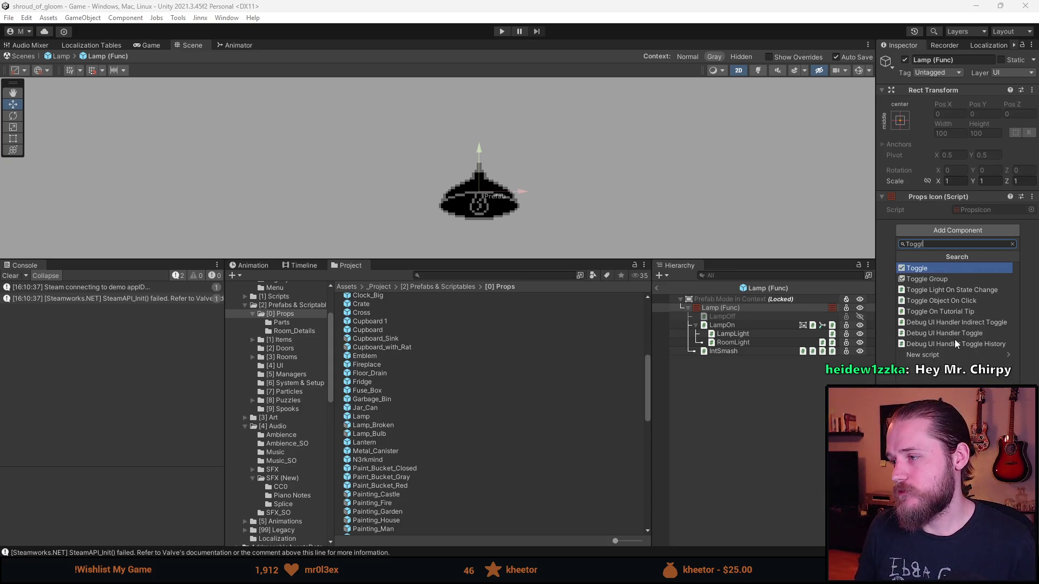
pyautogui.write('eOn')
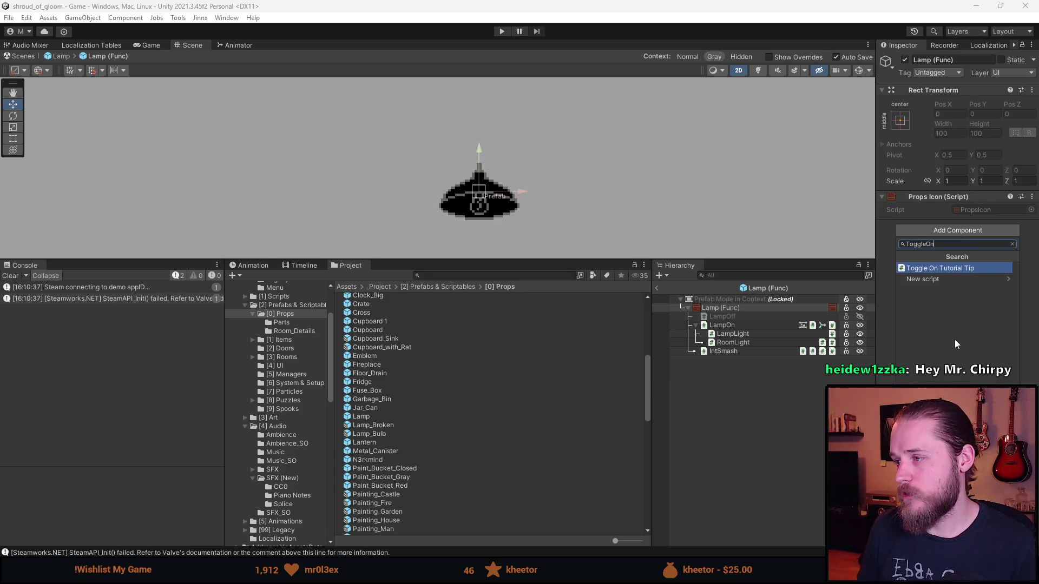
pyautogui.write('Puzz')
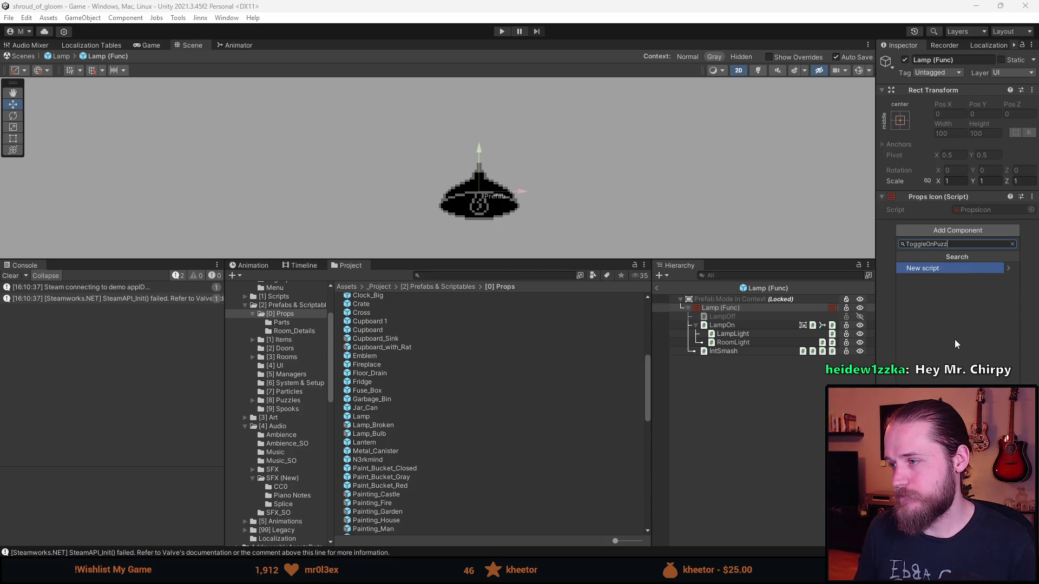
pyautogui.write('leO')
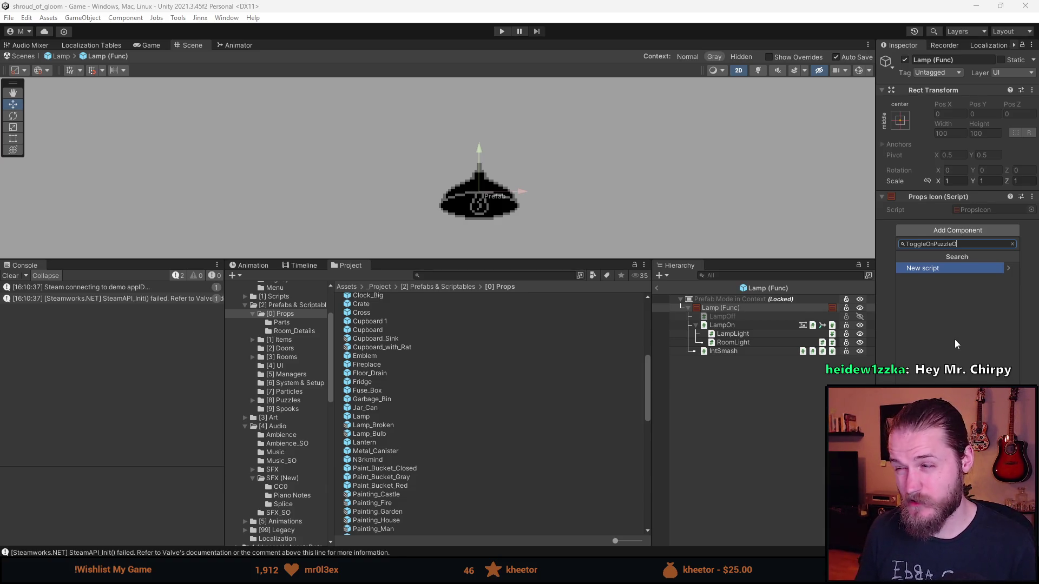
pyautogui.write('pened')
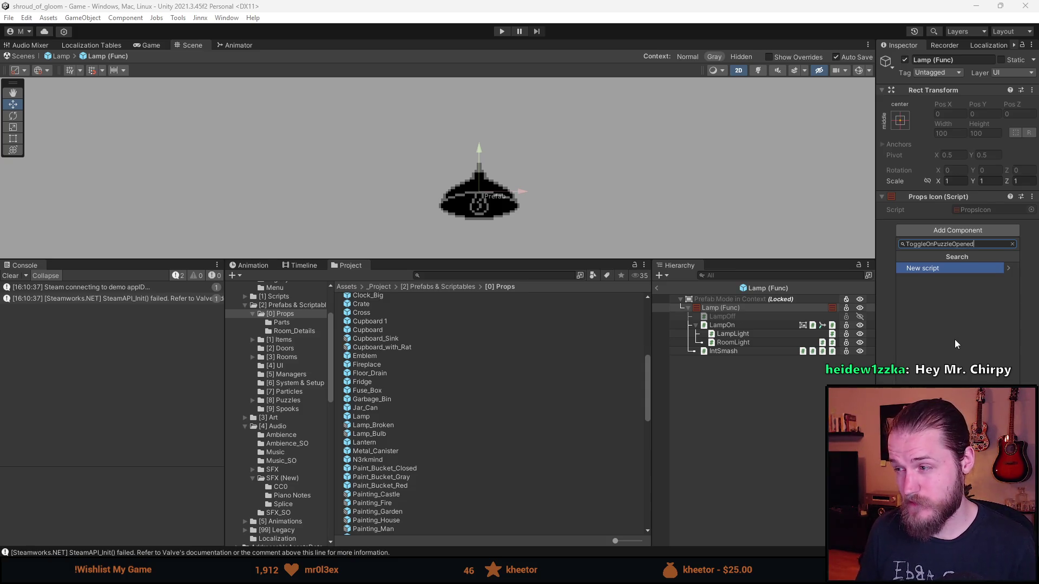
pyautogui.press('Return')
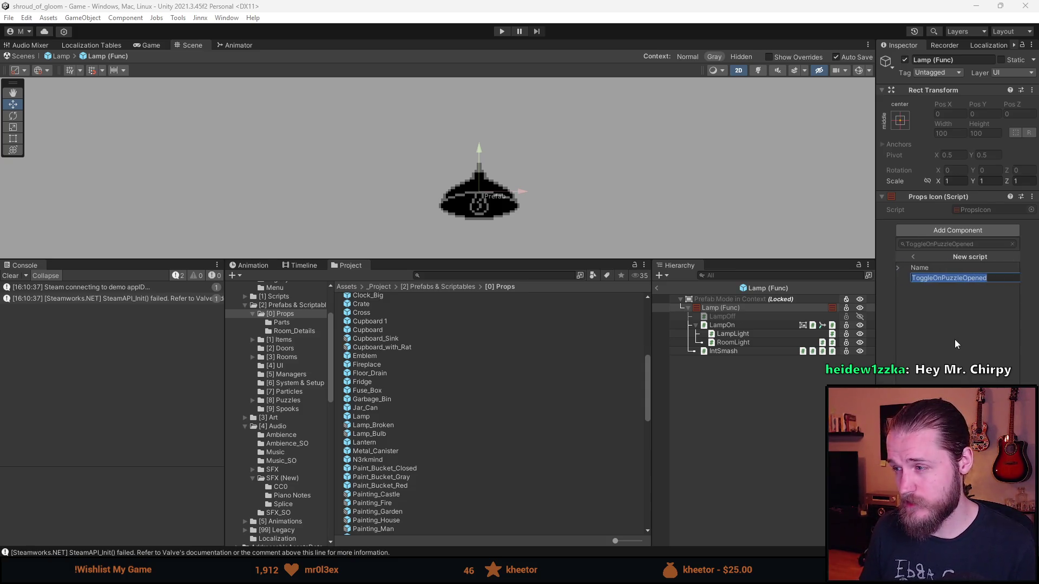
pyautogui.press('Return')
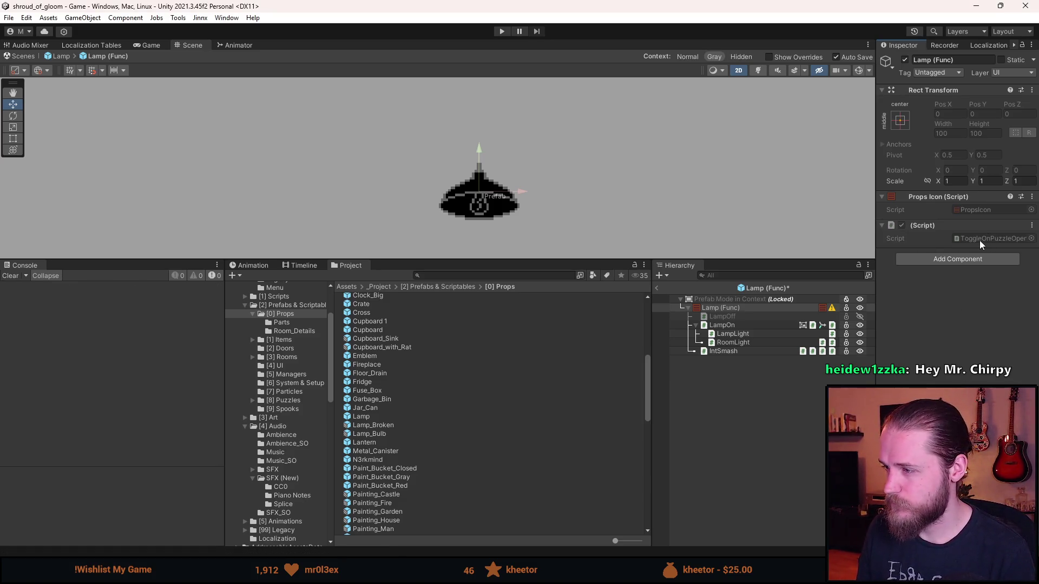
pyautogui.click(979, 241)
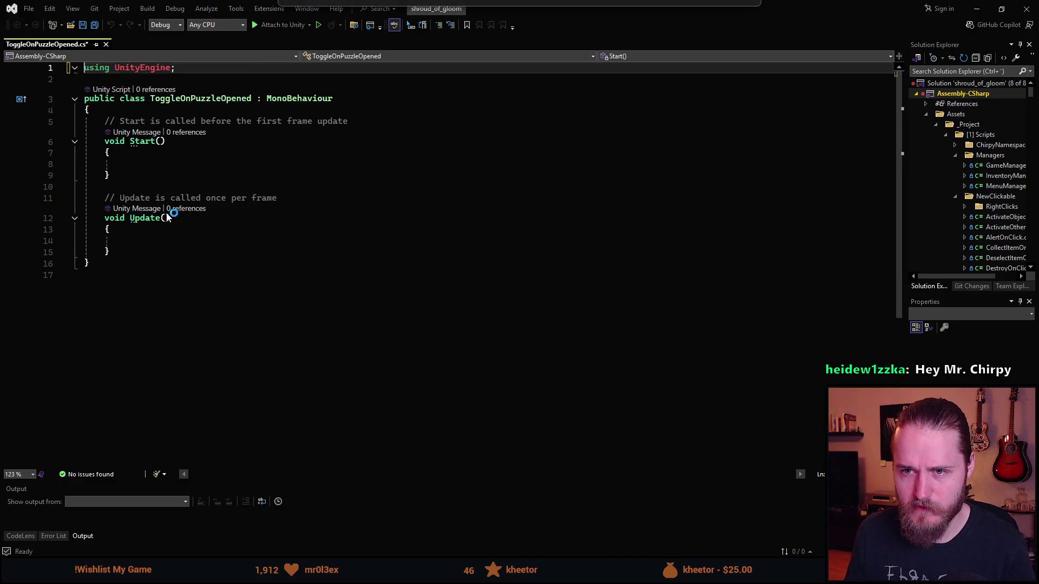
# - Remove unused usings and rename the class to ToggleLightOnPuzzleOpened
pyautogui.hotkey('ctrl', 'r')
pyautogui.hotkey('ctrl', 'g')
pyautogui.click(200, 98)
pyautogui.hotkey('ctrl', 'r')
pyautogui.hotkey('ctrl', 'r')
pyautogui.press('Left')
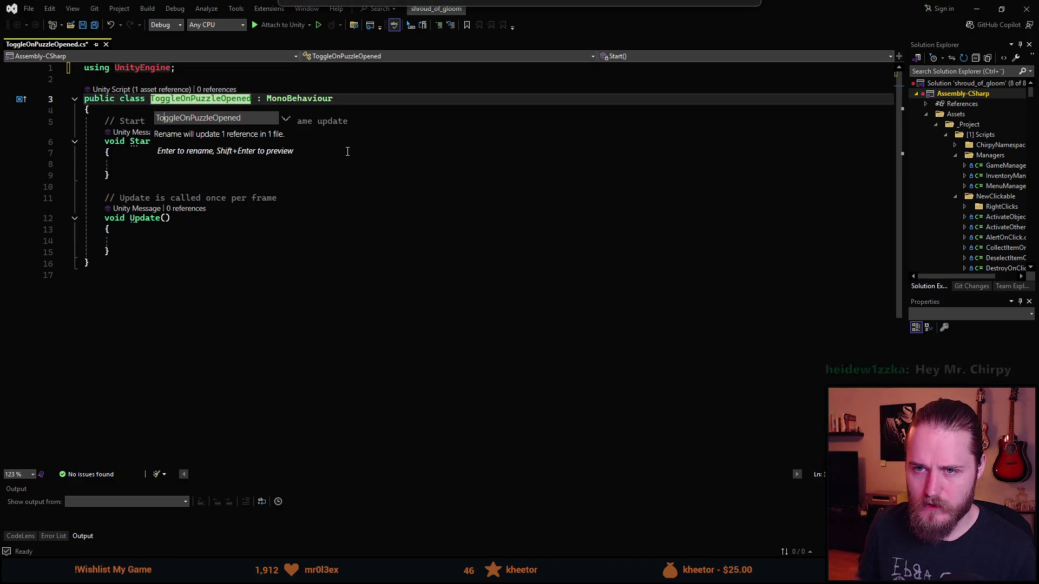
pyautogui.write('Light')
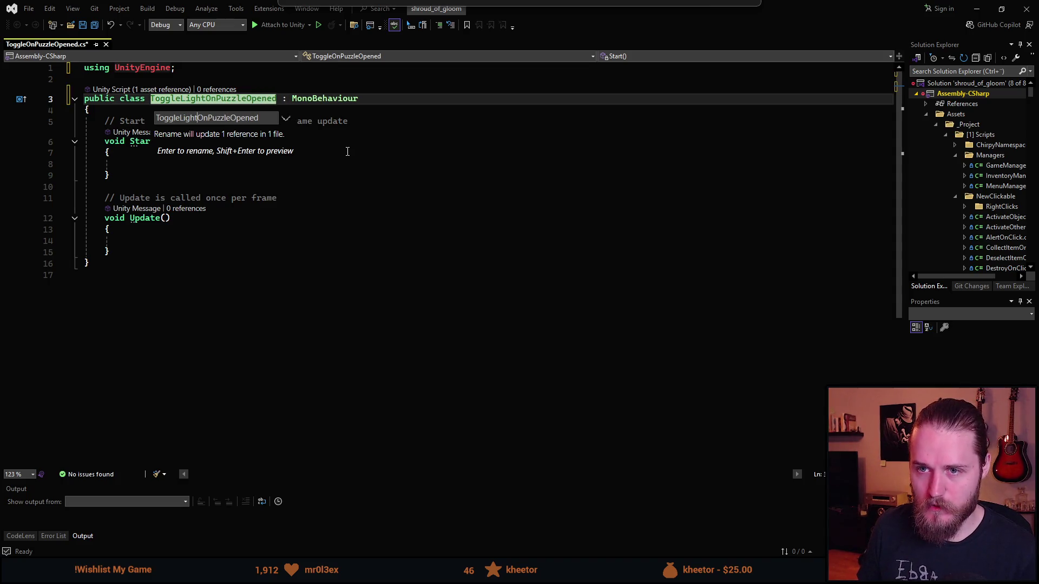
pyautogui.press('Return')
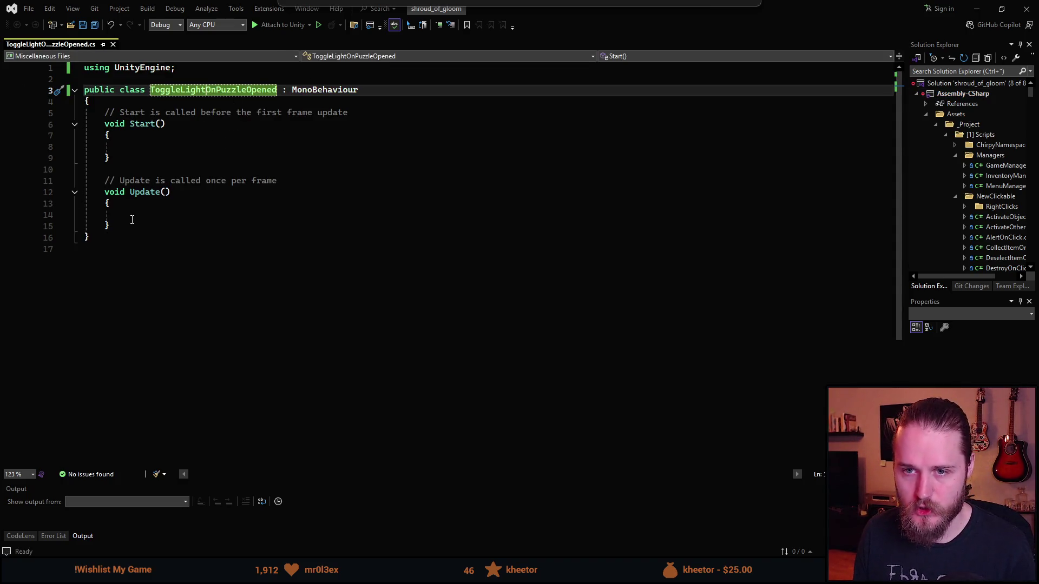
# - Delete the Start and Update methods, save the script, and close Visual Studio
pyautogui.moveTo(111, 226); pyautogui.dragTo(115, 126)
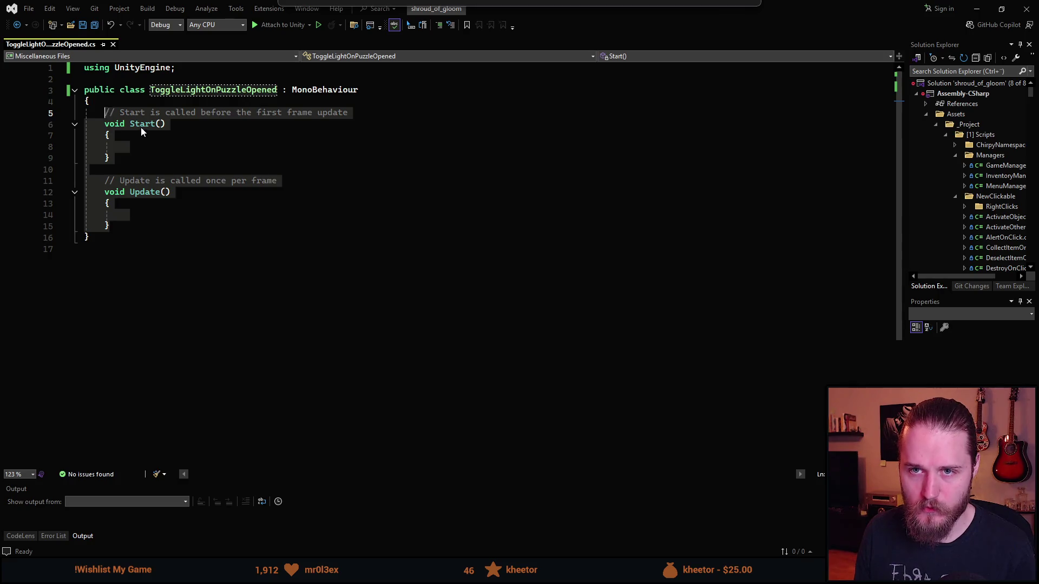
pyautogui.press('Delete')
pyautogui.hotkey('ctrl', 's')
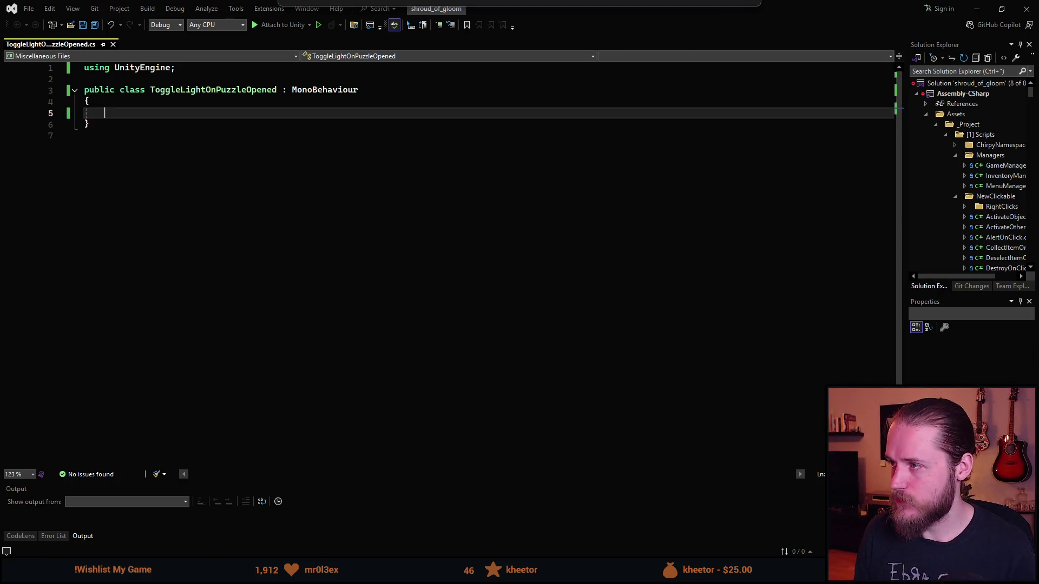
pyautogui.click(1026, 9)
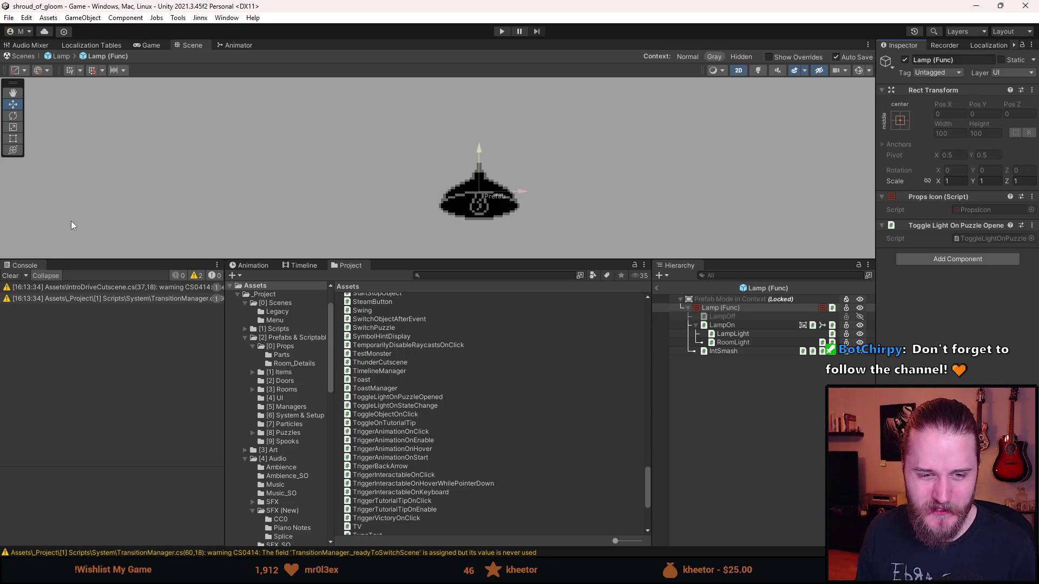
# - Reopen ToggleLightOnPuzzleOpened.cs in Visual Studio from the Inspector's script field
pyautogui.doubleClick(999, 239)
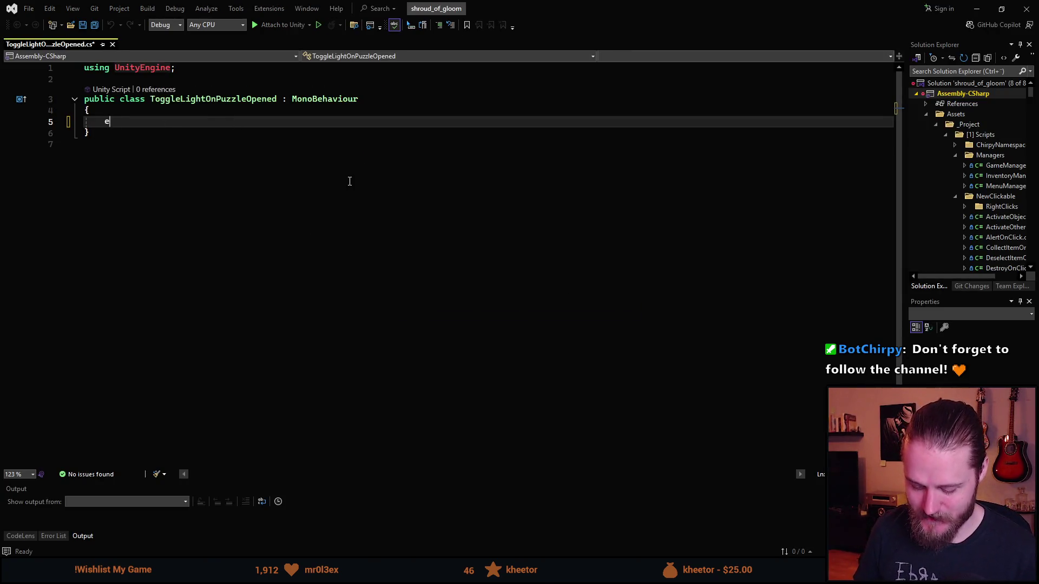
# - Expand the OnEnable/OnDisable snippet to subscribe and unsubscribe OnPuzzleOpened on PuzzleOpenedEvent
pyautogui.write('einit')
pyautogui.press('Tab')
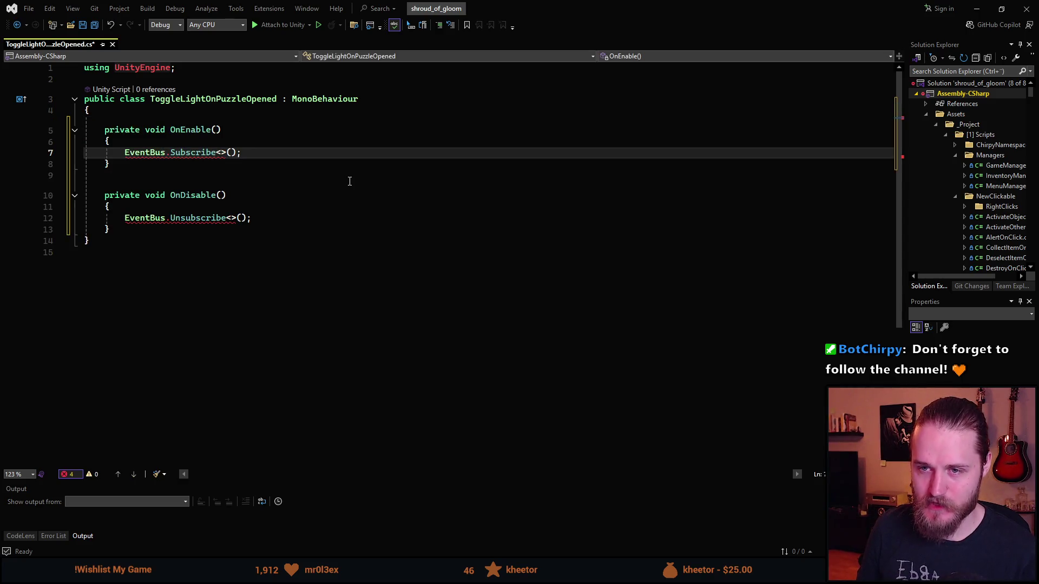
pyautogui.write('PuzzleOpe')
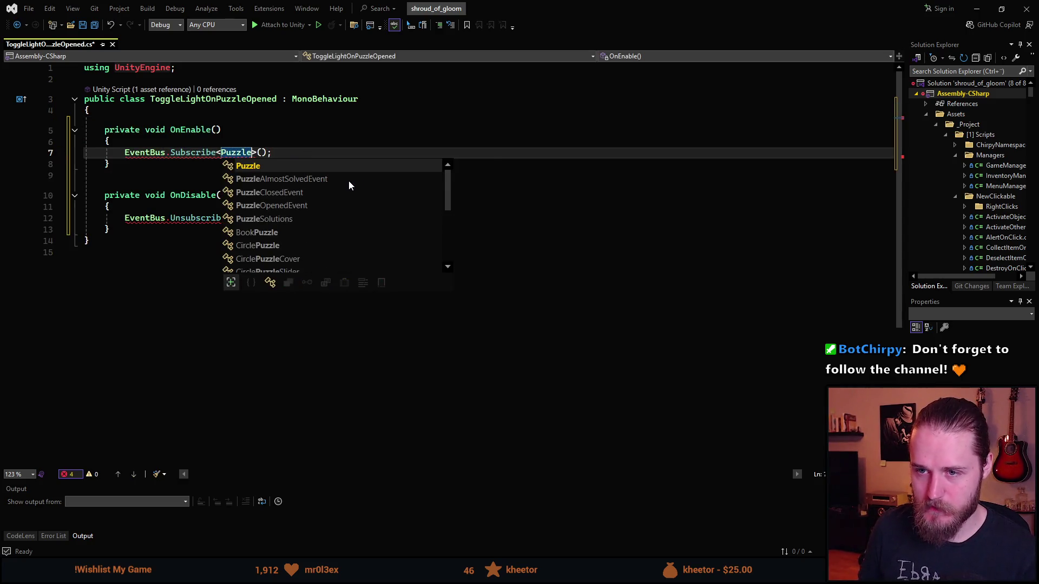
pyautogui.press('Tab')
pyautogui.press('Right')
pyautogui.press('Right')
pyautogui.write('On')
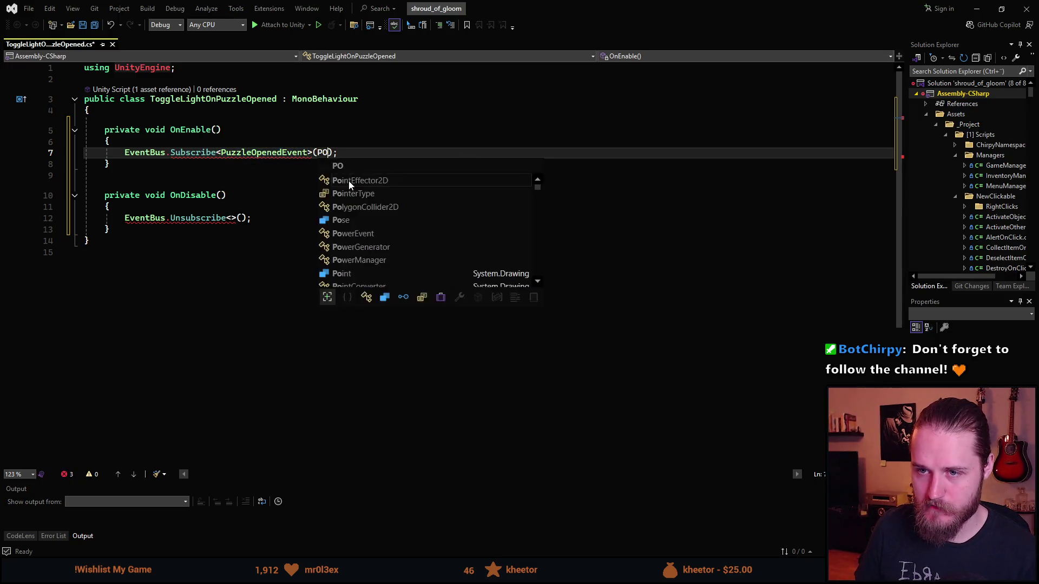
pyautogui.write('PuzzleOp')
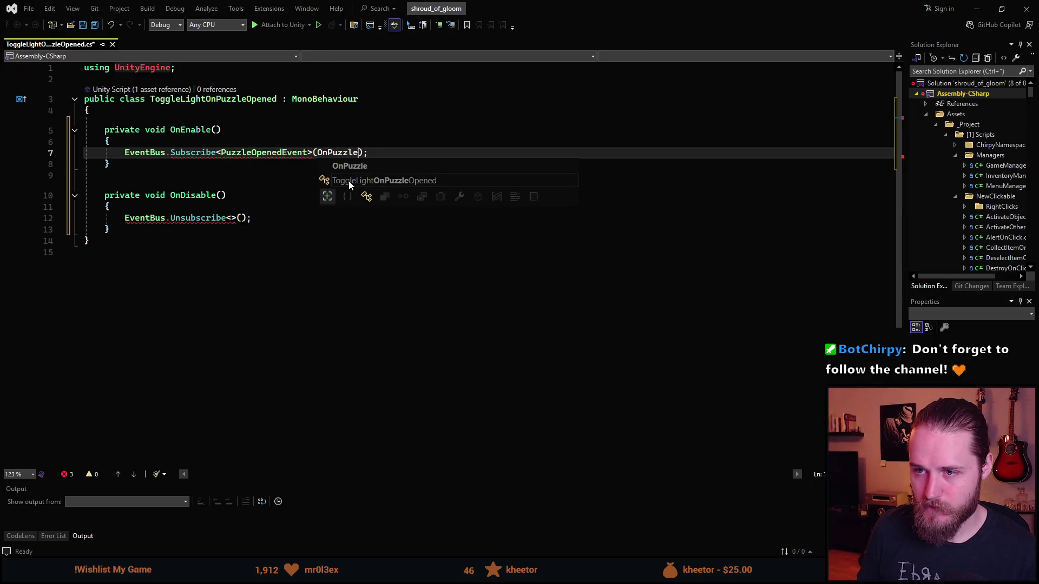
pyautogui.write('ened')
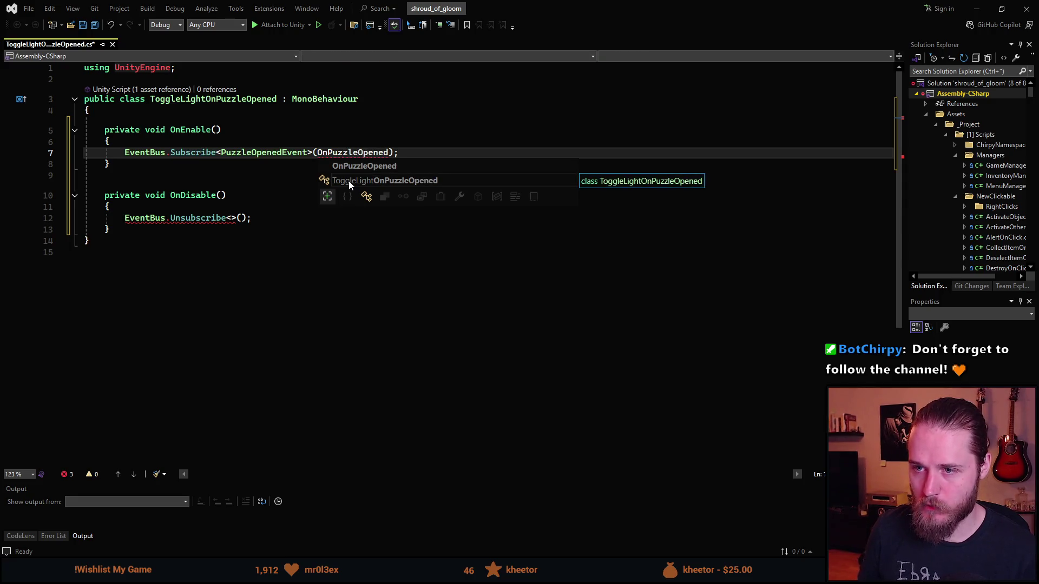
pyautogui.press('Escape')
pyautogui.doubleClick(265, 152)
pyautogui.hotkey('ctrl', 'c')
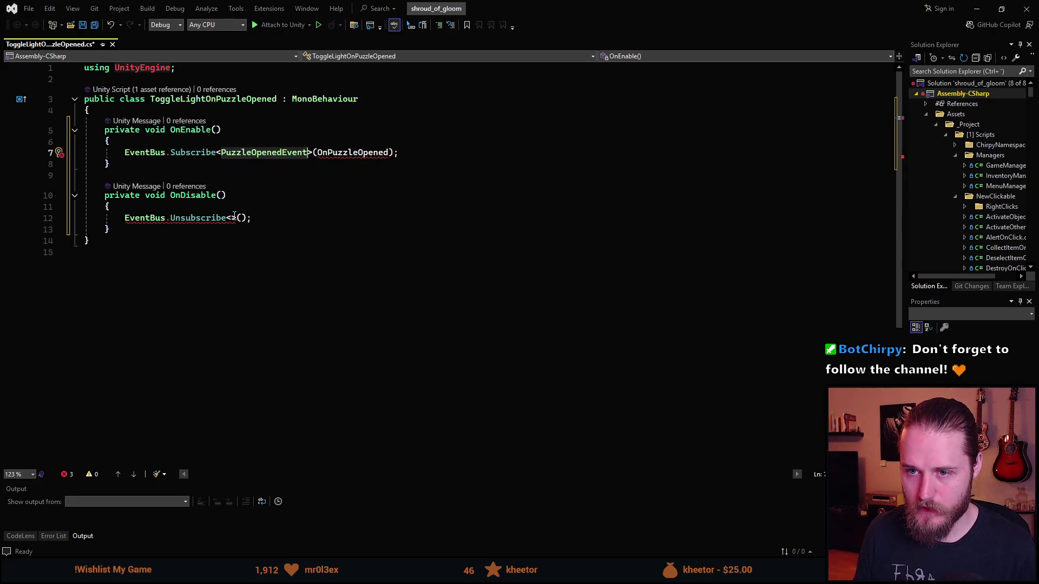
pyautogui.press('Down')
pyautogui.press('Down')
pyautogui.press('Down')
pyautogui.hotkey('ctrl', 'v')
pyautogui.click(341, 154)
pyautogui.click(329, 218)
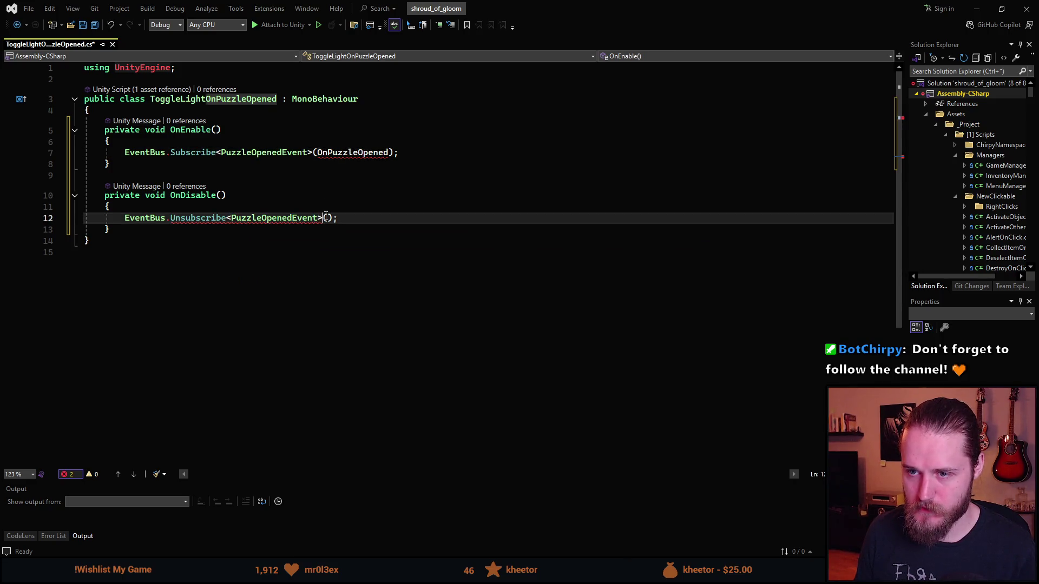
pyautogui.hotkey('ctrl', 'v')
# - Duplicate both lines and make the new Subscribe line use PuzzleClosedEvent with OnPuzzleClosed
pyautogui.hotkey('ctrl', 'd')
pyautogui.click(348, 152)
pyautogui.hotkey('ctrl', 'd')
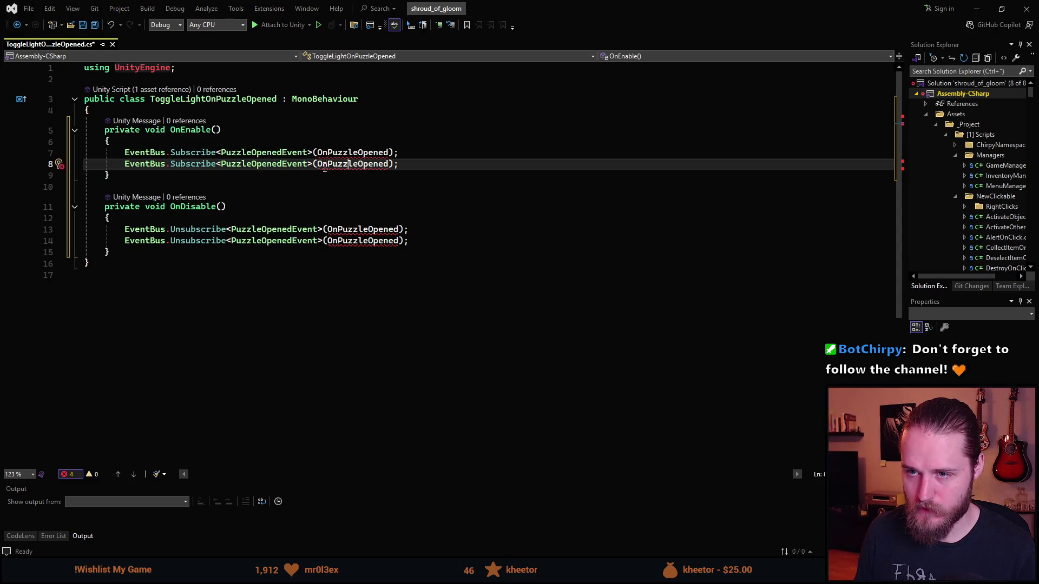
pyautogui.click(263, 164)
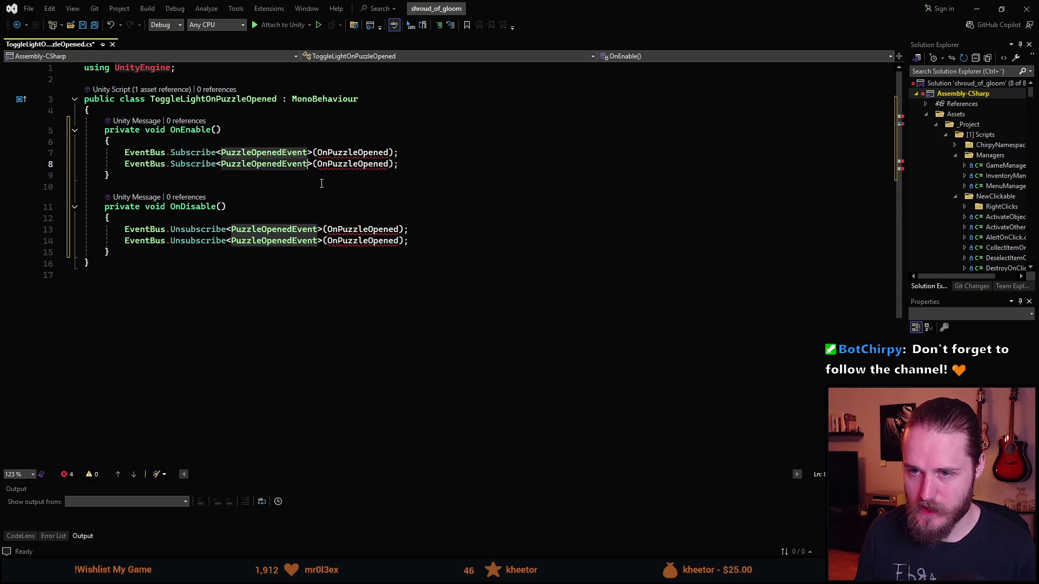
pyautogui.write('PuzzleCl')
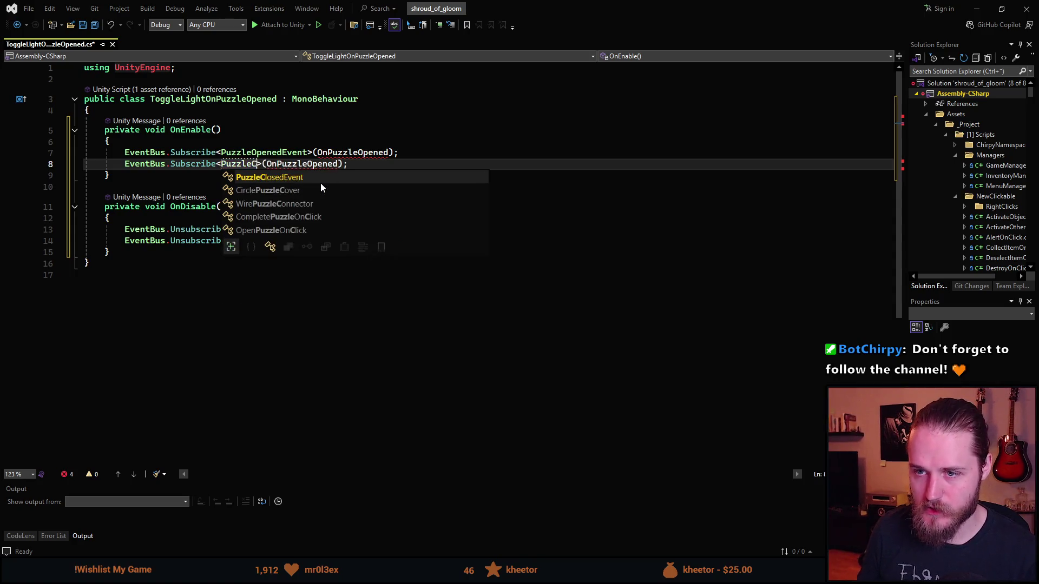
pyautogui.press('Tab')
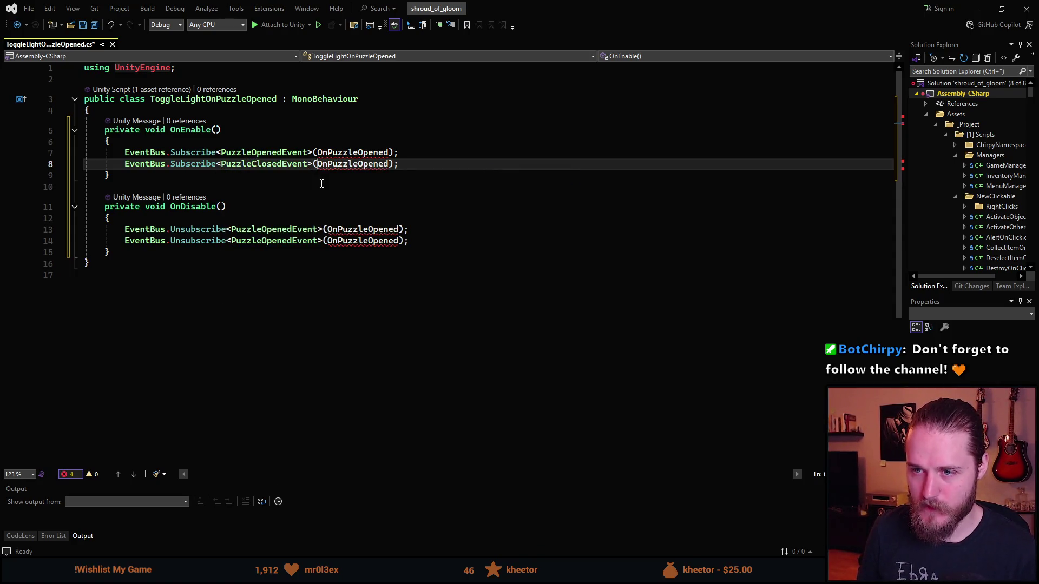
pyautogui.hotkey('ctrl', 'Right')
pyautogui.press('BackSpace')
pyautogui.press('BackSpace')
pyautogui.press('BackSpace')
pyautogui.write('Closed')
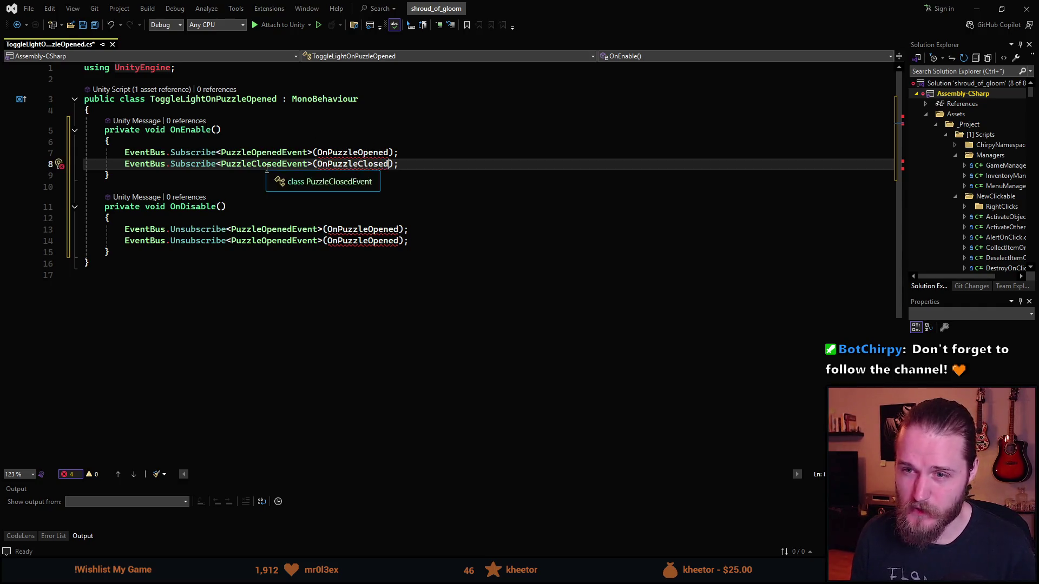
# - Change the duplicated Unsubscribe line to PuzzleClosedEvent with OnPuzzleClosed
pyautogui.doubleClick(263, 163)
pyautogui.hotkey('ctrl', 'c')
pyautogui.doubleClick(274, 240)
pyautogui.hotkey('ctrl', 'v')
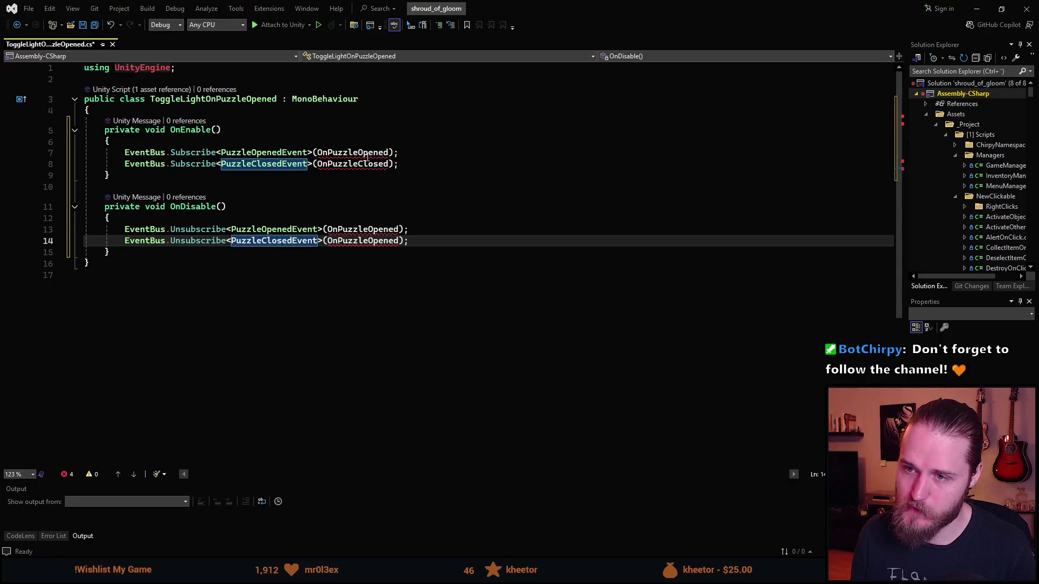
pyautogui.doubleClick(354, 163)
pyautogui.hotkey('ctrl', 'c')
pyautogui.doubleClick(363, 240)
pyautogui.hotkey('ctrl', 'v')
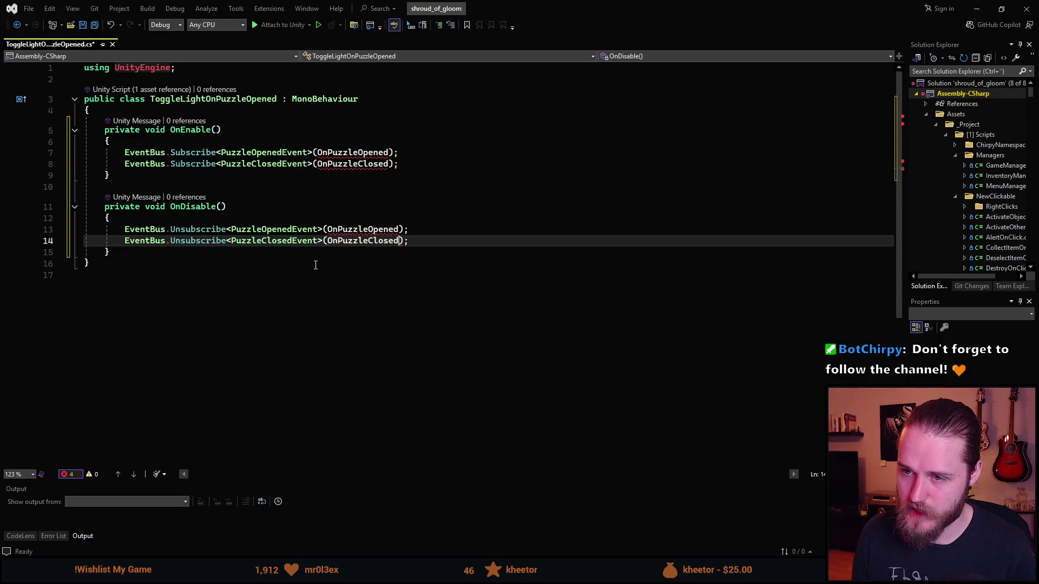
pyautogui.click(321, 266)
pyautogui.click(177, 250)
pyautogui.press('Return')
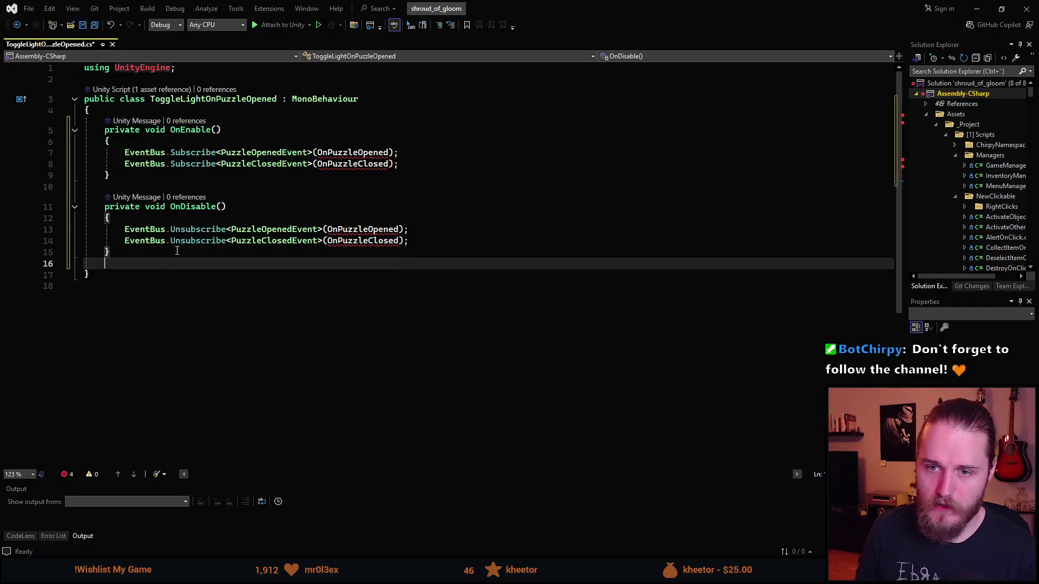
# - Add an empty private void OnPuzzleClosed(PuzzleClosedEvent puzzleEvent) method below OnDisable
pyautogui.press('Return')
pyautogui.write('private void ')
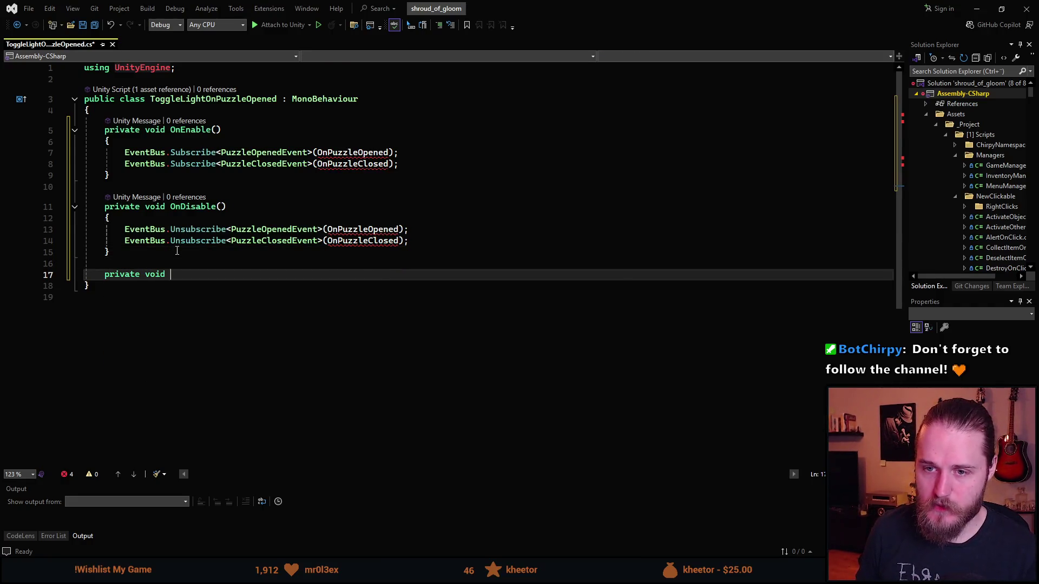
pyautogui.write('OnPuzzleClosed()')
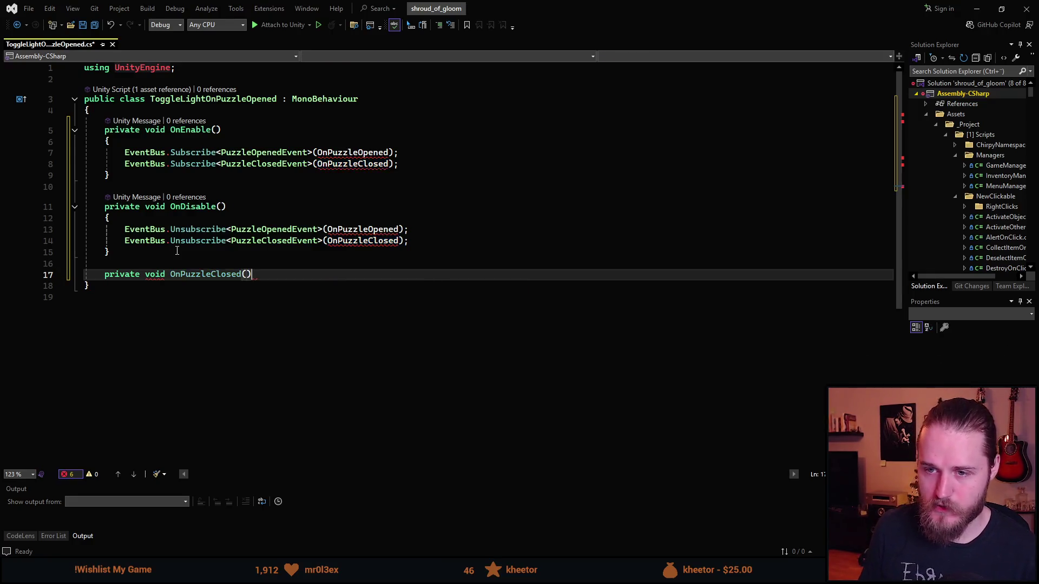
pyautogui.press('Left')
pyautogui.write('PuzzleC')
pyautogui.press('Tab')
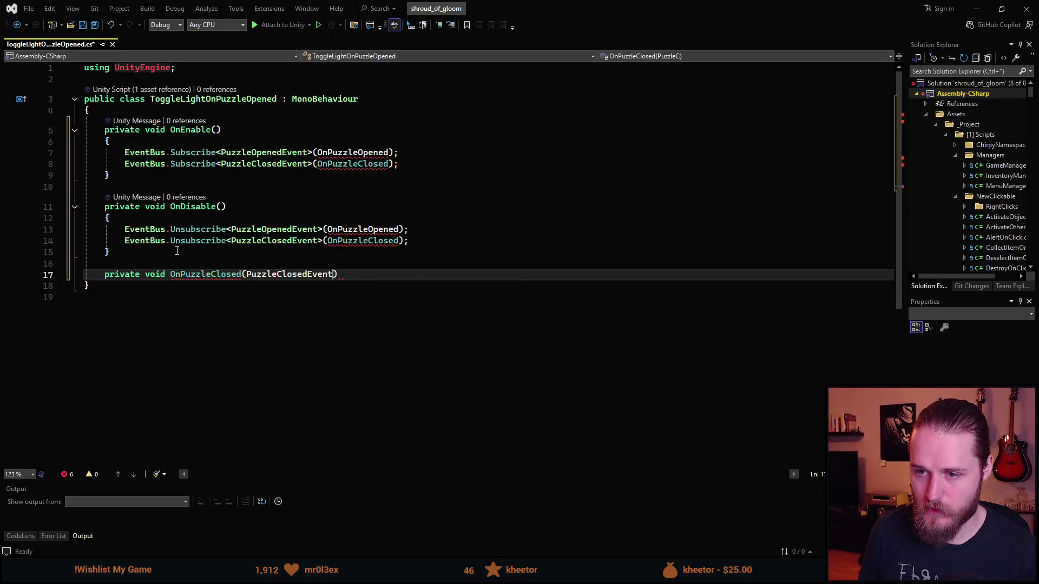
pyautogui.write('puzzleEvent')
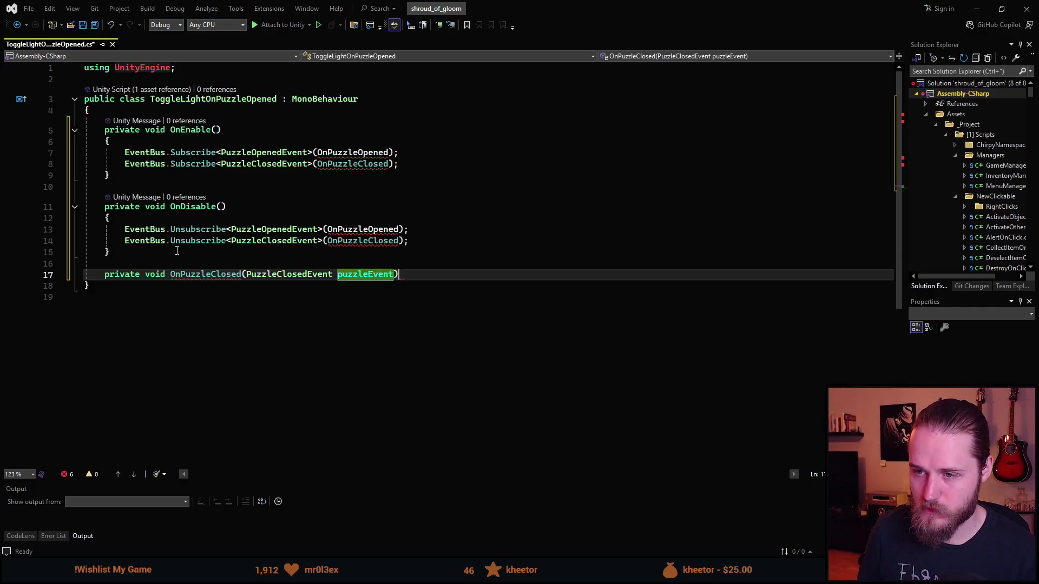
pyautogui.press('Escape')
pyautogui.press('End')
pyautogui.press('Return')
pyautogui.write('{')
# - Add an empty private void OnPuzzleOpened(PuzzleOpenedEvent puzzleEvent) method above OnPuzzleClosed
pyautogui.press('Return')
pyautogui.press('Up')
pyautogui.press('Up')
pyautogui.press('Down')
pyautogui.press('Up')
pyautogui.press('Up')
pyautogui.press('Return')
pyautogui.press('Return')
pyautogui.press('Up')
pyautogui.write('private void OnPuz')
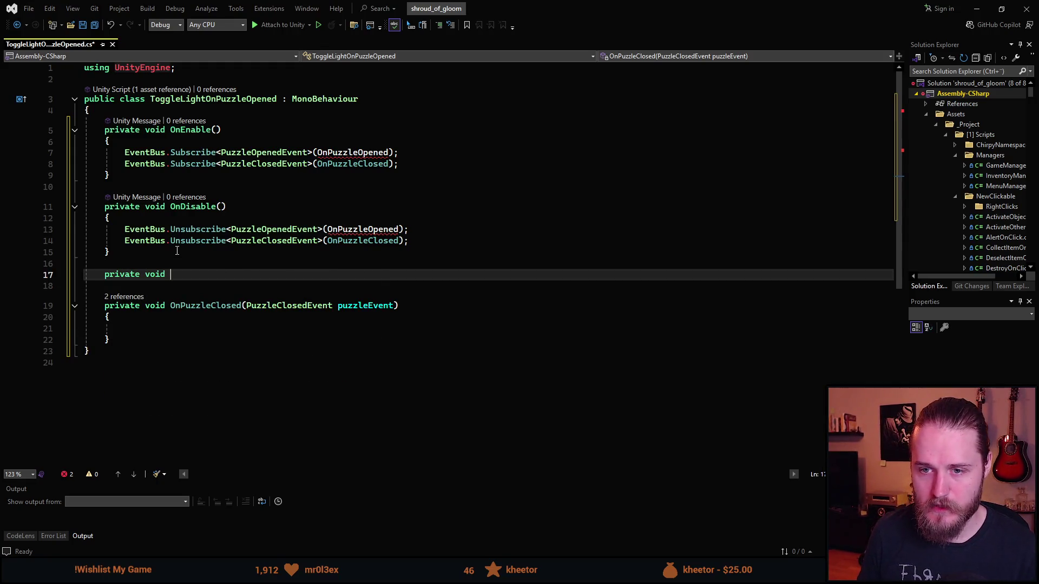
pyautogui.write('zleO')
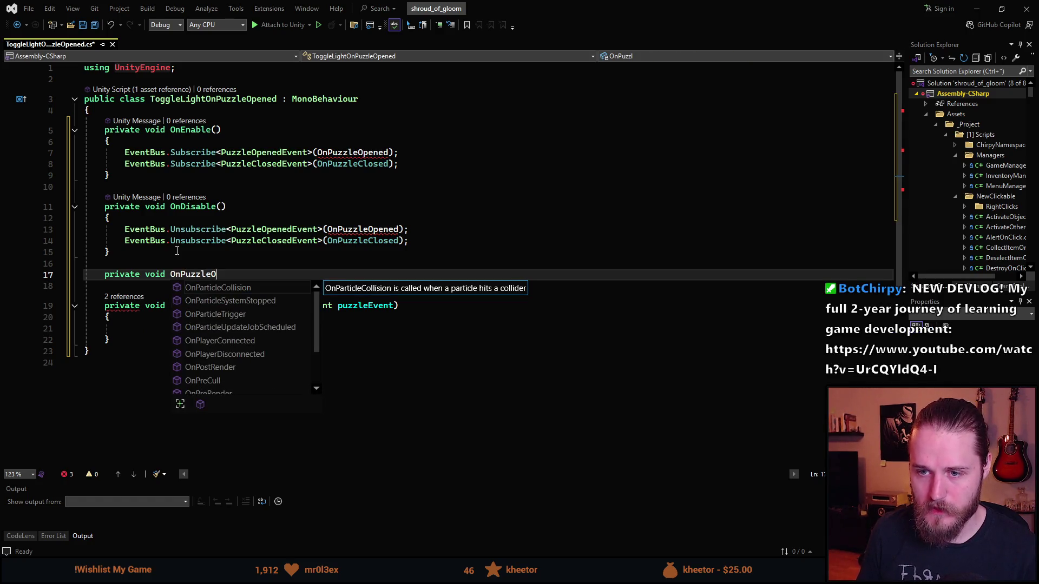
pyautogui.write('pened(')
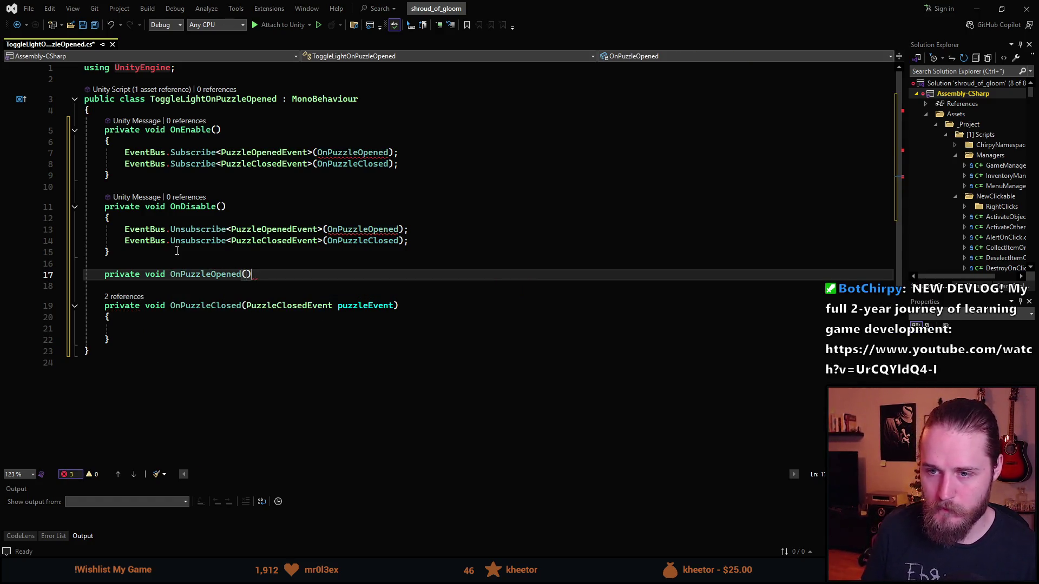
pyautogui.write('PuzzleOpenedEvent ')
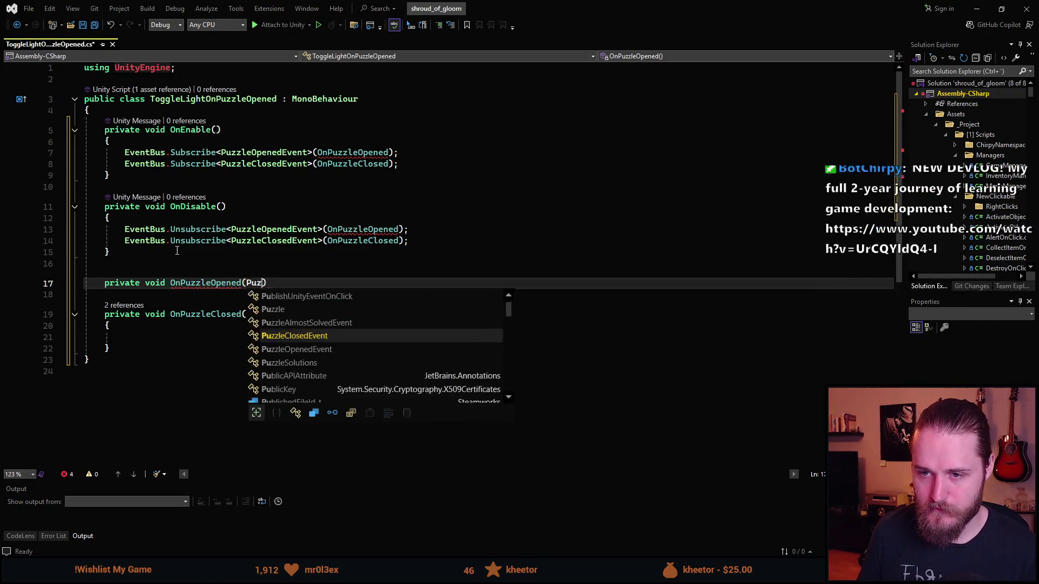
pyautogui.write('puzzleEvent)')
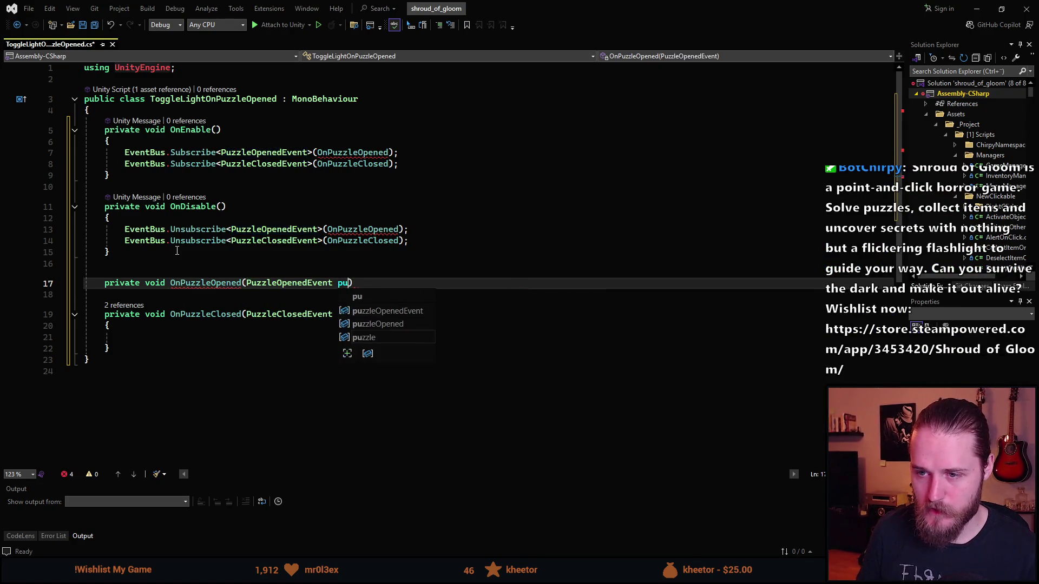
pyautogui.press('Return')
pyautogui.write('{')
pyautogui.press('Return')
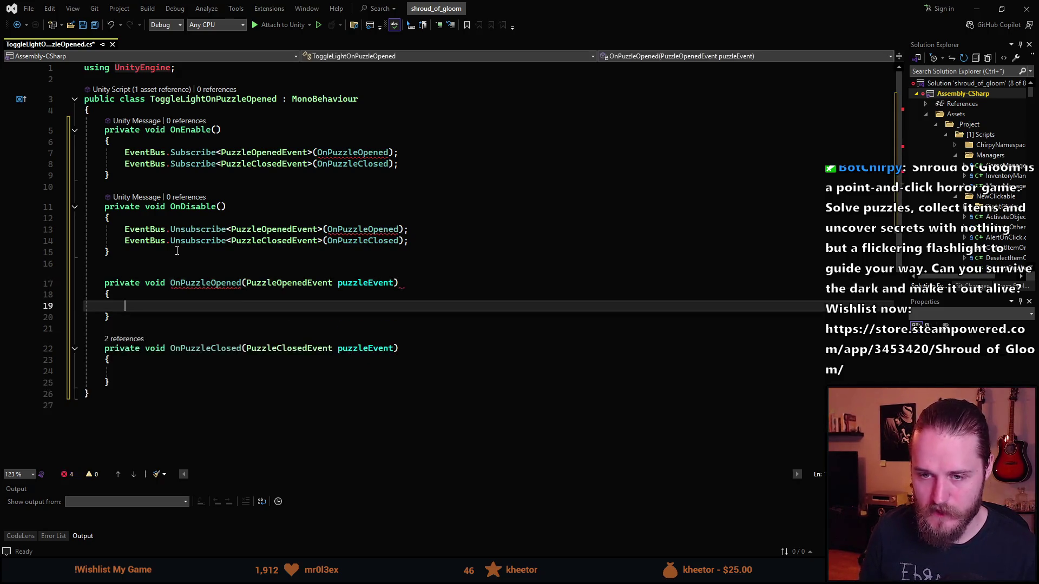
# - Add a [SerializeField] private Light2D[] _lightsToToggle field, importing its namespace, and save
pyautogui.click(145, 114)
pyautogui.press('Return')
pyautogui.press('Return')
pyautogui.press('Up')
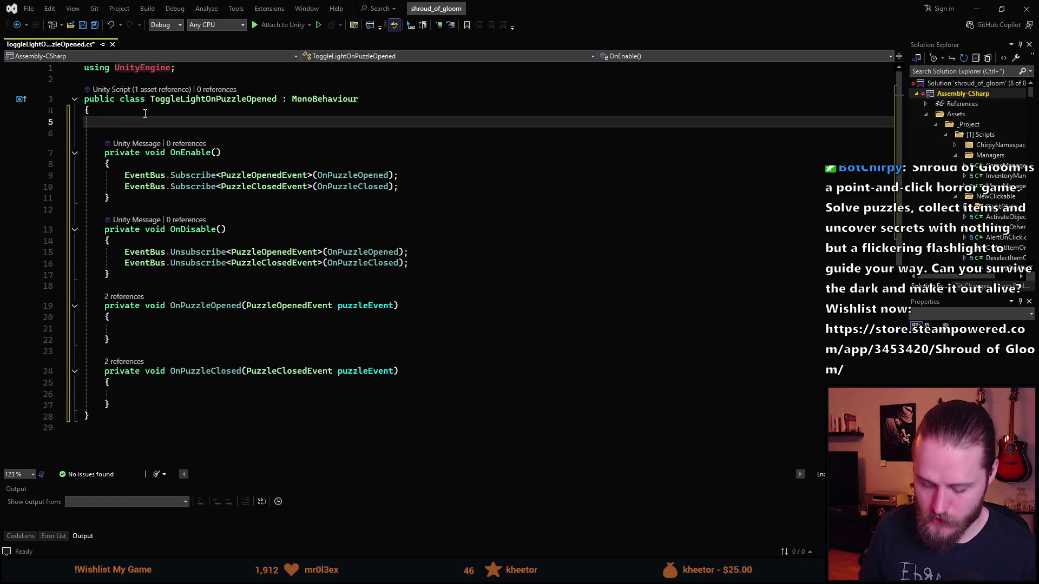
pyautogui.write('[SerializeField] private Lig')
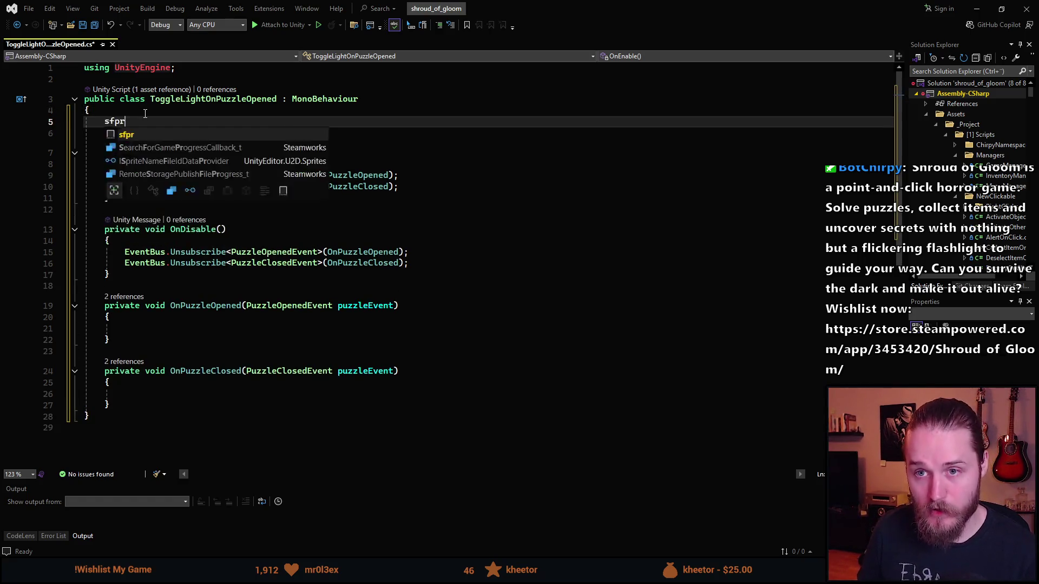
pyautogui.write('ht2;')
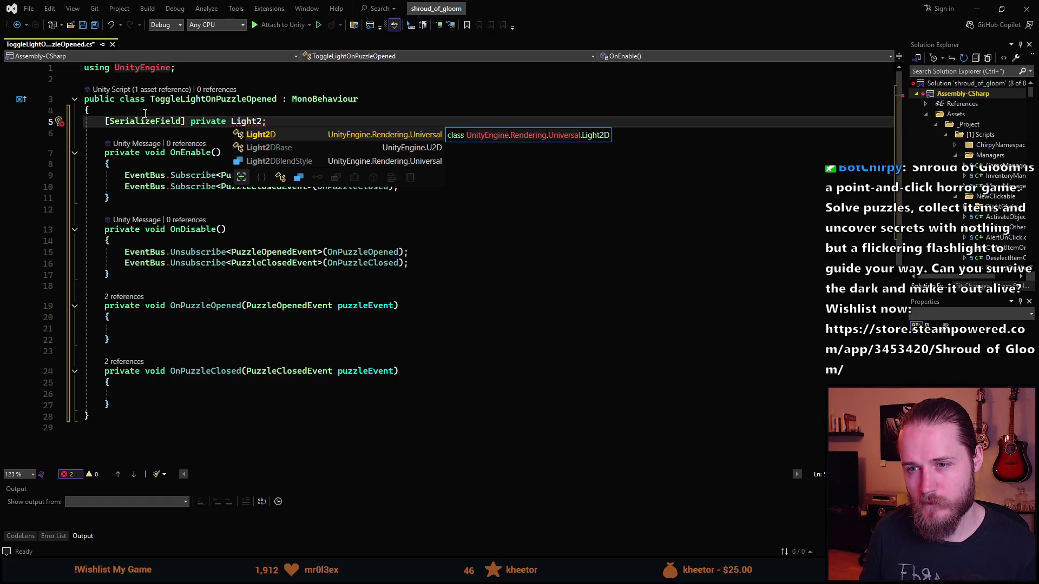
pyautogui.press('Tab')
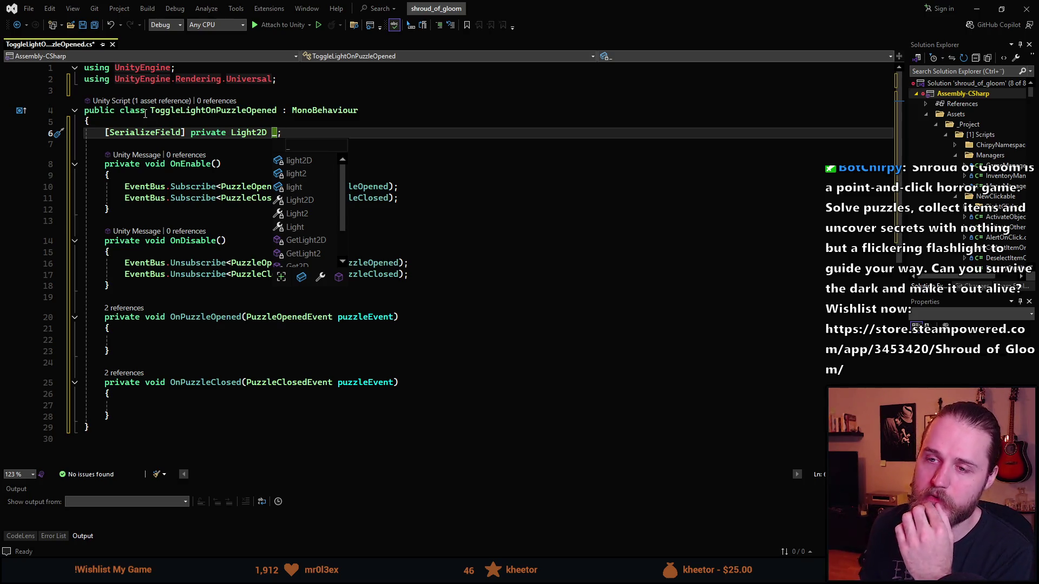
pyautogui.press('BackSpace')
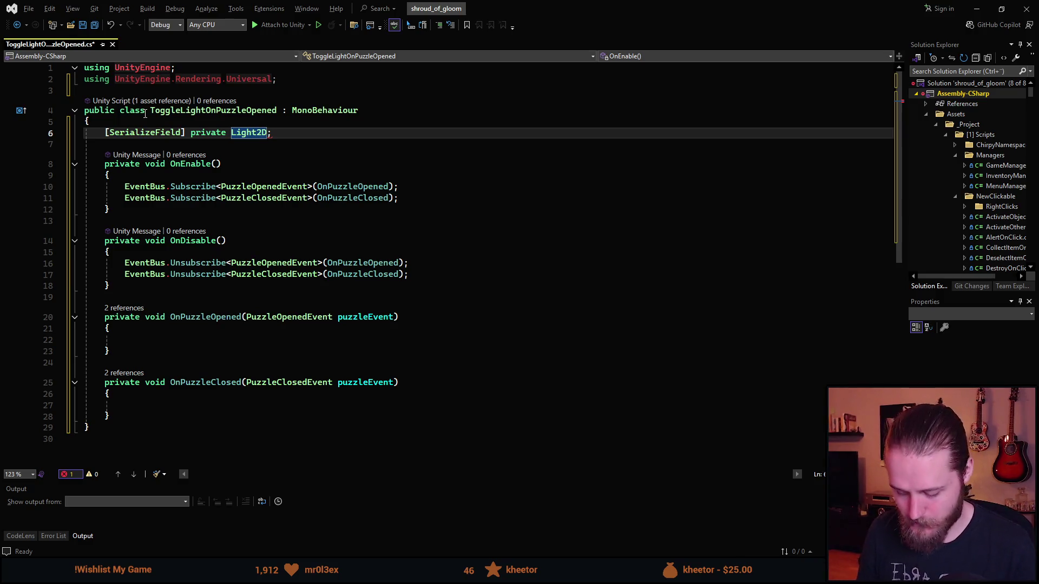
pyautogui.write('[] _')
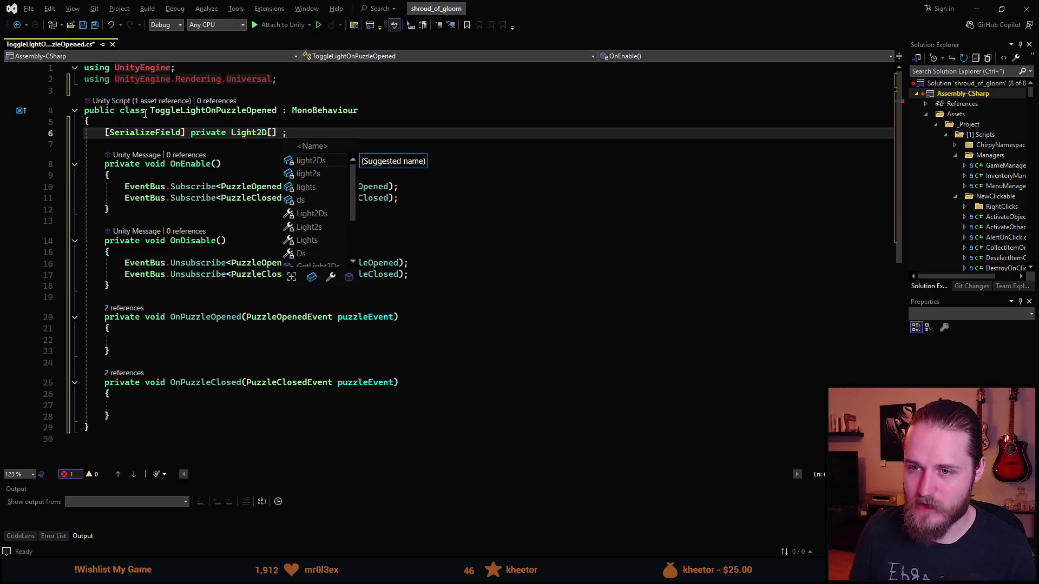
pyautogui.write('lightsToToggle')
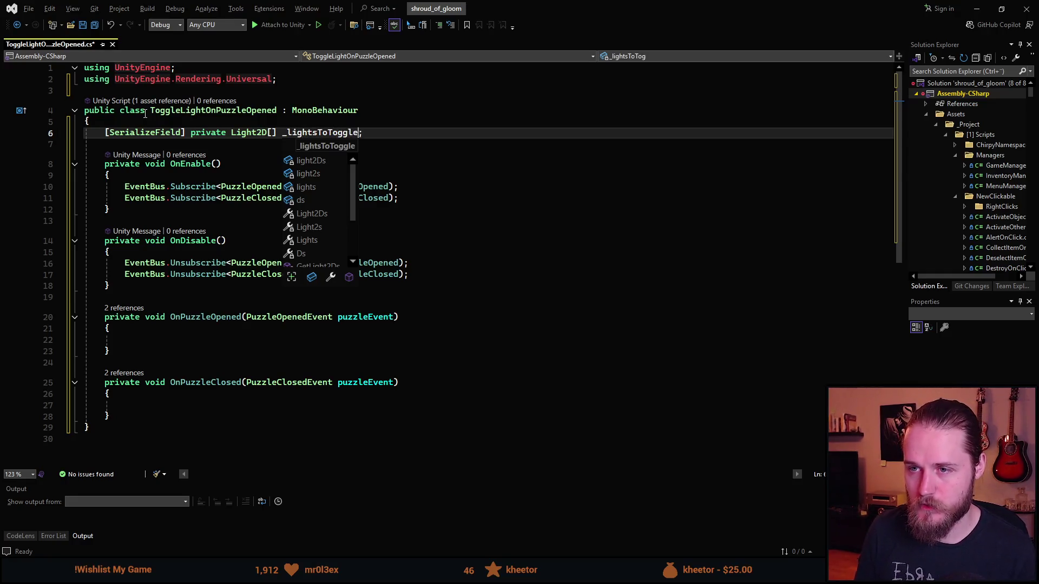
pyautogui.press('Escape')
pyautogui.hotkey('ctrl', 's')
# - Review the script and place the caret at the end of OnPuzzleClosed
pyautogui.press('Up')
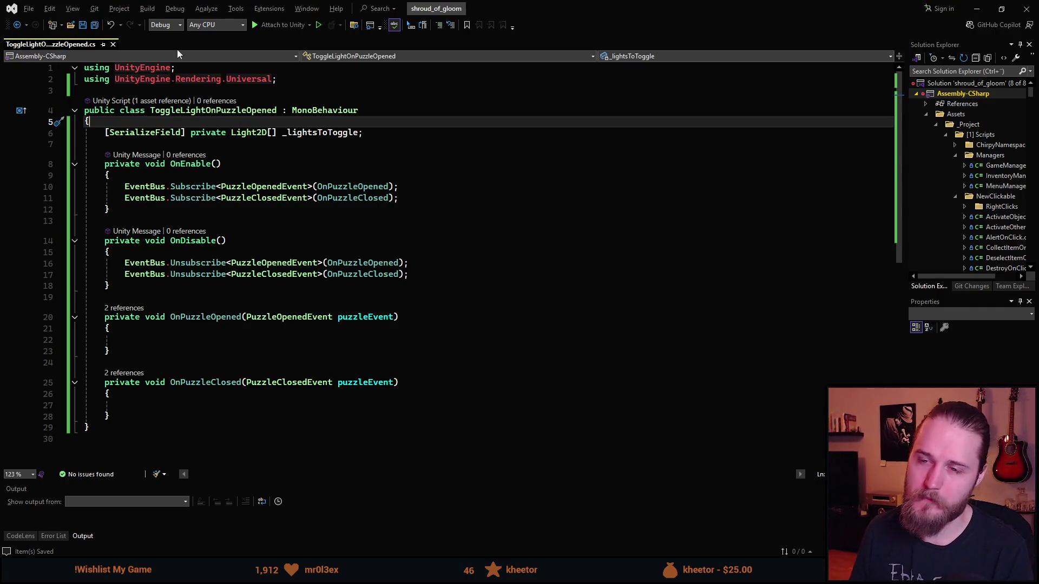
pyautogui.click(202, 111)
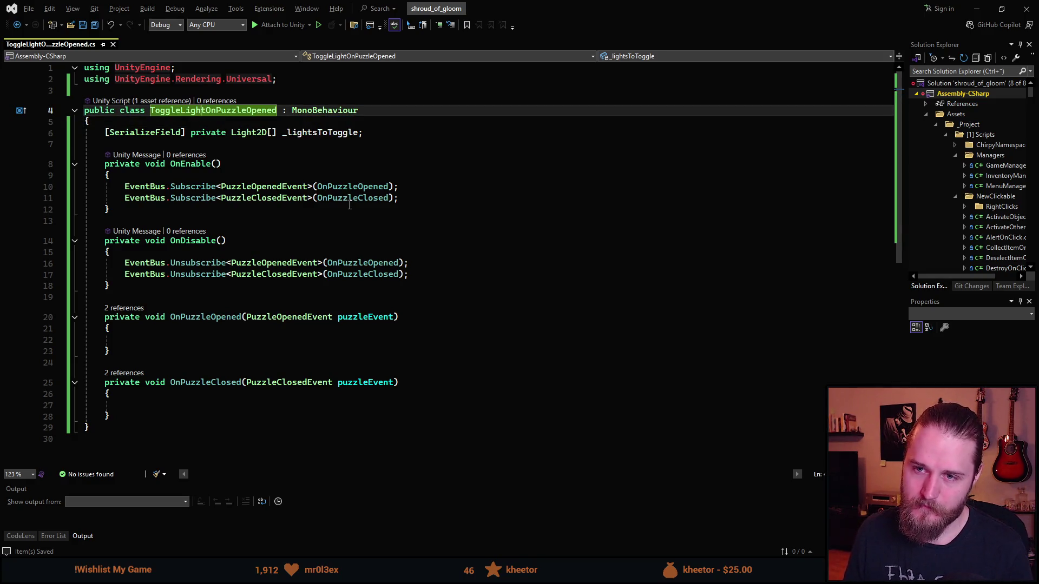
pyautogui.click(255, 148)
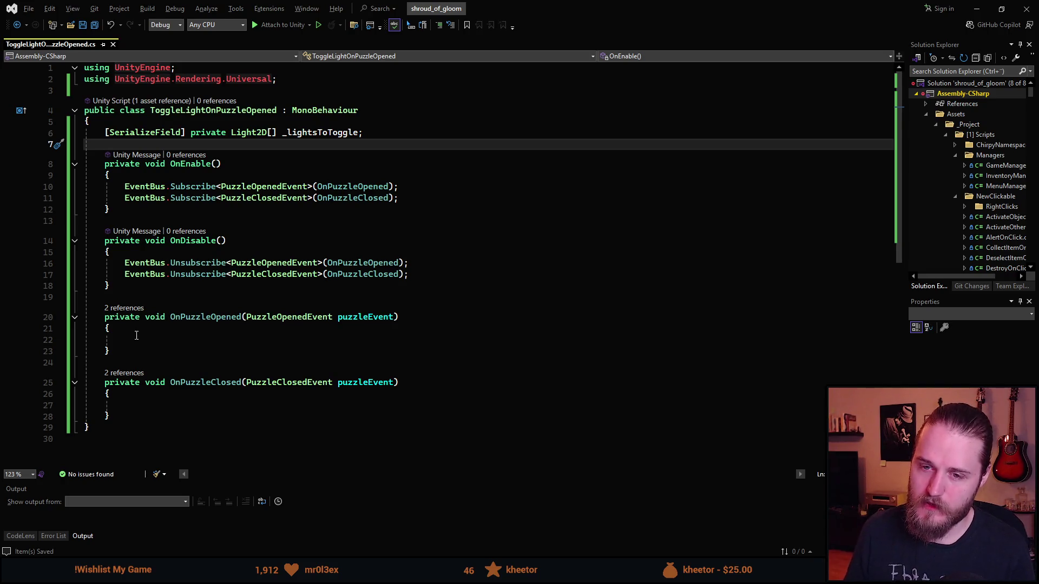
pyautogui.click(154, 340)
pyautogui.click(282, 417)
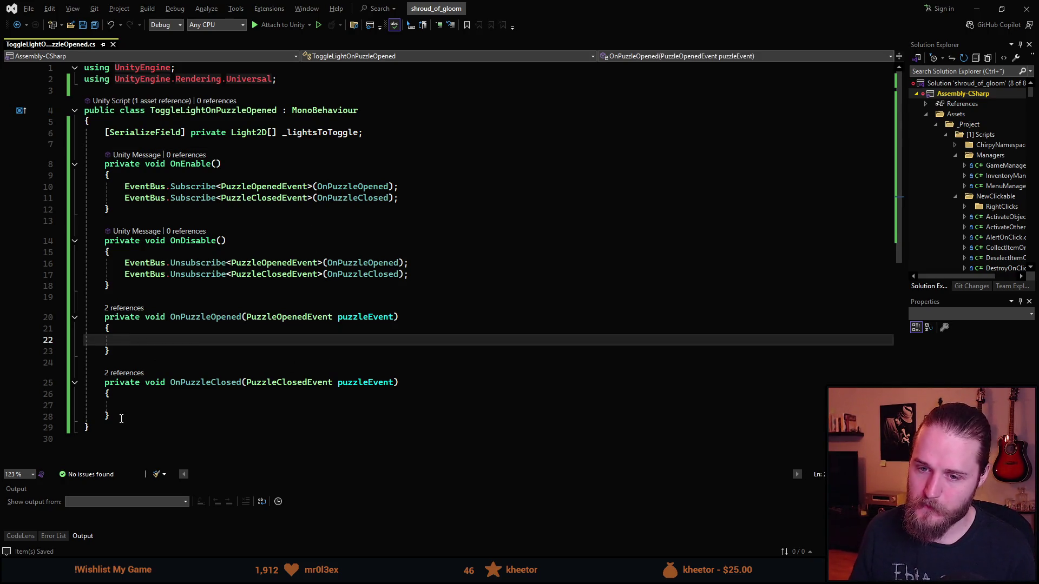
# - Add an empty private void ToggleLights(bool enable) method below OnPuzzleClosed
pyautogui.press('Return')
pyautogui.press('Return')
pyautogui.write('private vo')
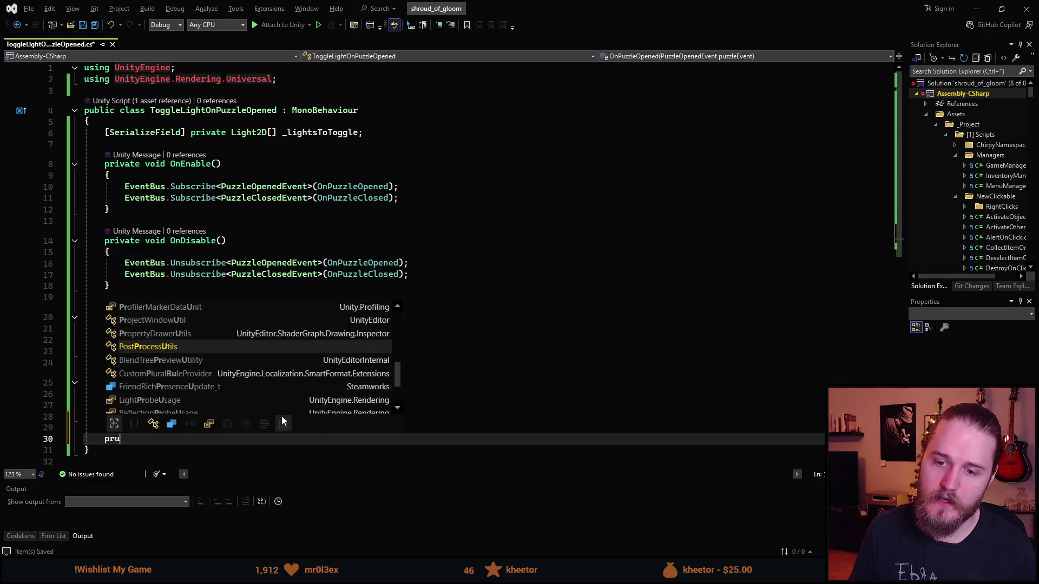
pyautogui.write('id ToggleLight')
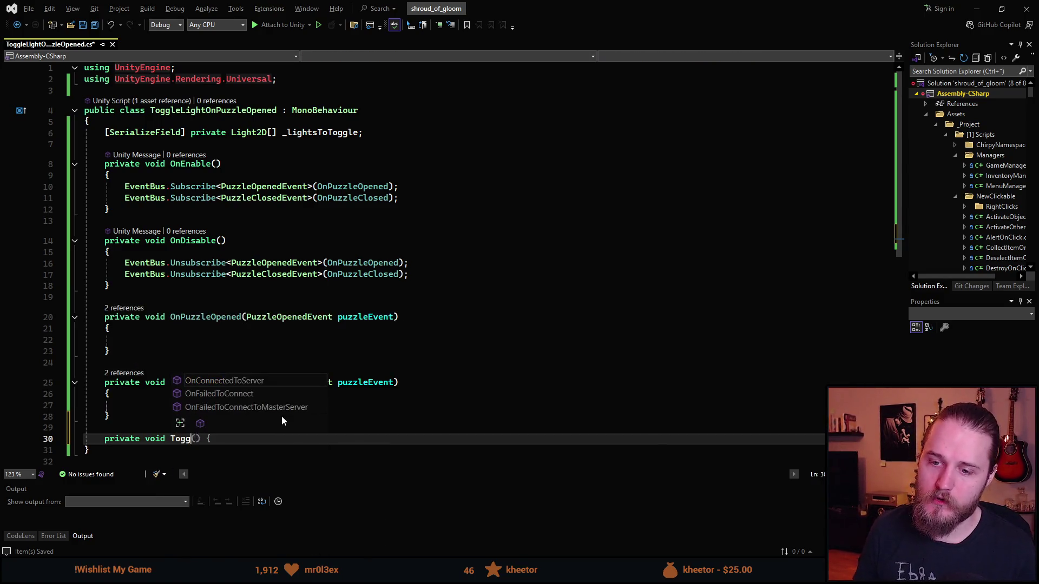
pyautogui.write('s(')
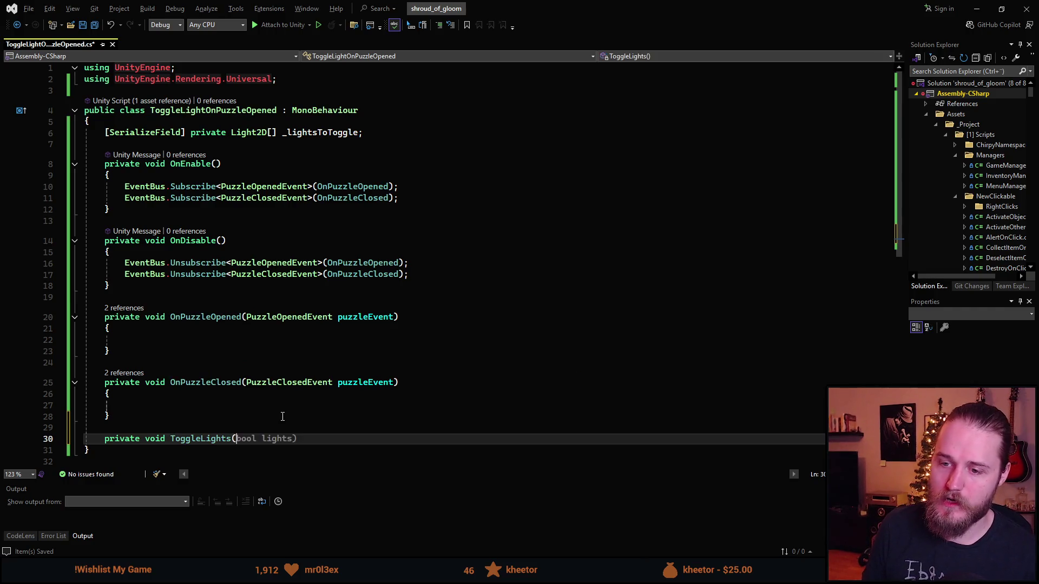
pyautogui.write('bool ')
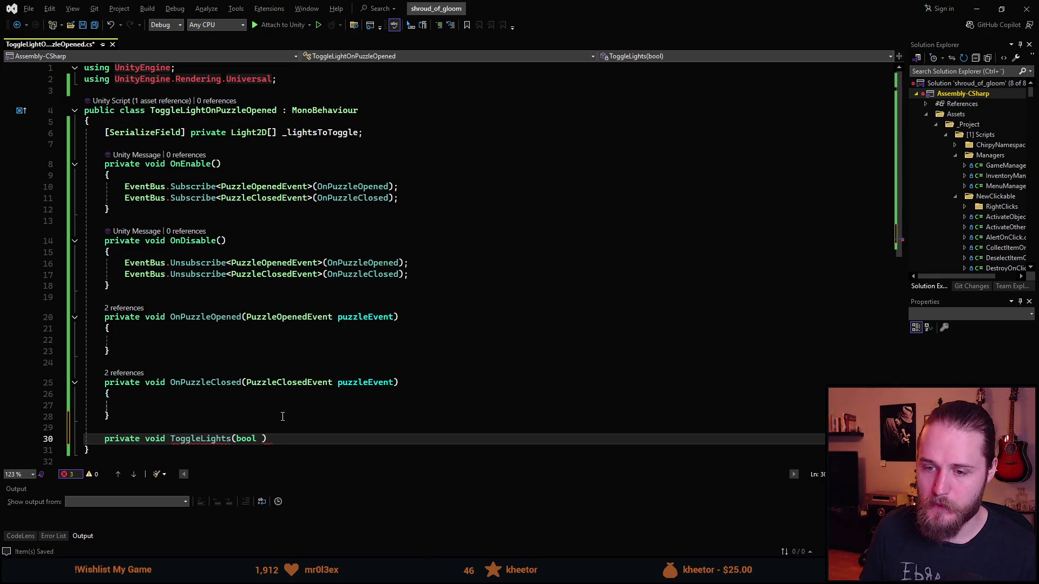
pyautogui.write('enable')
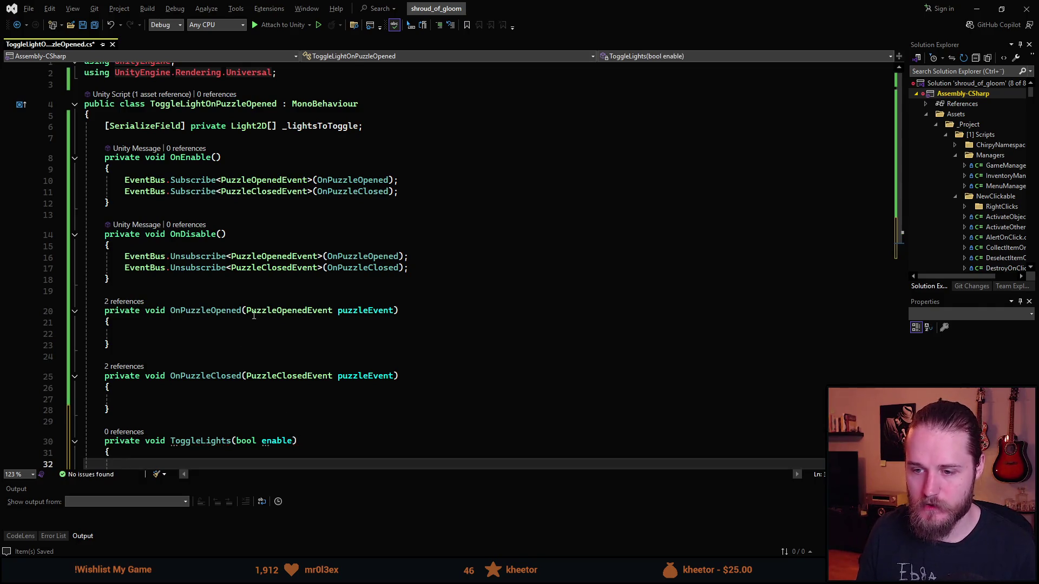
pyautogui.scroll(-3, 283, 416)
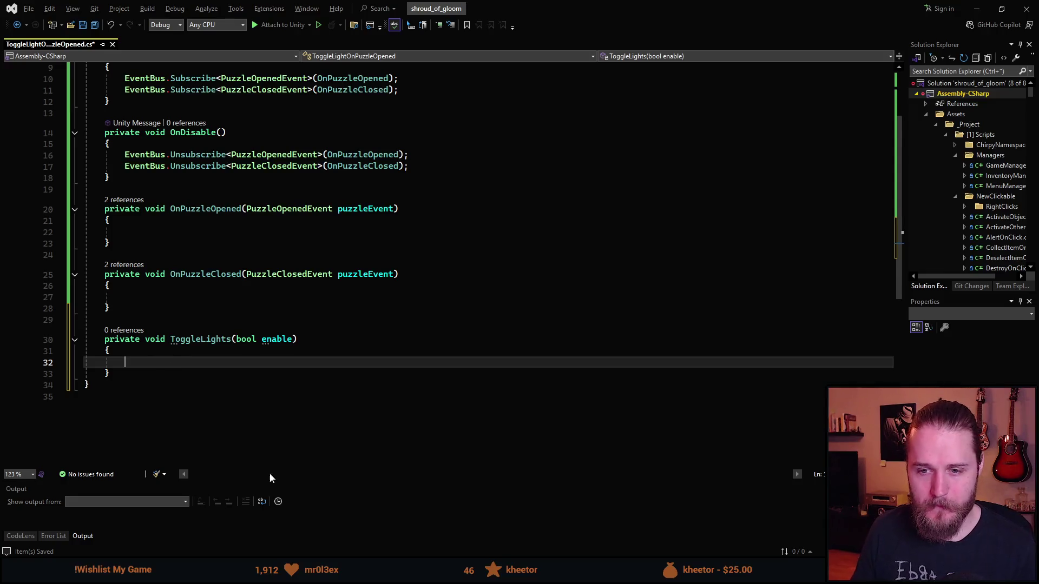
pyautogui.press('Down')
pyautogui.press('Up')
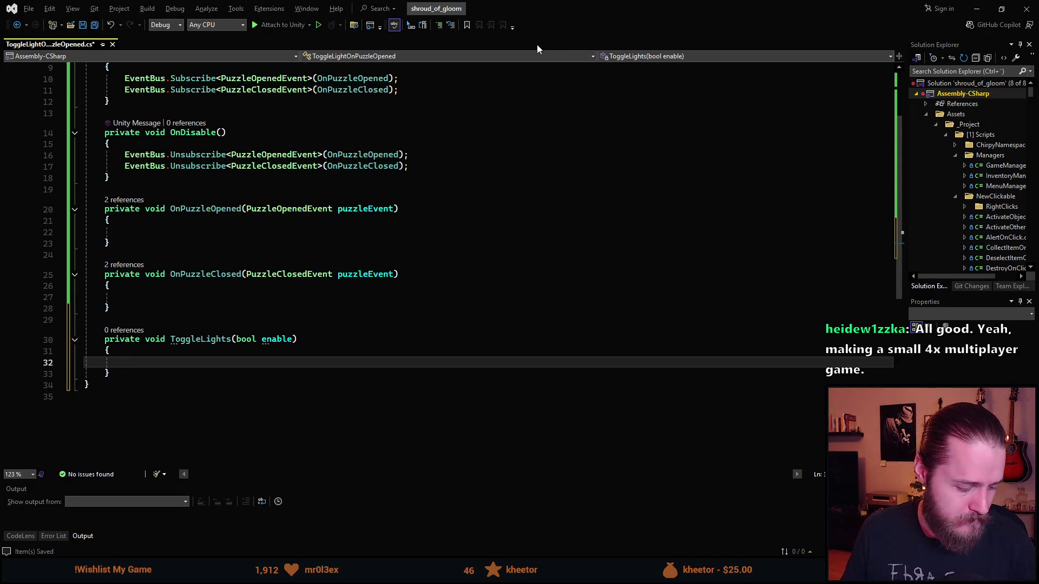
pyautogui.click(400, 232)
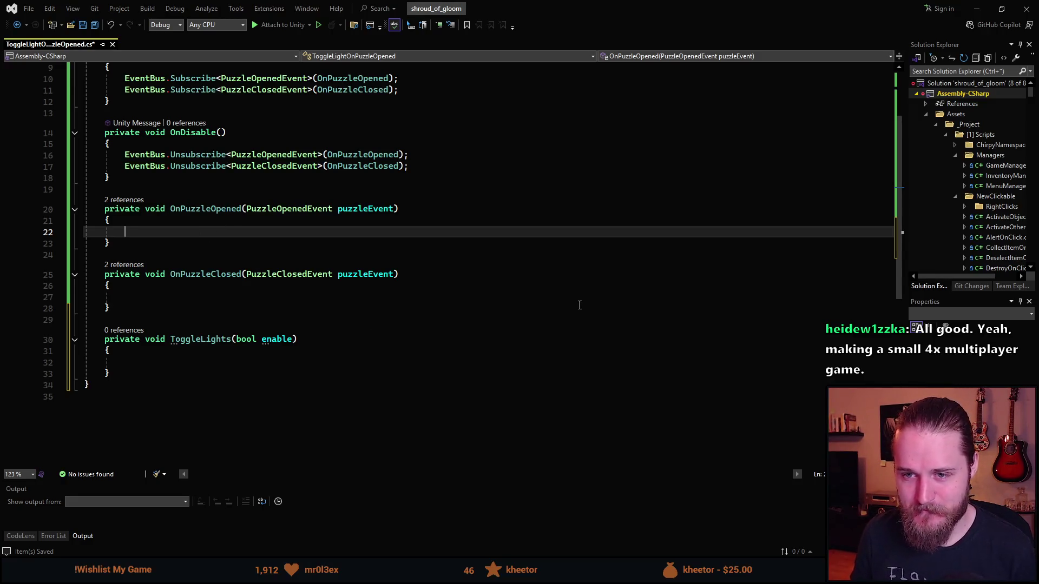
pyautogui.click(162, 362)
pyautogui.scroll(-1, 207, 394)
pyautogui.scroll(1, 206, 394)
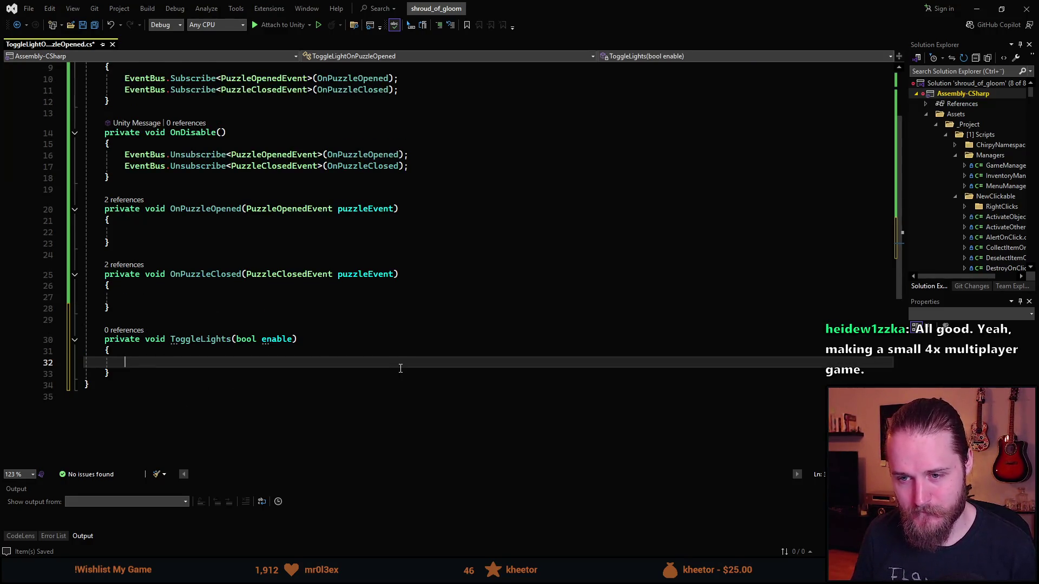
# - Fill ToggleLights with a foreach over _lightsToToggle setting light.enabled = enable, and save
pyautogui.write('foreach')
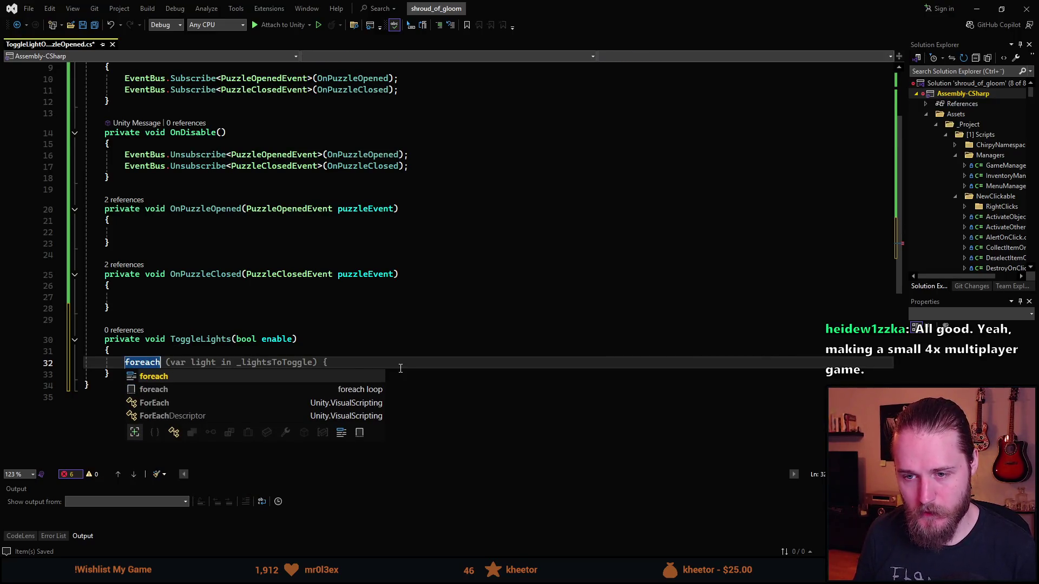
pyautogui.press('Escape')
pyautogui.press('BackSpace')
pyautogui.write('h')
pyautogui.press('Tab')
pyautogui.press('Return')
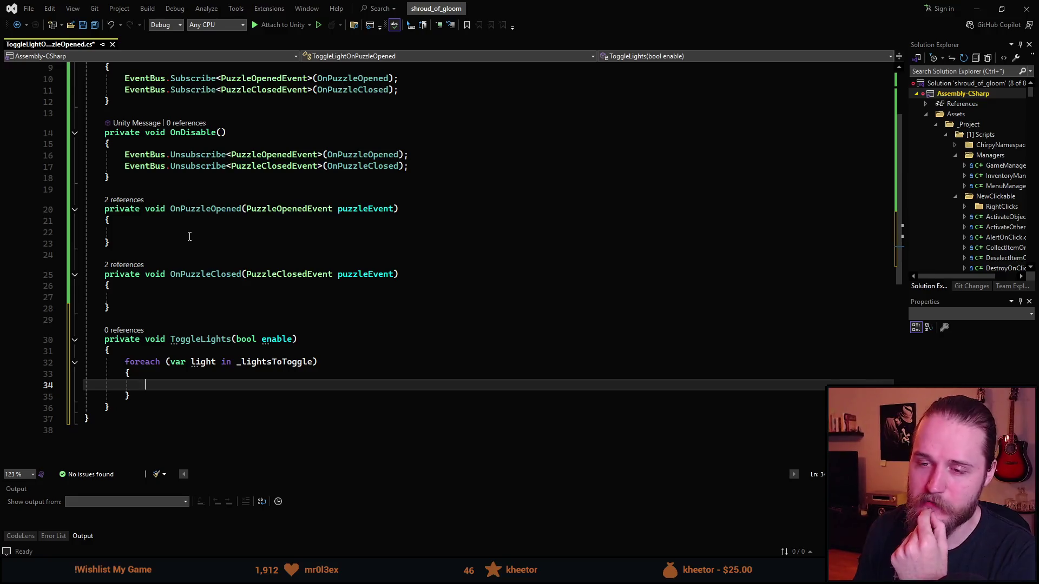
pyautogui.scroll(-1, 144, 363)
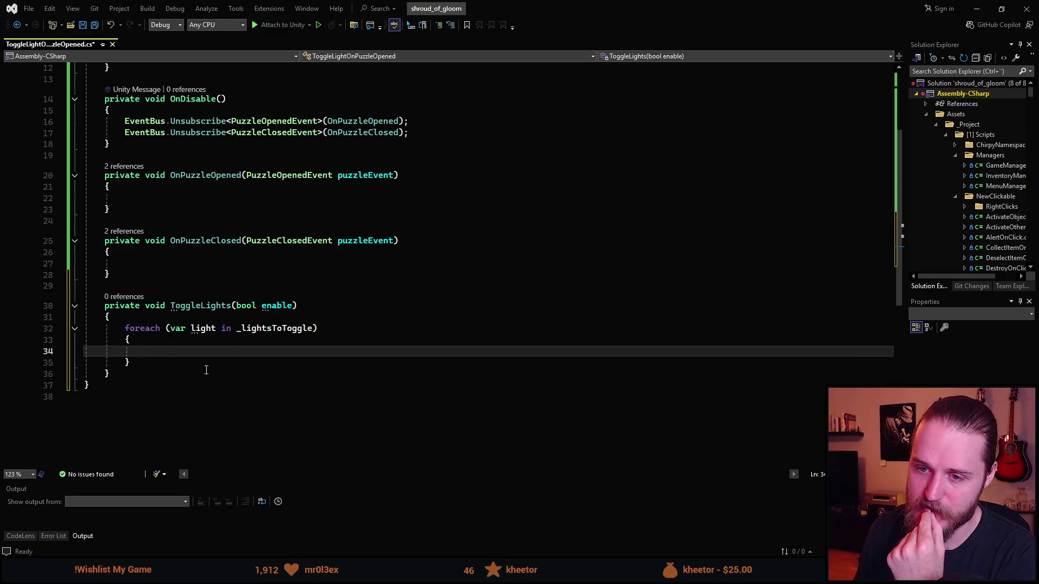
pyautogui.scroll(-1, 211, 373)
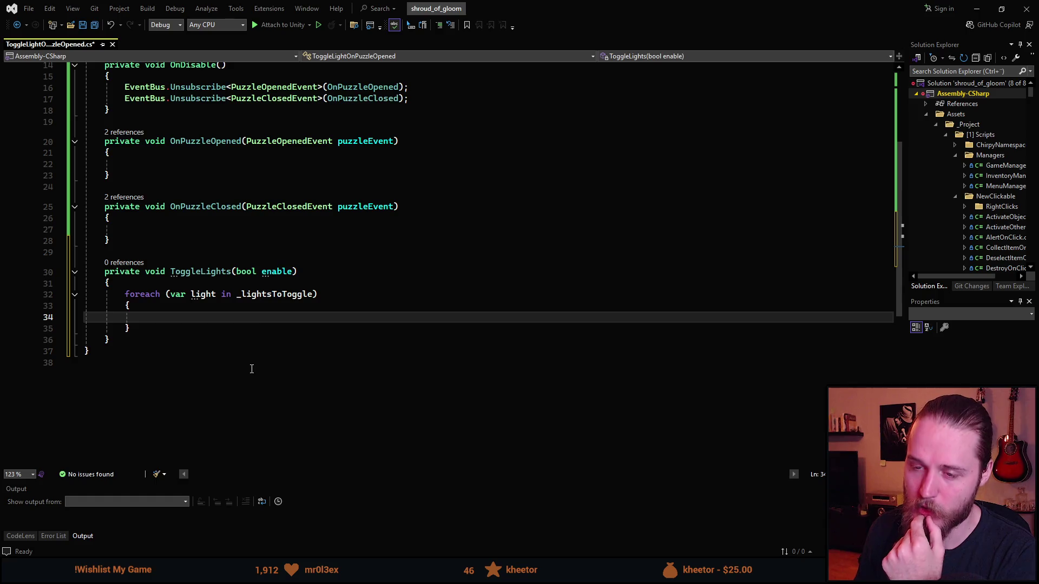
pyautogui.scroll(5, 240, 368)
pyautogui.scroll(-5, 228, 368)
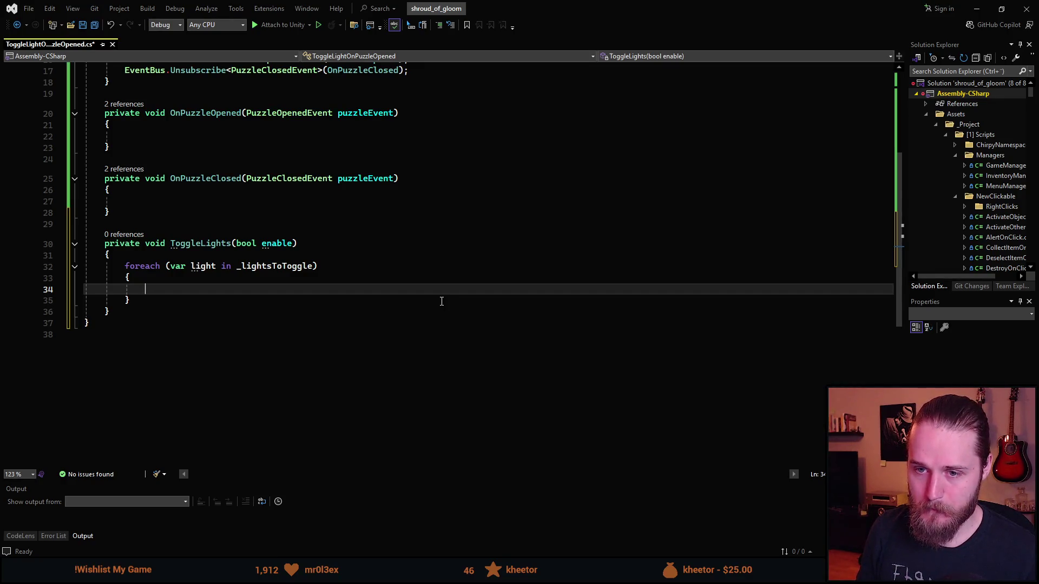
pyautogui.write('light')
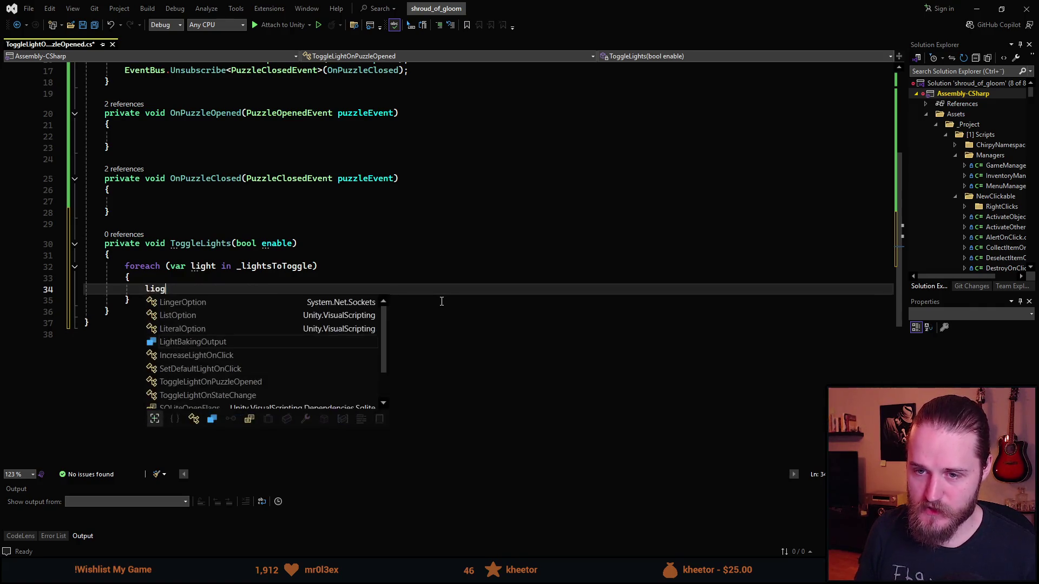
pyautogui.press('Tab')
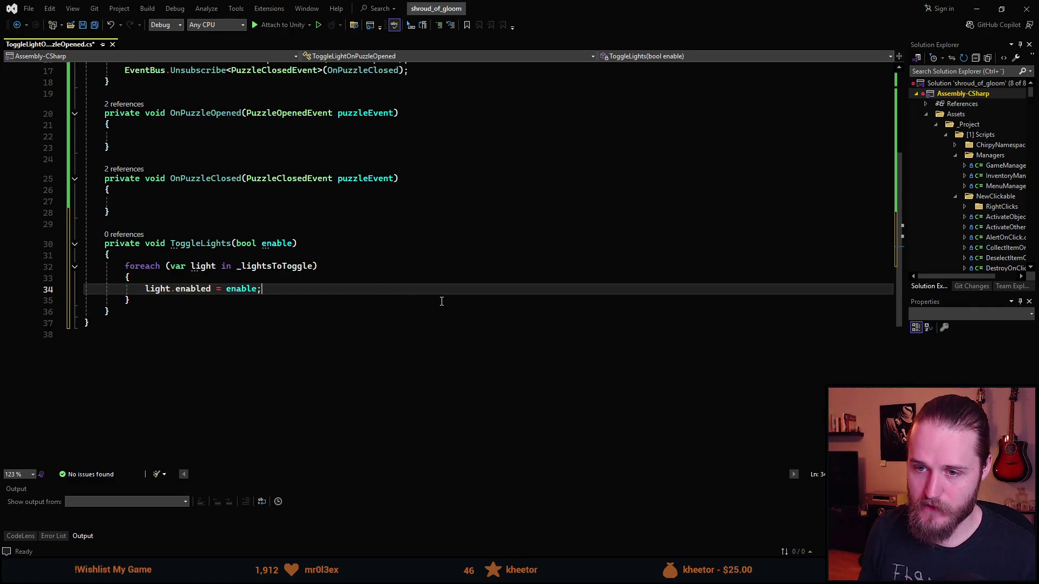
pyautogui.hotkey('ctrl', 's')
pyautogui.scroll(3, 200, 305)
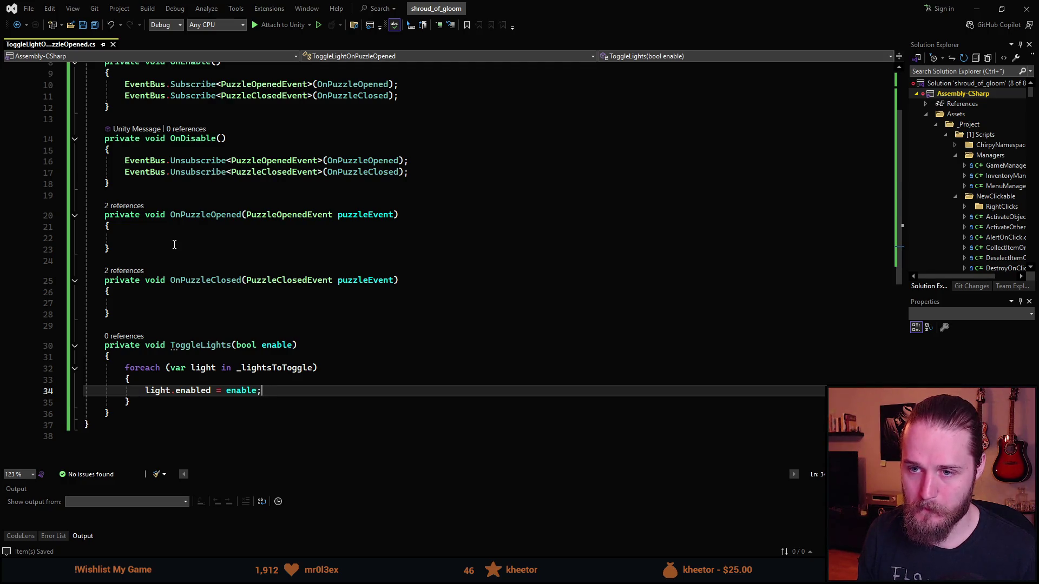
pyautogui.scroll(3, 174, 245)
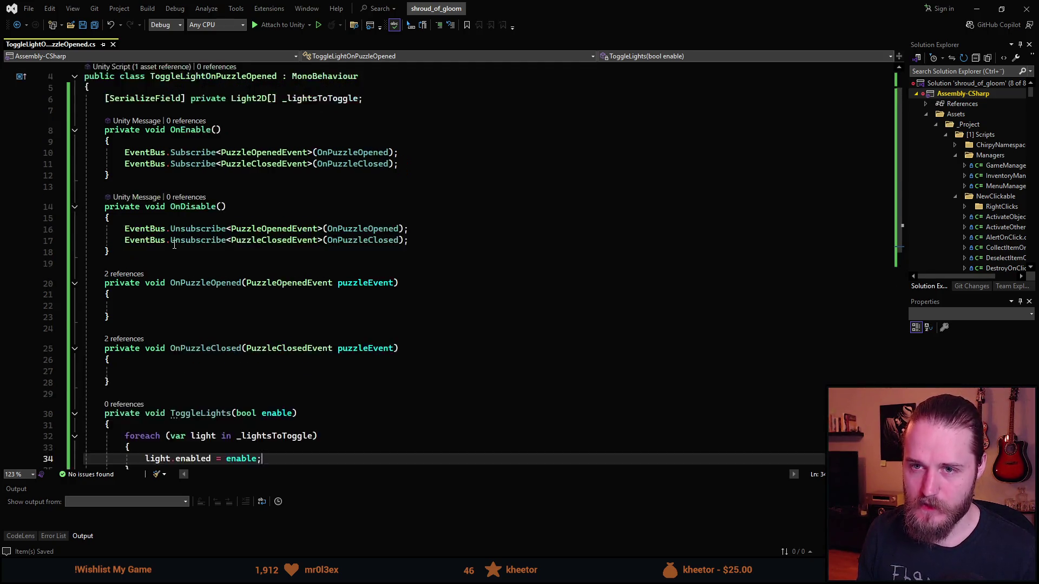
pyautogui.scroll(-2, 175, 244)
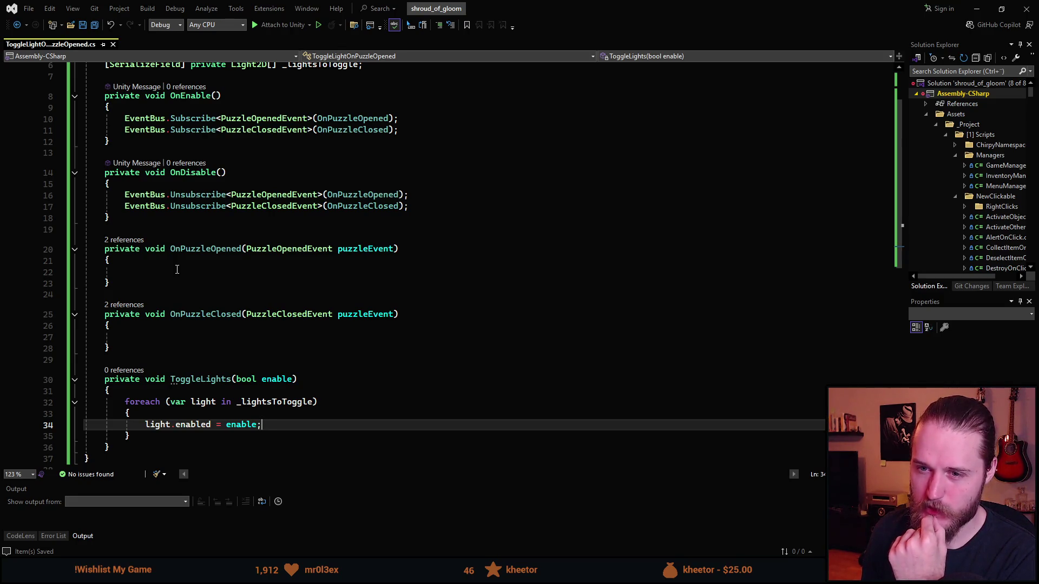
# - Make OnPuzzleOpened call ToggleLights(false)
pyautogui.click(219, 250)
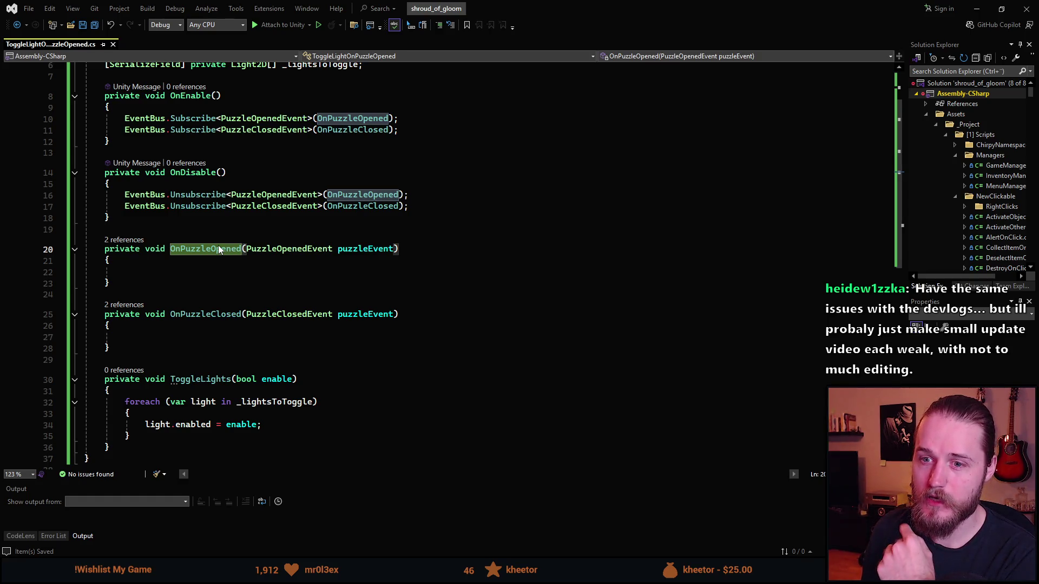
pyautogui.scroll(-1, 210, 272)
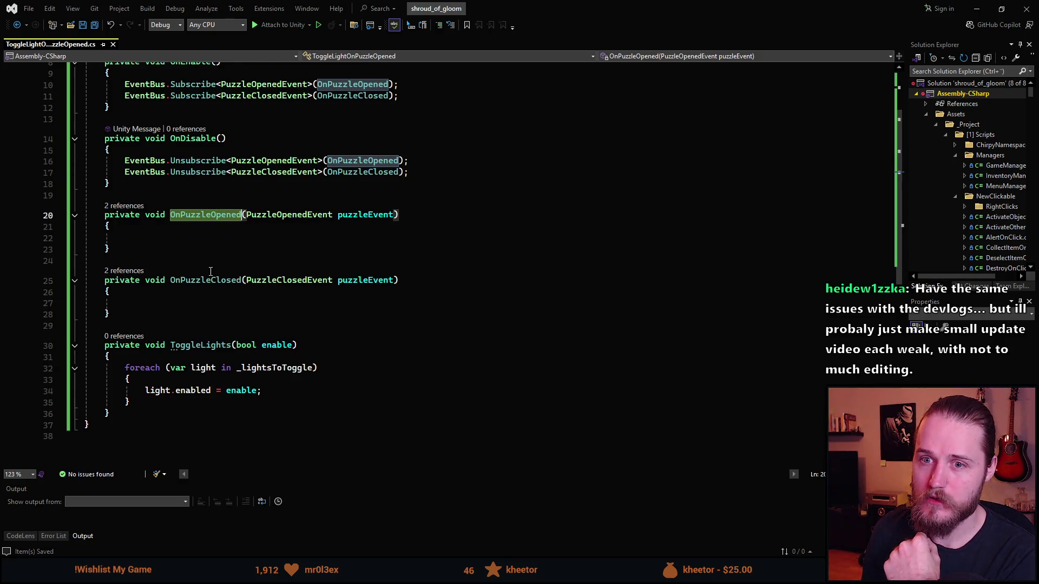
pyautogui.scroll(-1, 211, 272)
pyautogui.click(184, 271)
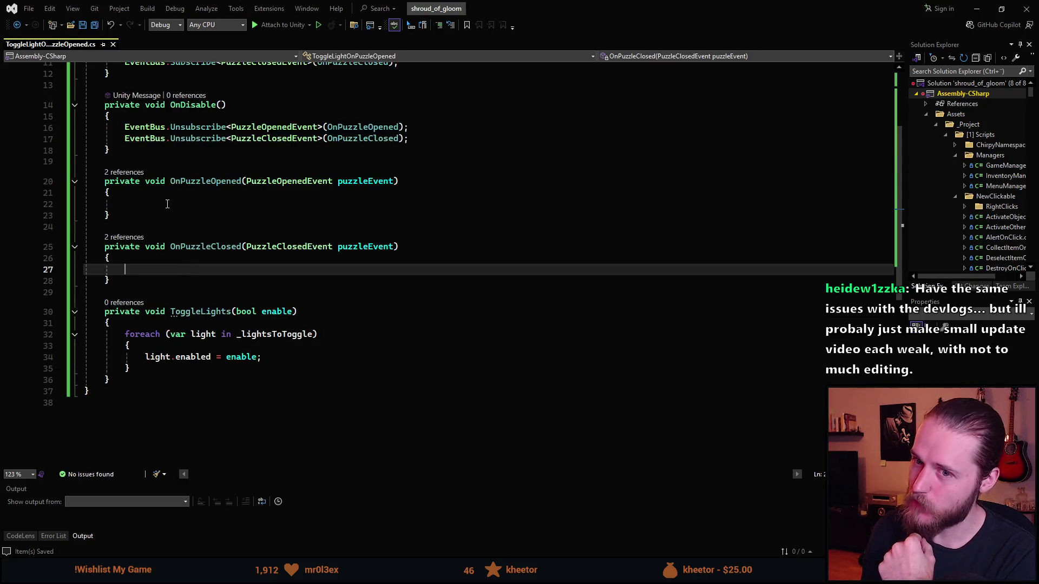
pyautogui.press('Up')
pyautogui.press('Up')
pyautogui.press('Up')
pyautogui.write('Toggl')
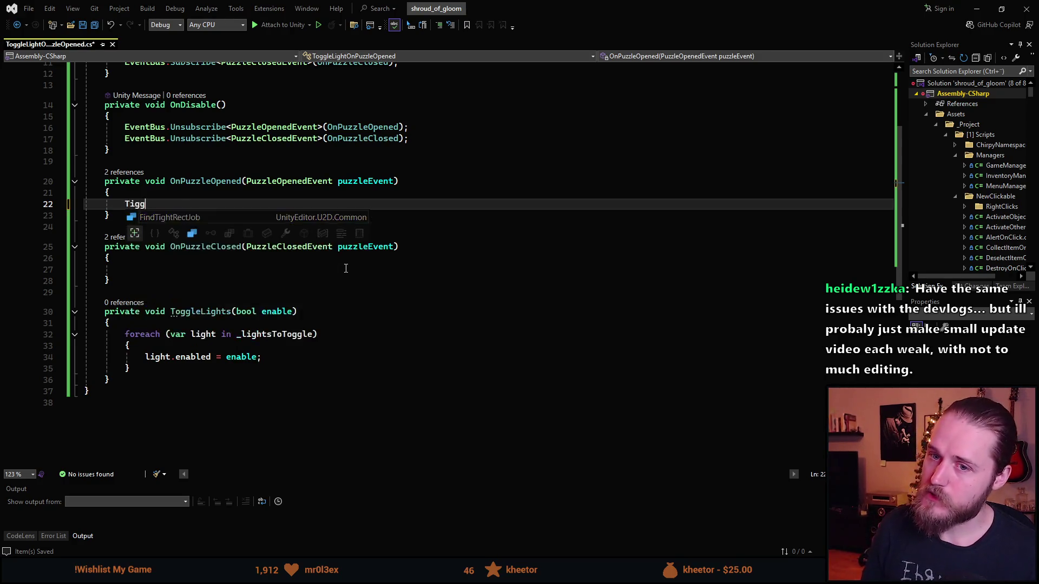
pyautogui.write('eL')
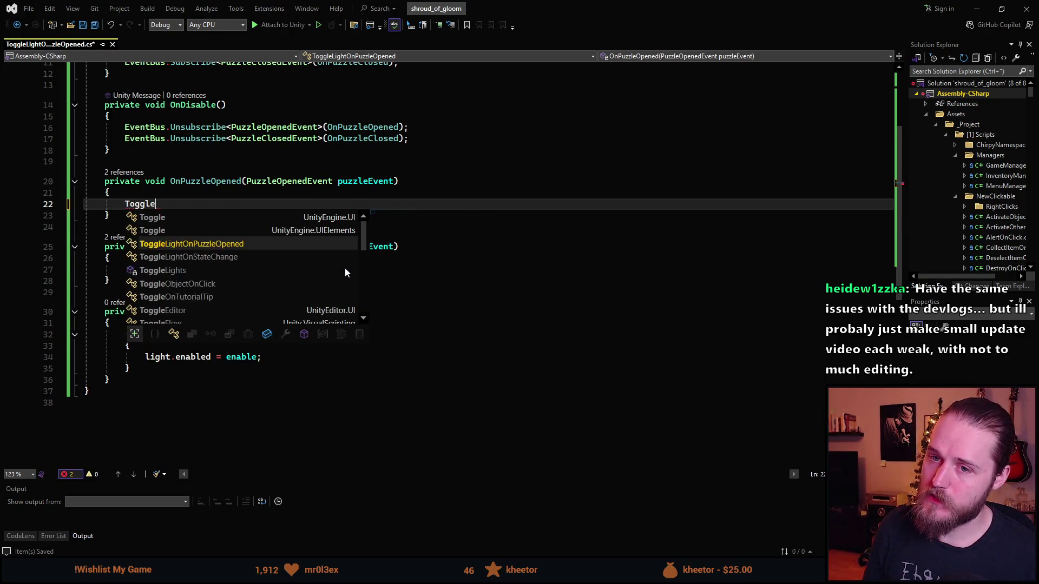
pyautogui.press('Down')
pyautogui.write('ights')
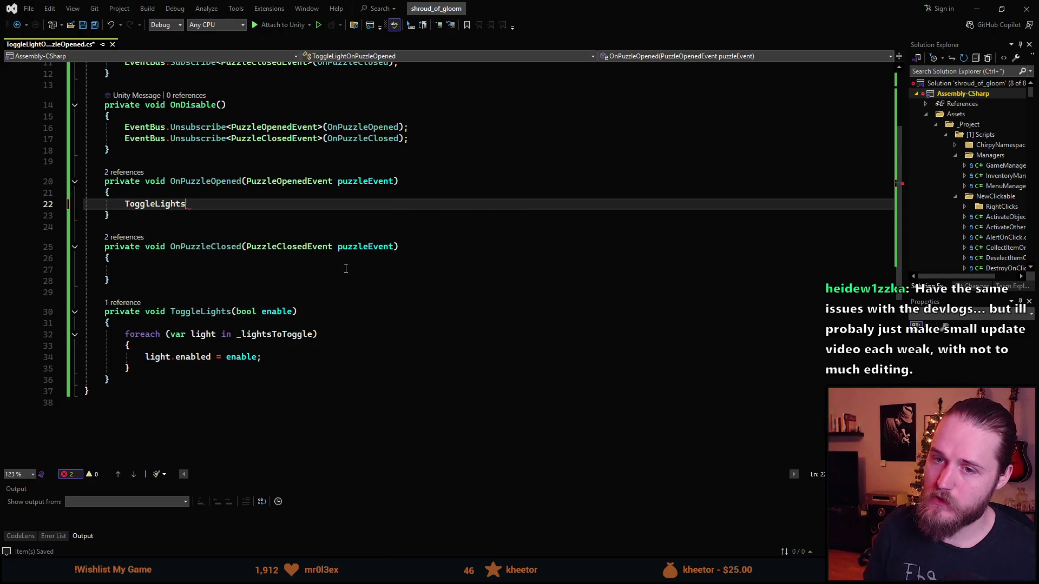
pyautogui.write('(false);')
# - Make OnPuzzleClosed call ToggleLights(true) and switch back to Unity
pyautogui.press('Down')
pyautogui.press('Down')
pyautogui.press('Down')
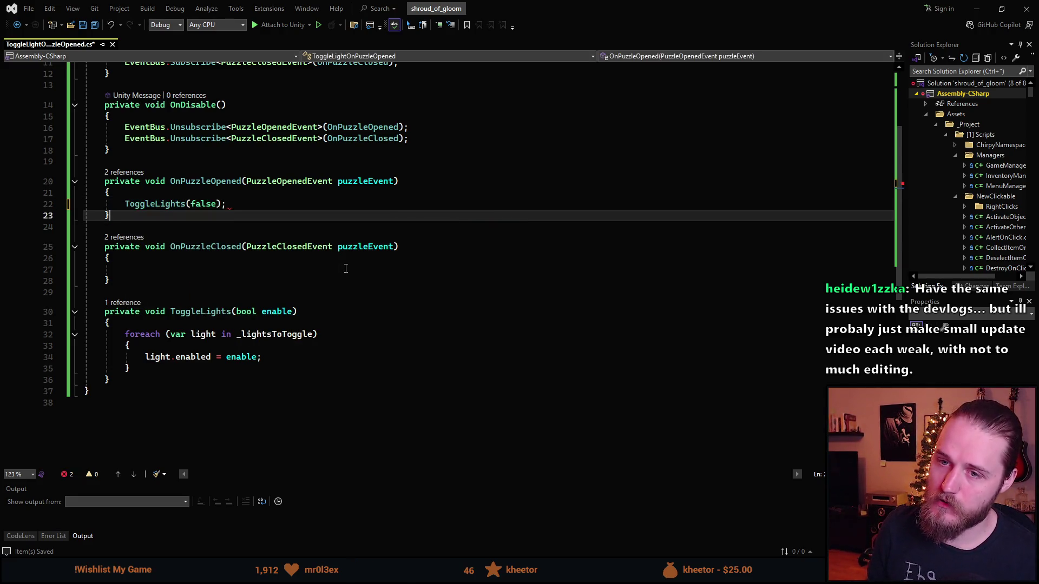
pyautogui.write('ToggleL')
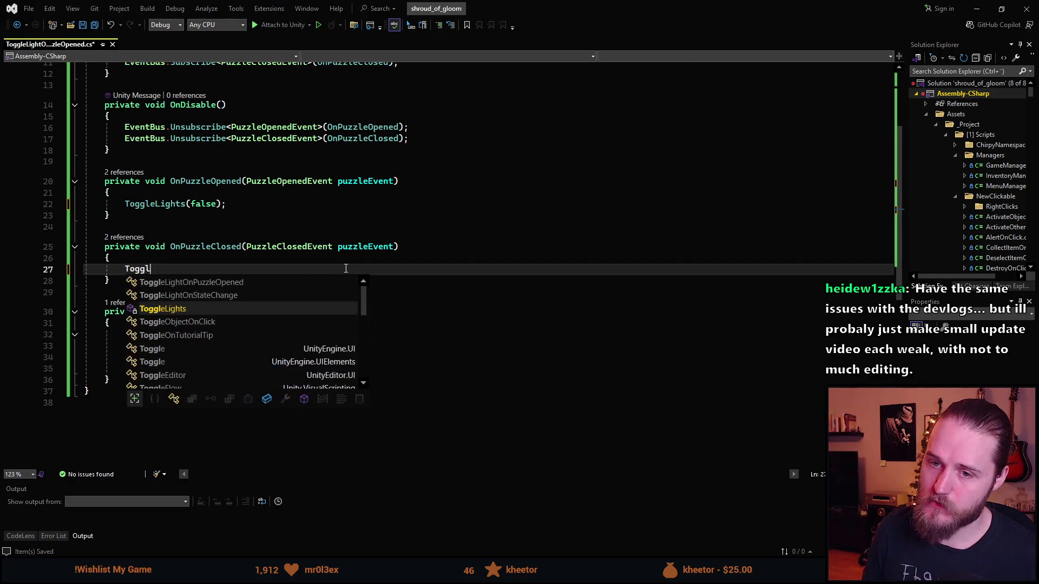
pyautogui.press('Tab')
pyautogui.write('(true)')
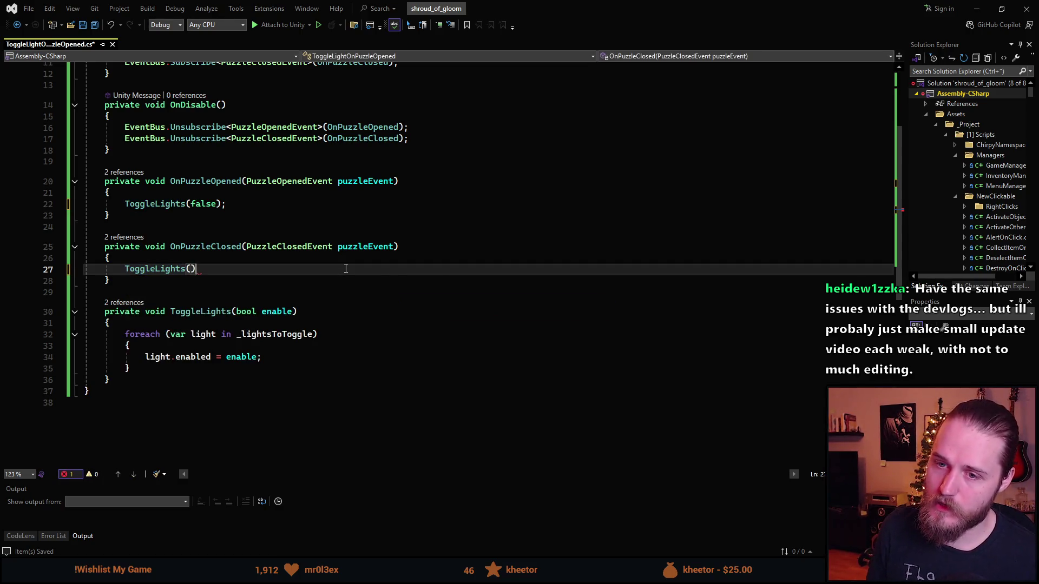
pyautogui.write(';')
pyautogui.hotkey('alt', 'Tab')
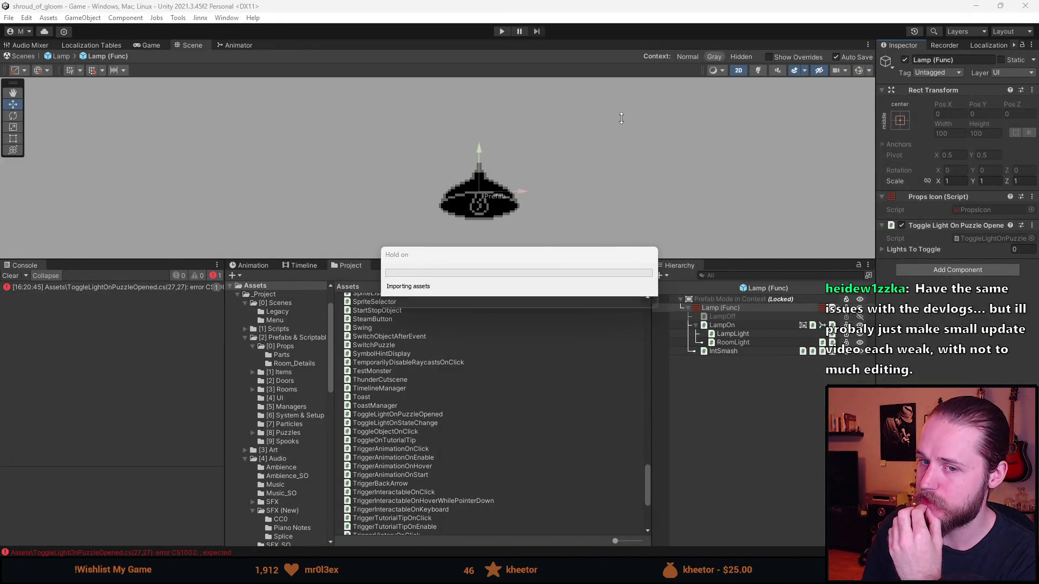
# - Drag LampLight into the Lamp's Lights To Toggle list and exit prefab mode
pyautogui.click(885, 251)
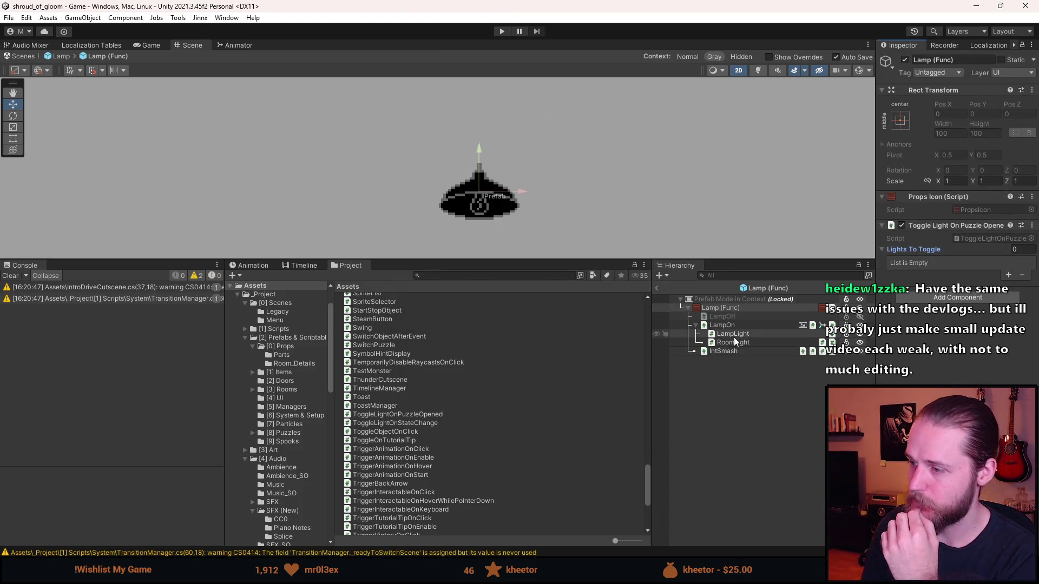
pyautogui.moveTo(736, 333); pyautogui.dragTo(925, 254)
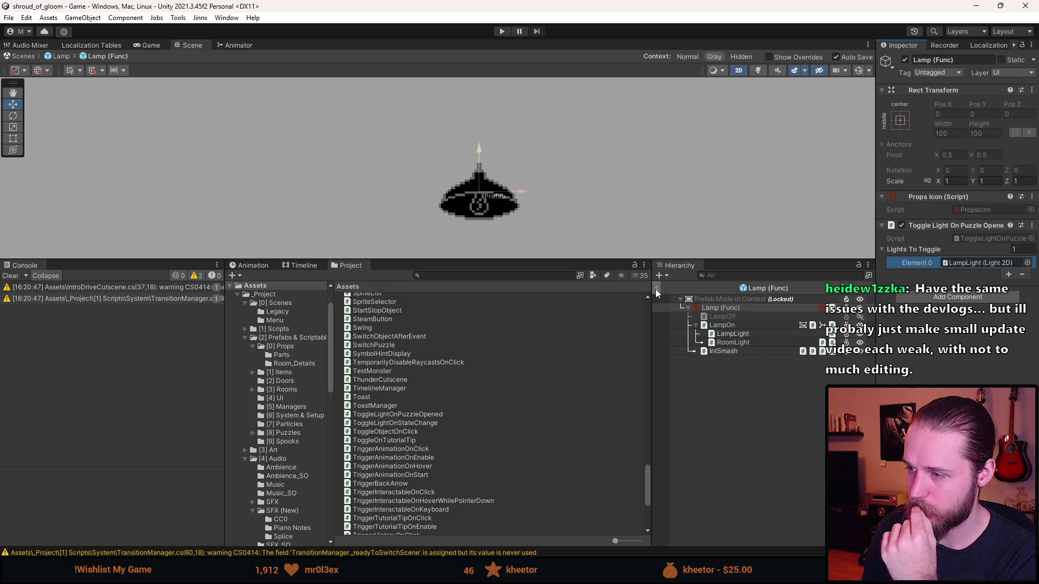
pyautogui.click(656, 291)
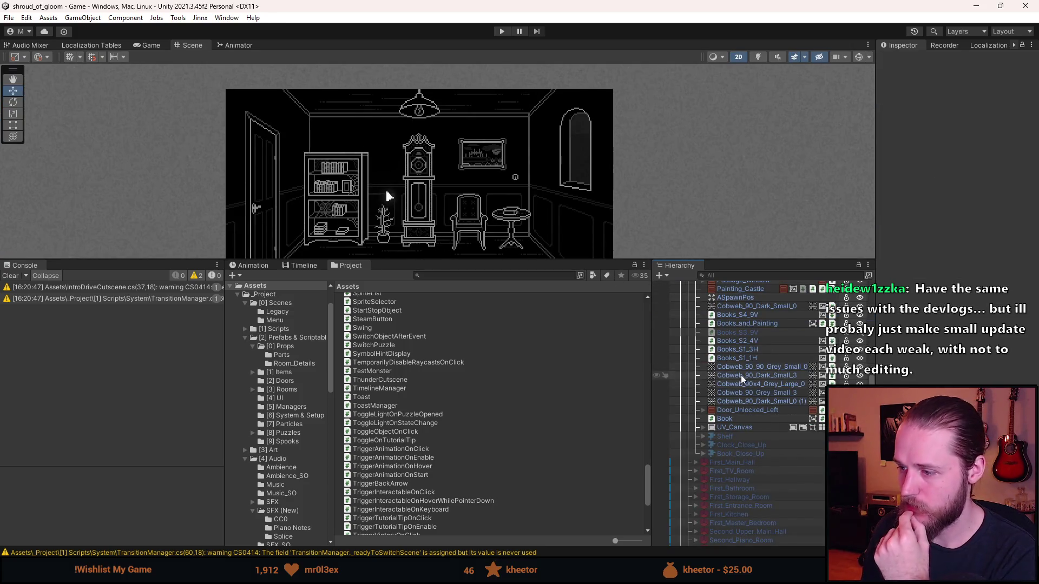
# - Expand the Lamp hierarchy down to LampLight to verify the assignment, then start play mode
pyautogui.scroll(4, 744, 459)
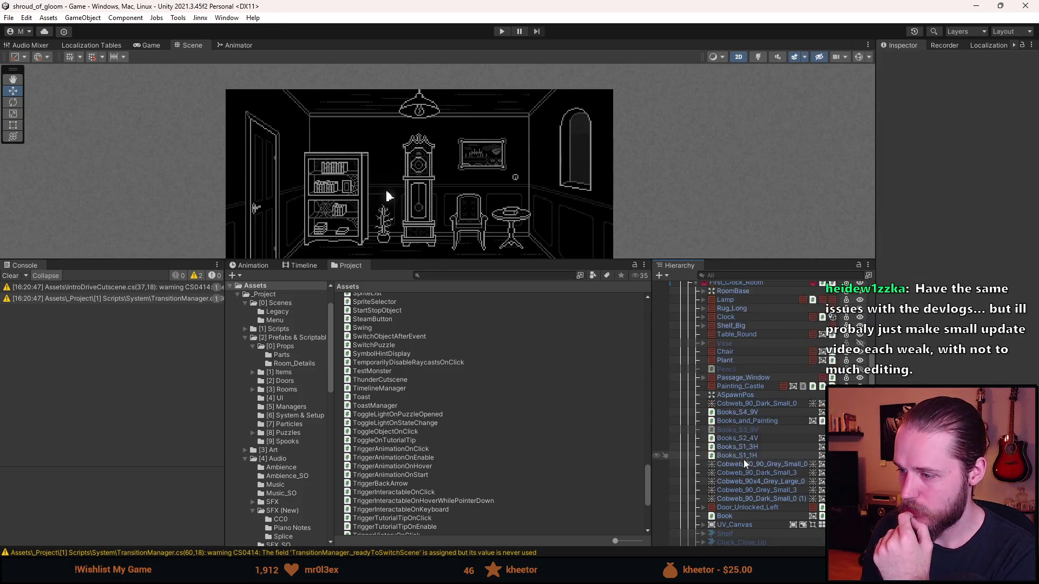
pyautogui.click(704, 301)
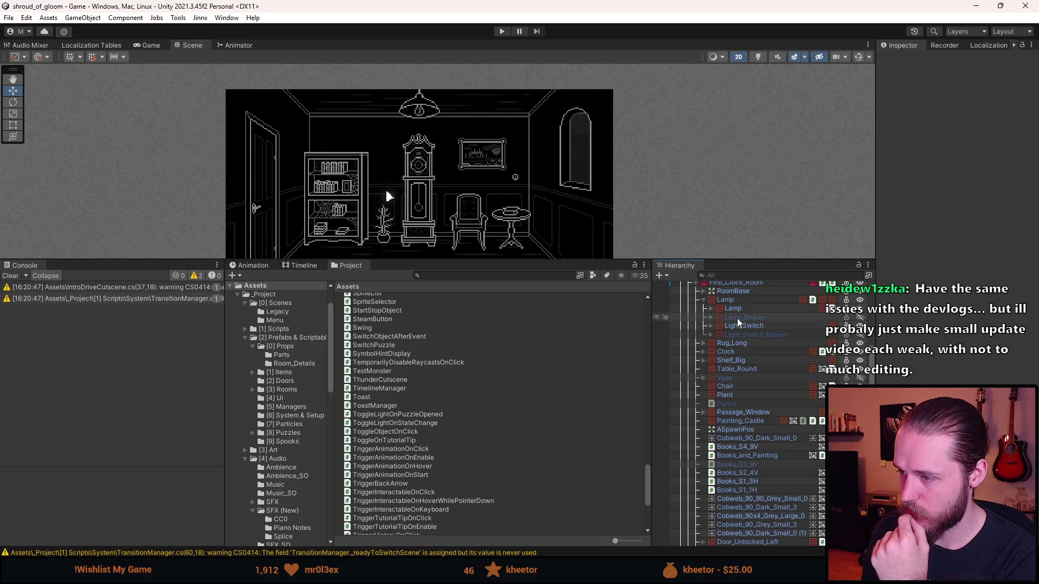
pyautogui.click(710, 309)
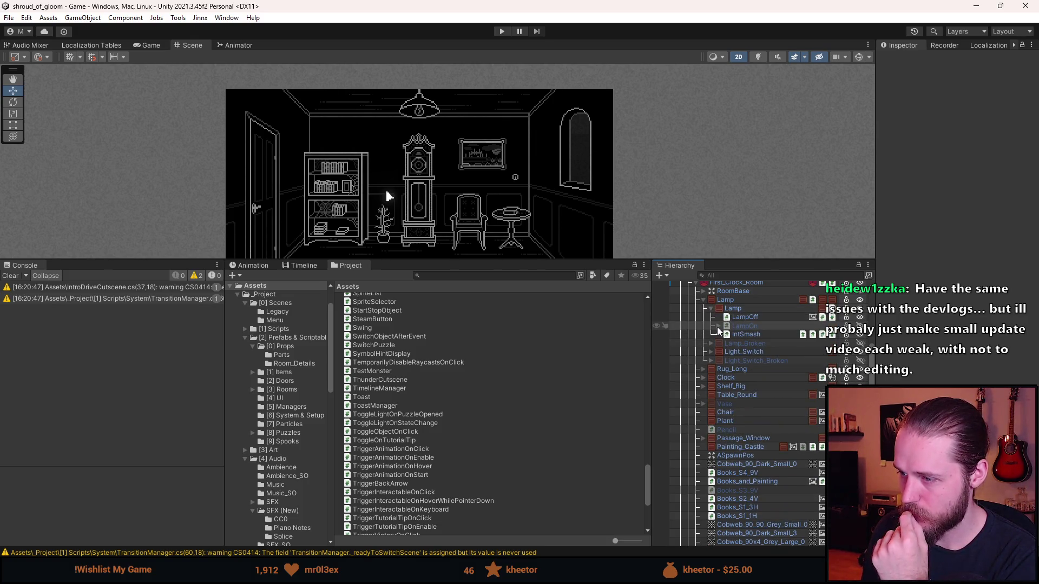
pyautogui.click(718, 326)
pyautogui.click(743, 336)
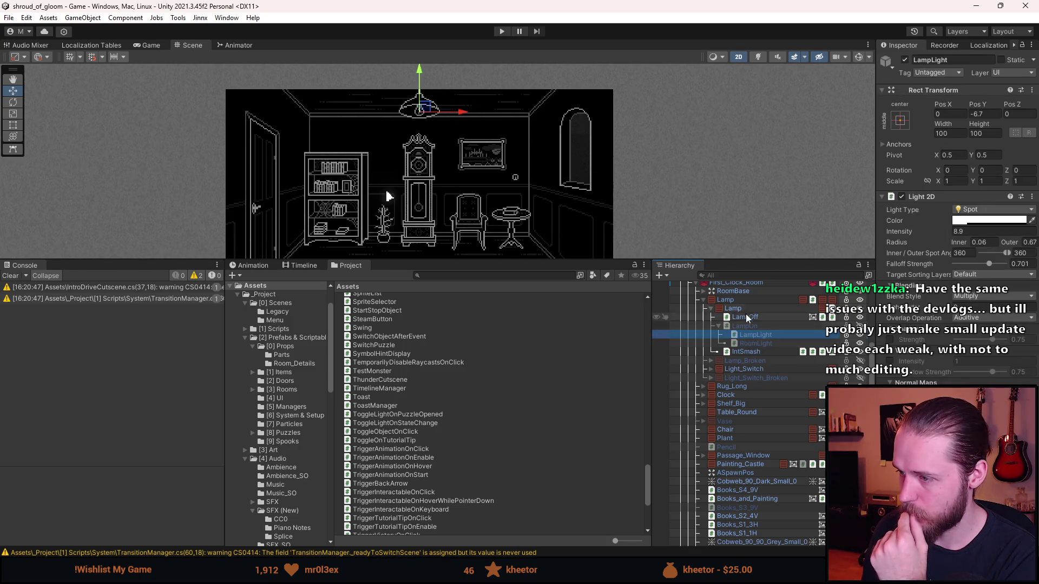
pyautogui.click(745, 311)
pyautogui.click(972, 272)
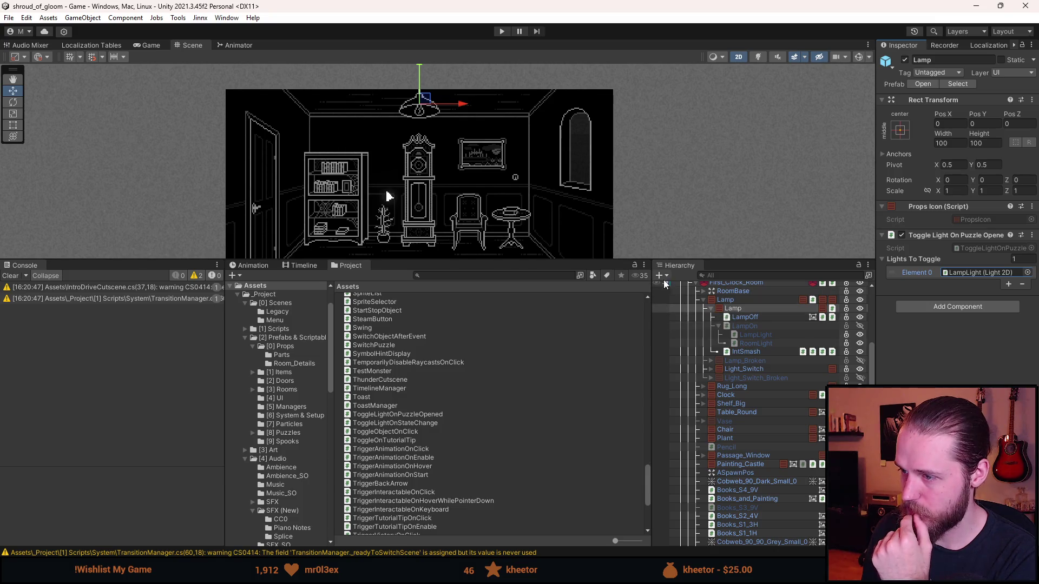
pyautogui.click(503, 32)
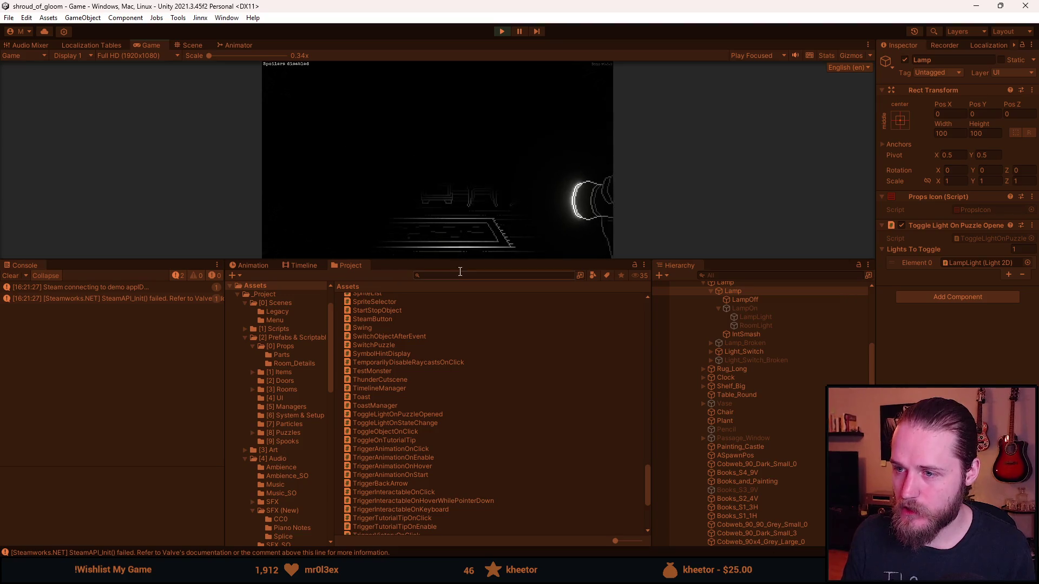
# - Enlarge the Game view, open and close the box puzzle seven times, then stop play mode
pyautogui.moveTo(457, 283); pyautogui.dragTo(460, 494)
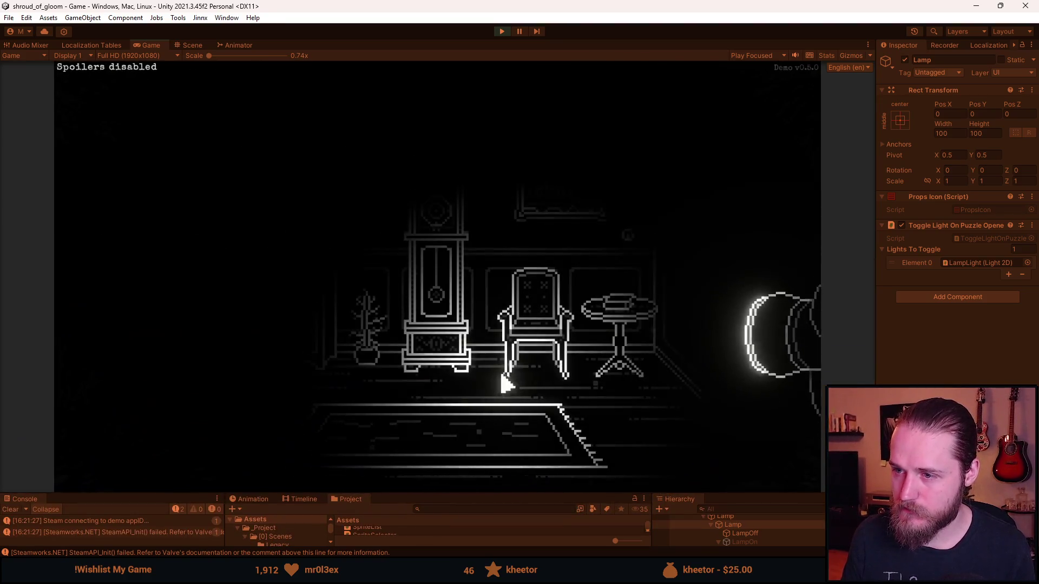
pyautogui.click(628, 236)
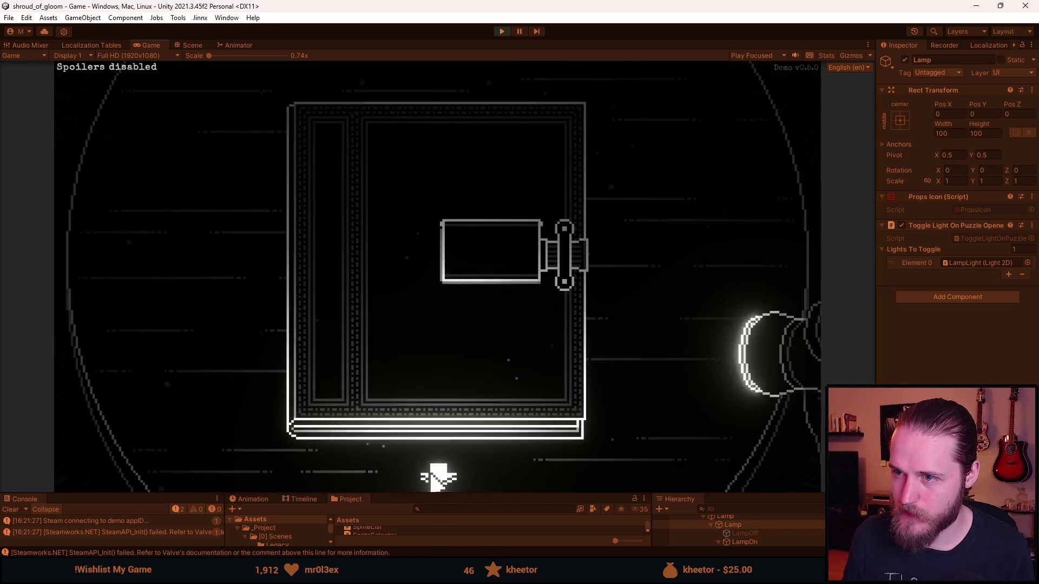
pyautogui.click(438, 477)
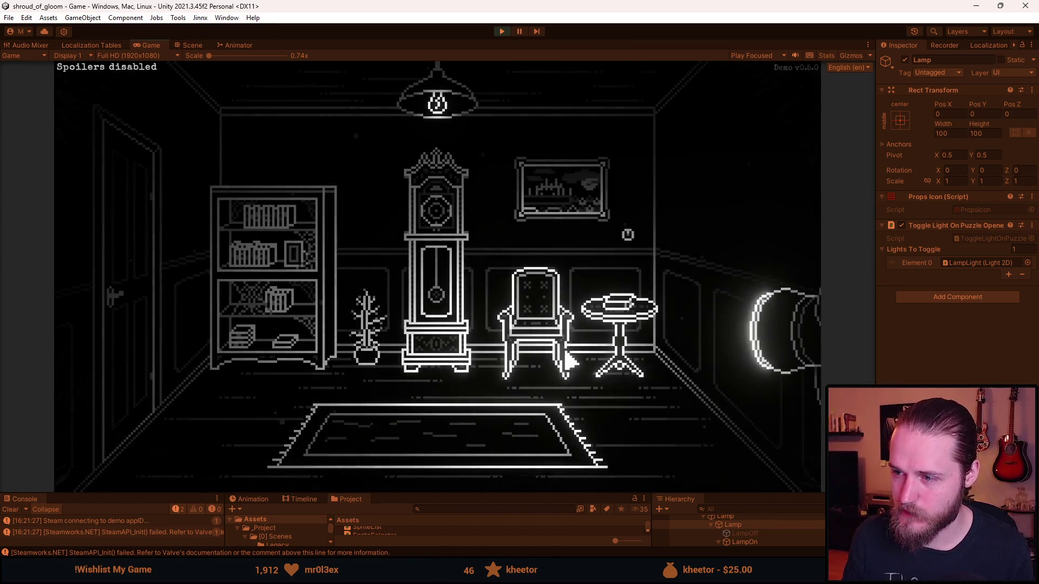
pyautogui.click(627, 234)
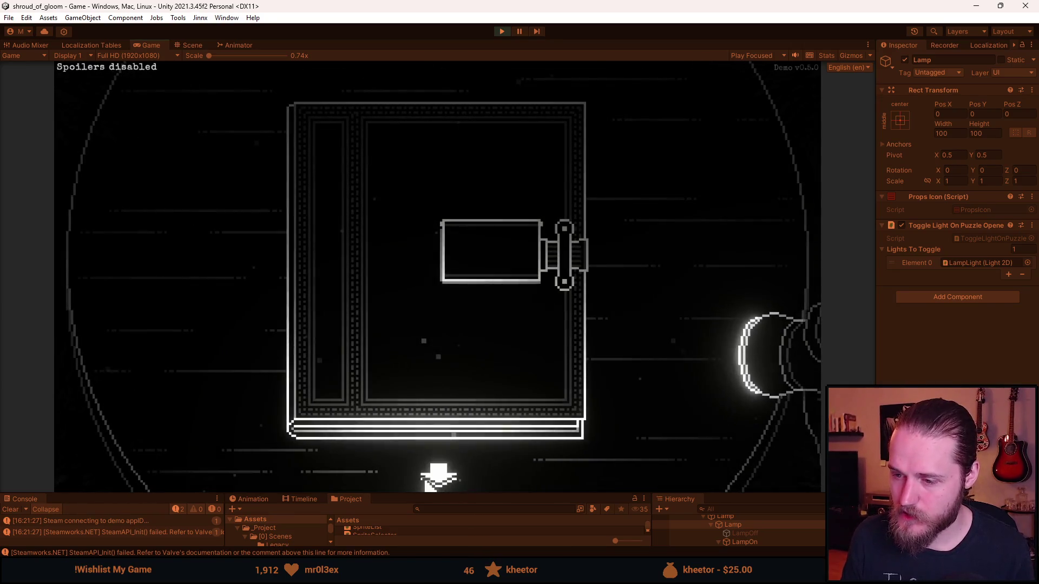
pyautogui.click(437, 476)
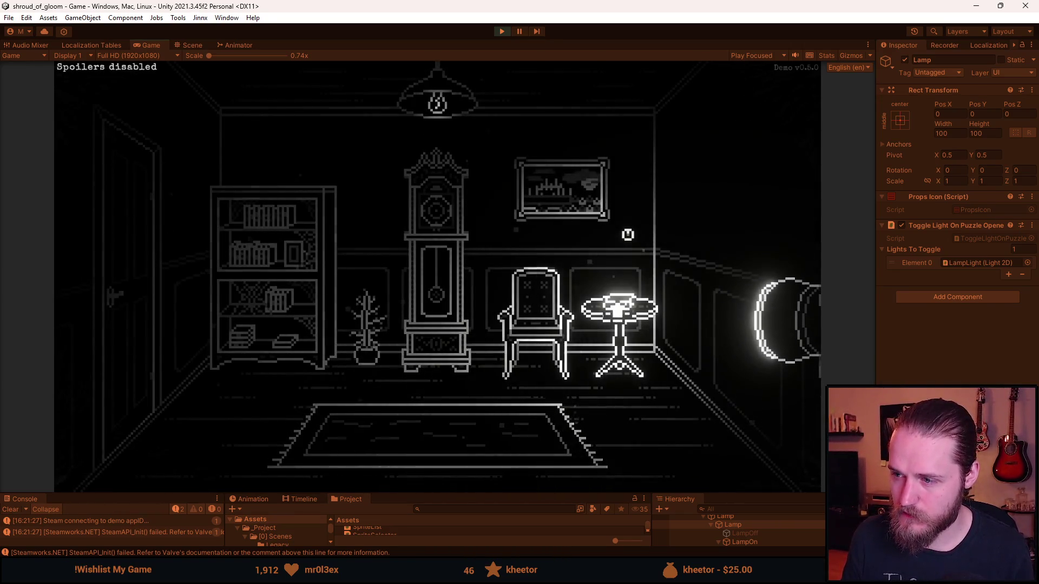
pyautogui.click(628, 234)
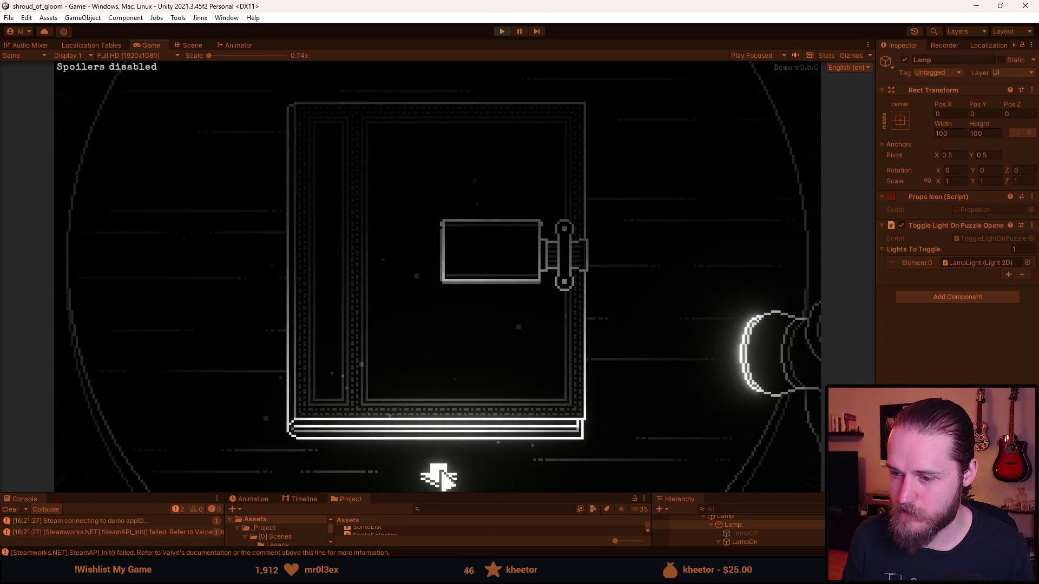
pyautogui.click(451, 449)
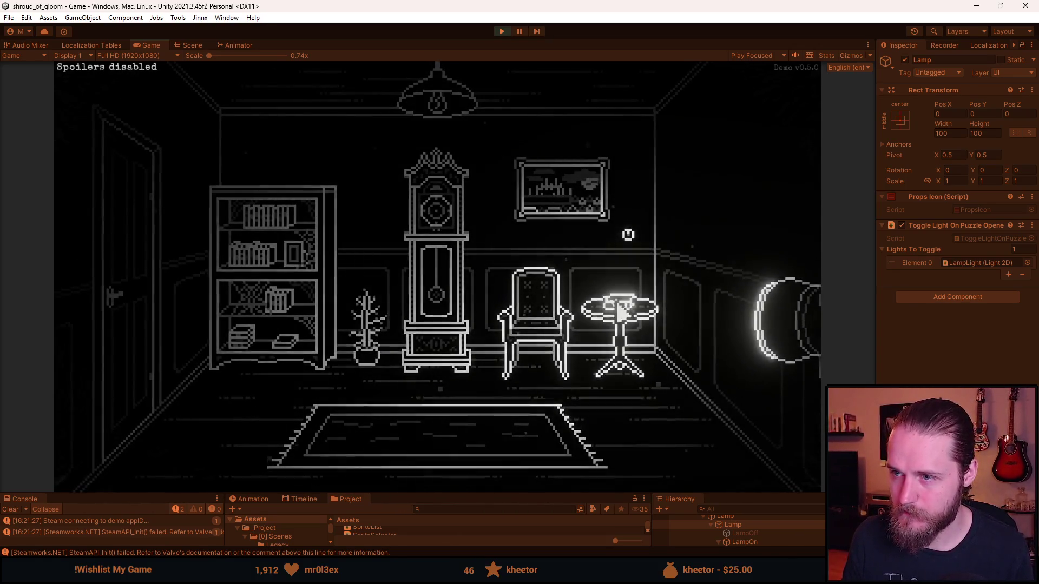
pyautogui.click(626, 234)
pyautogui.click(437, 474)
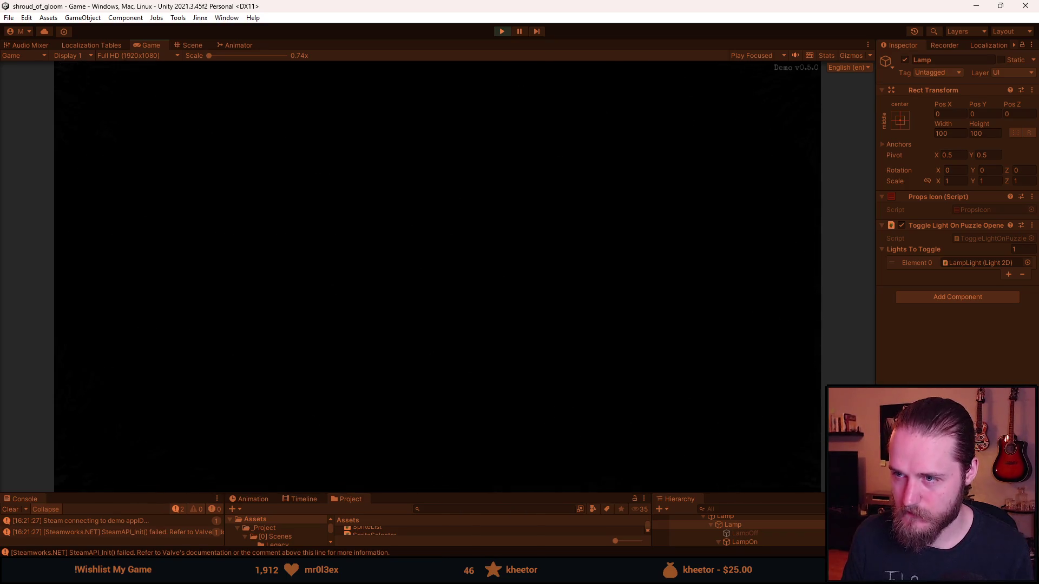
pyautogui.click(626, 234)
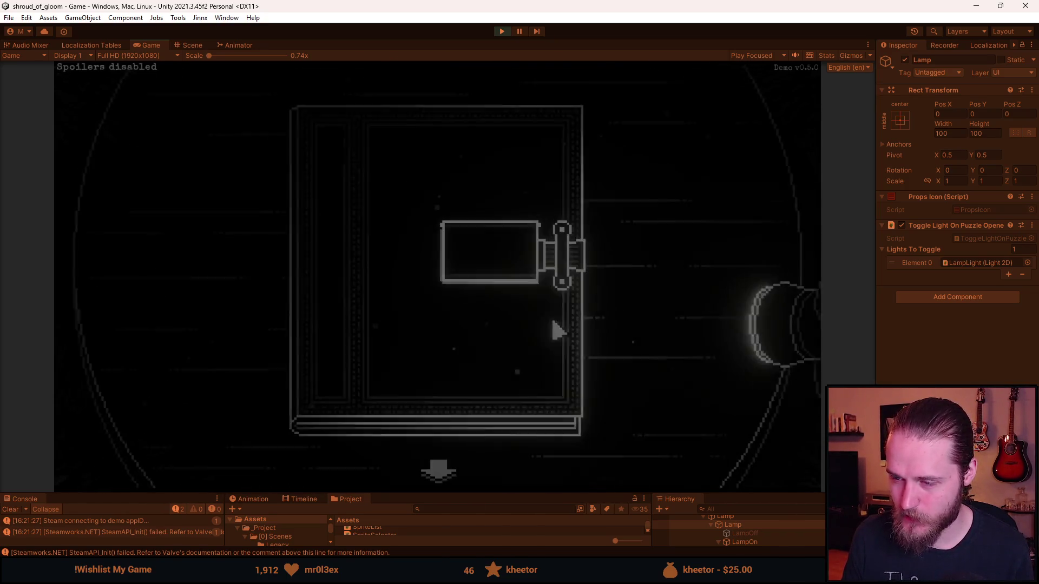
pyautogui.click(443, 463)
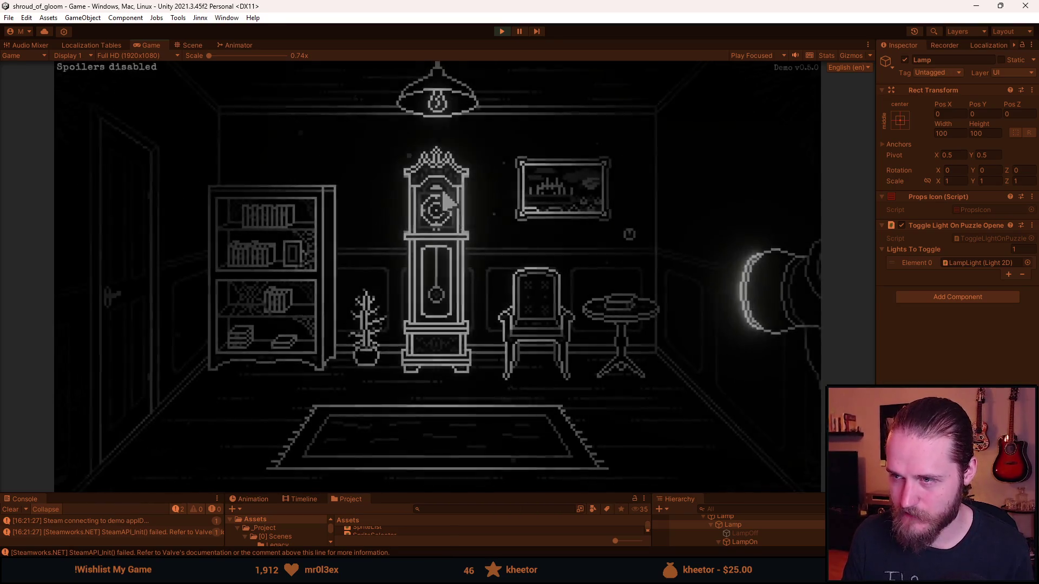
pyautogui.click(628, 235)
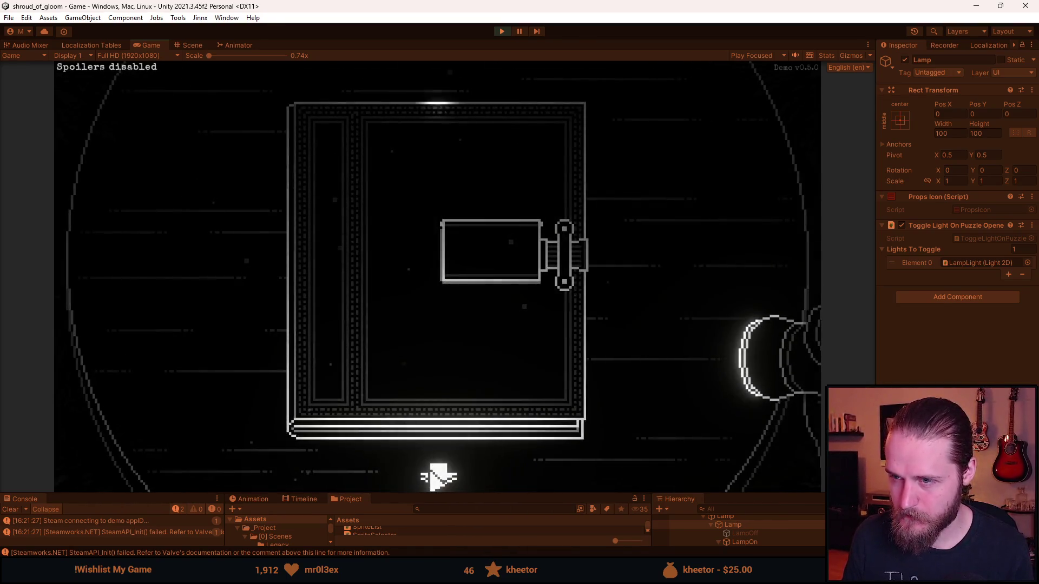
pyautogui.click(436, 475)
pyautogui.click(626, 234)
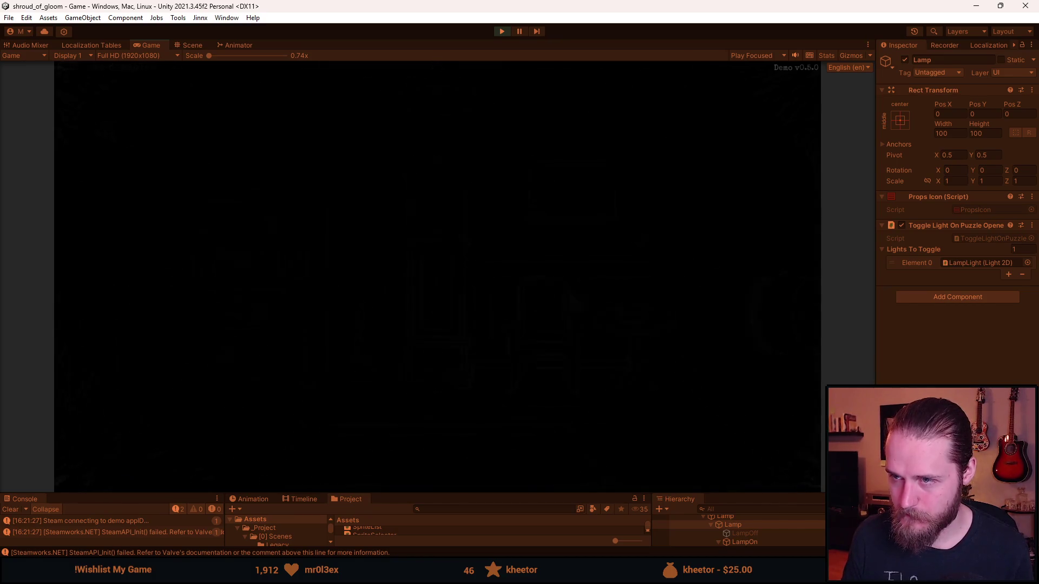
pyautogui.click(438, 476)
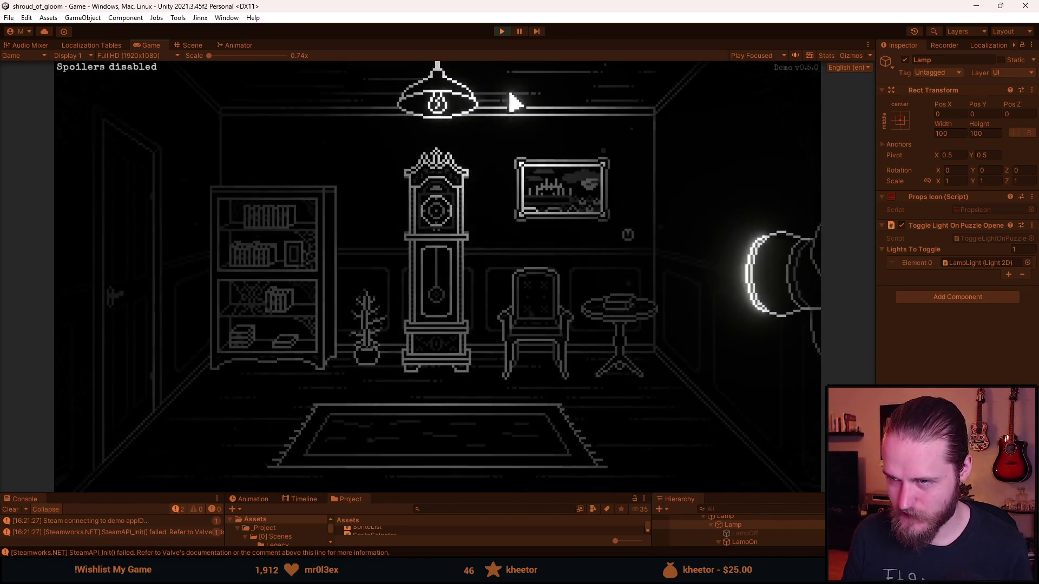
pyautogui.press('Escape')
pyautogui.click(498, 32)
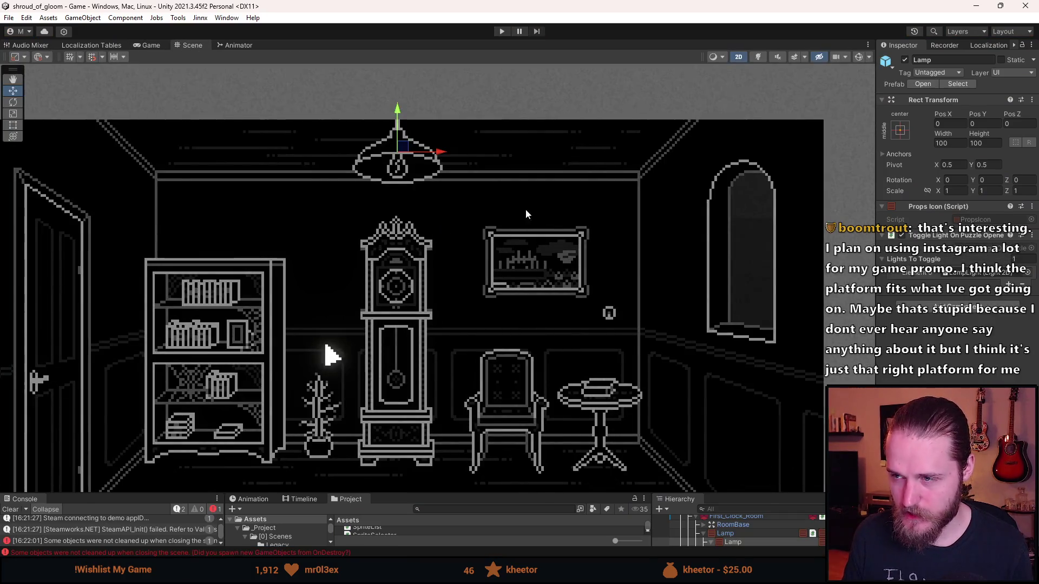
# - Play again, open and close the box puzzle twice to retest the lamp, then stop
pyautogui.scroll(-3, 476, 211)
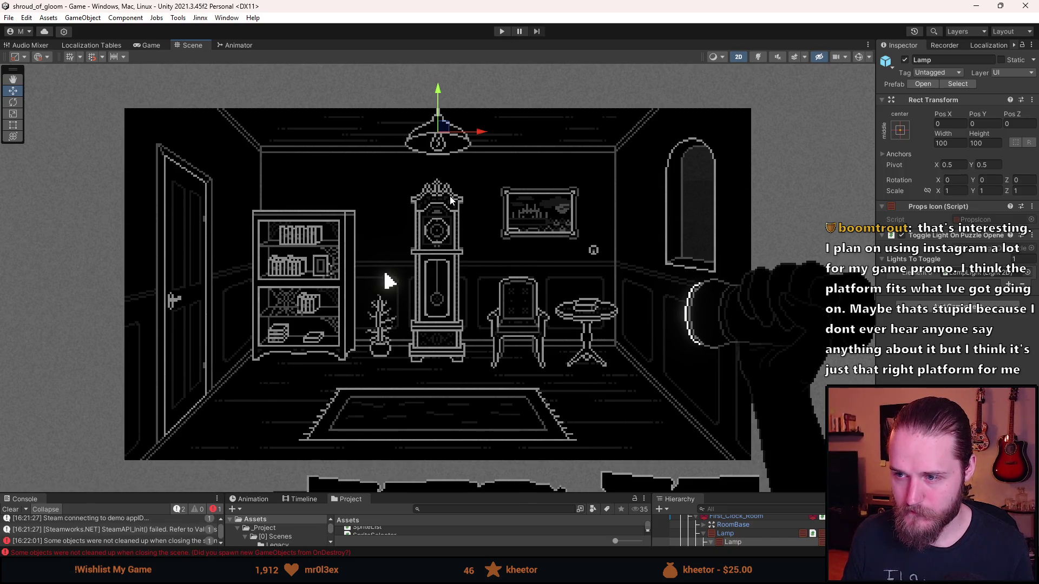
pyautogui.click(502, 31)
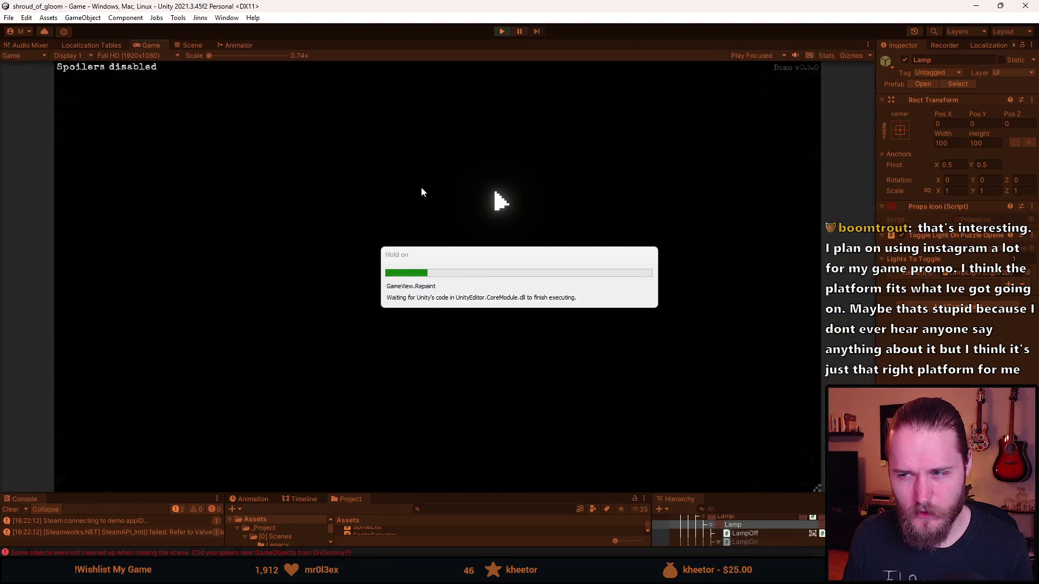
pyautogui.click(627, 234)
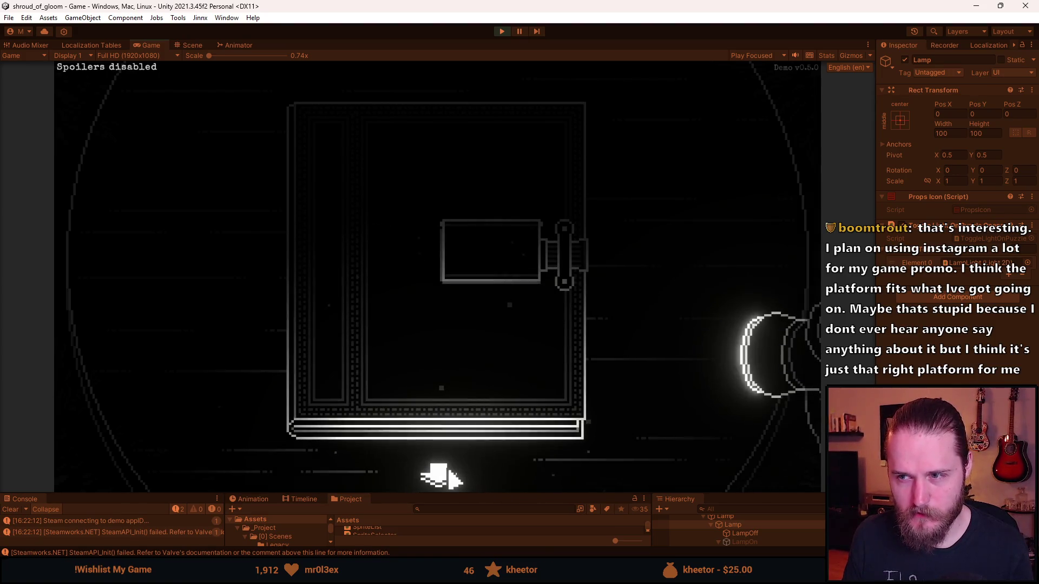
pyautogui.click(448, 474)
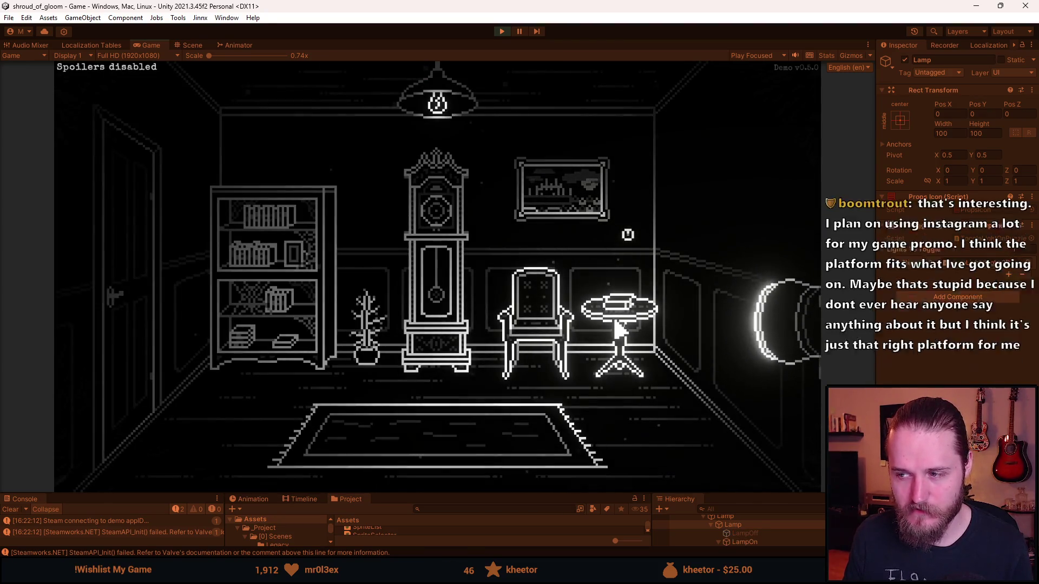
pyautogui.click(622, 313)
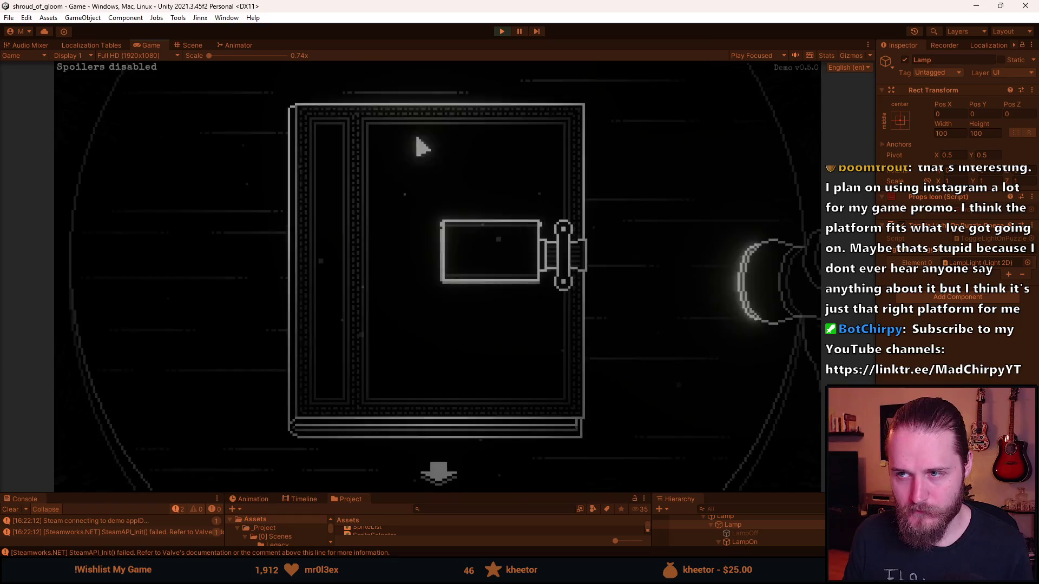
pyautogui.click(440, 472)
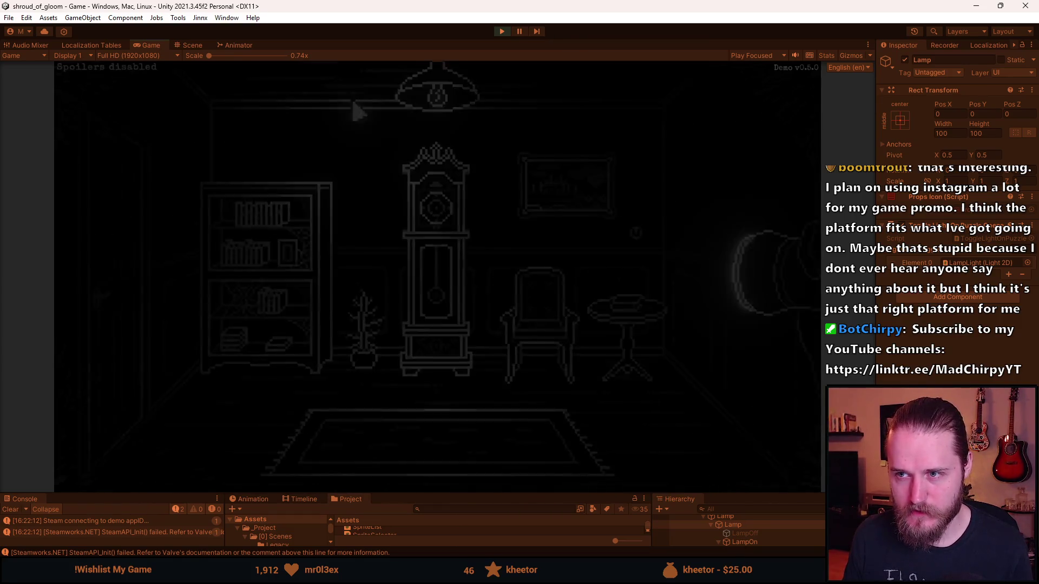
pyautogui.press('Escape')
pyautogui.click(503, 32)
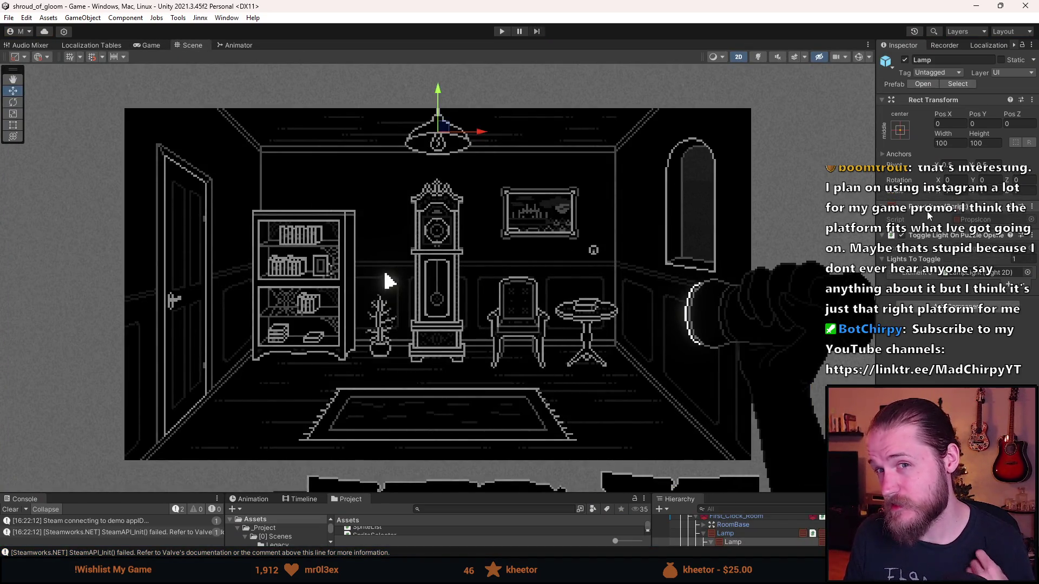
# - Change the ToggleLights return type from void to IEnumerator
pyautogui.hotkey('alt', 'Tab')
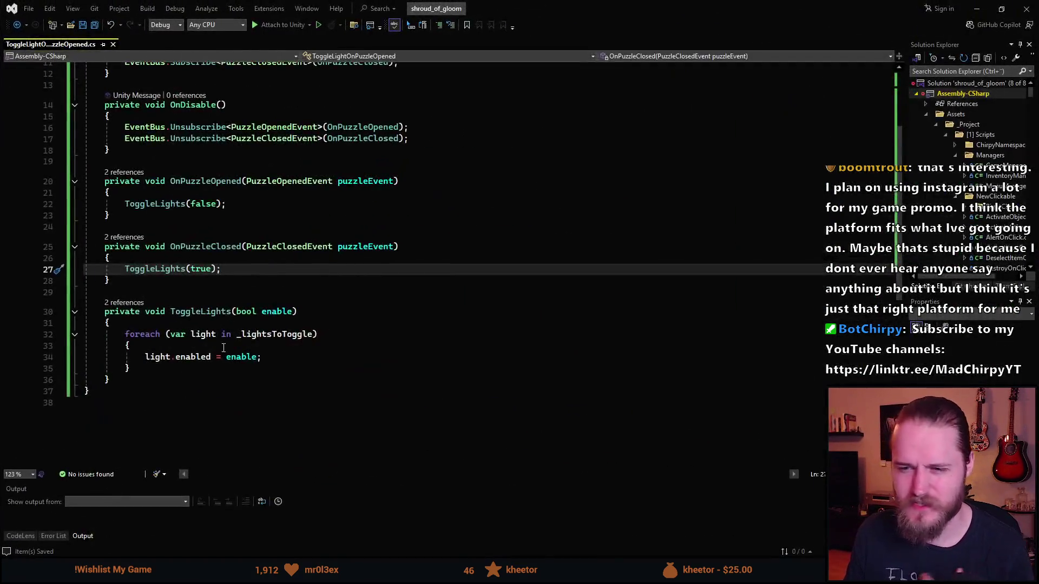
pyautogui.scroll(-1, 136, 349)
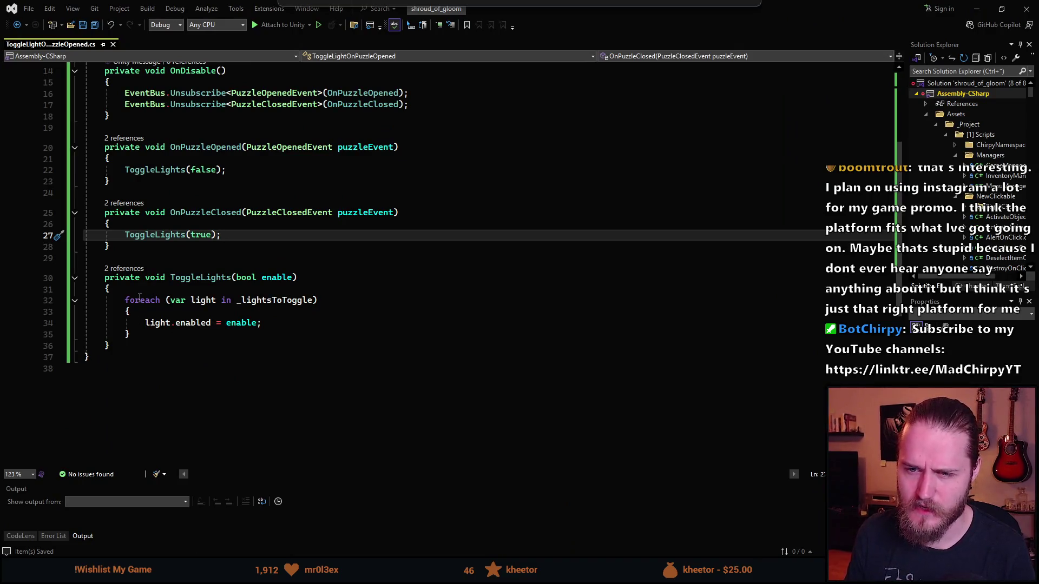
pyautogui.doubleClick(154, 277)
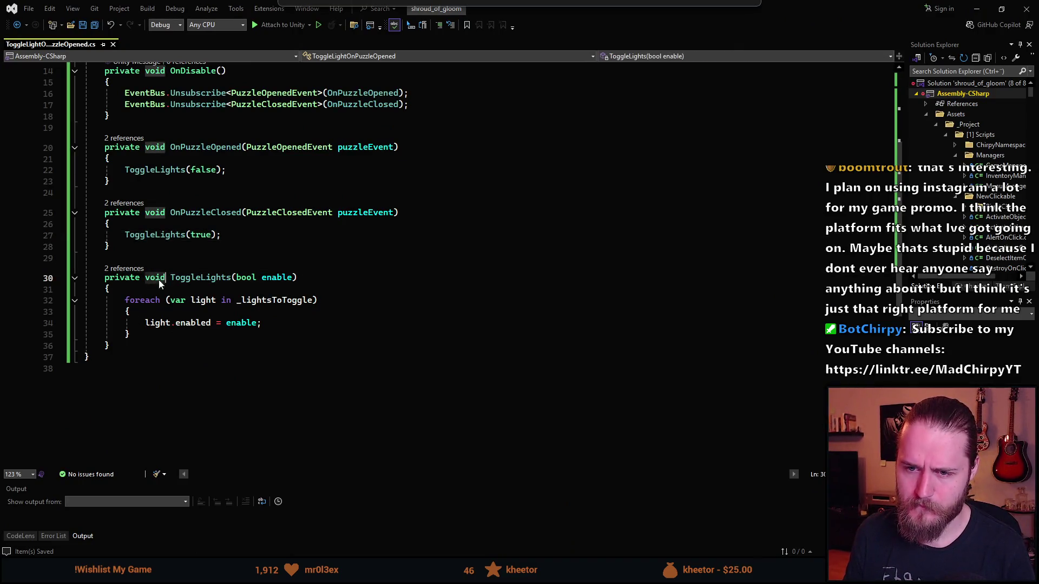
pyautogui.write('IEnuma')
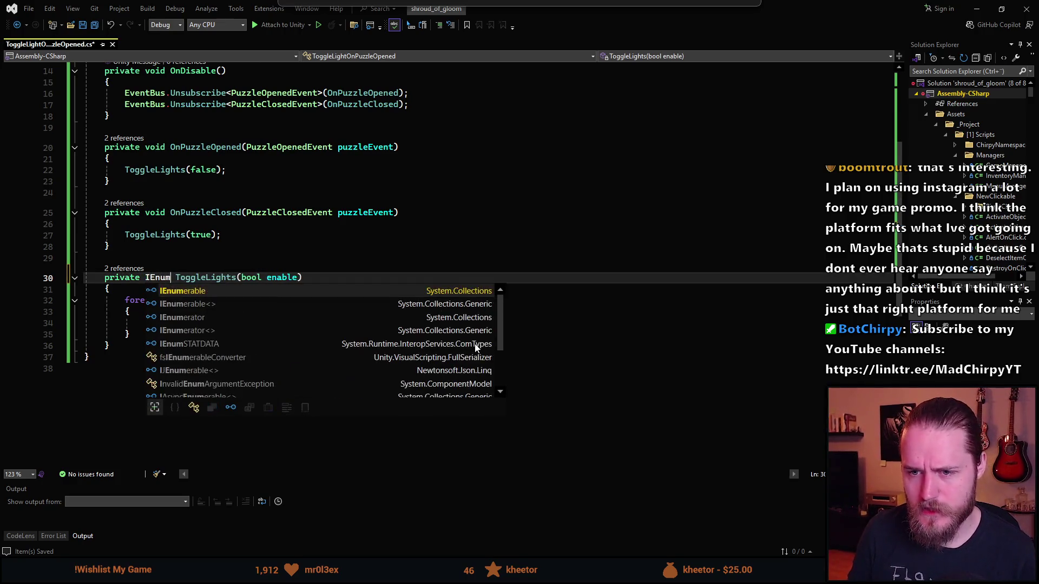
pyautogui.press('Down')
pyautogui.press('Down')
pyautogui.press('Tab')
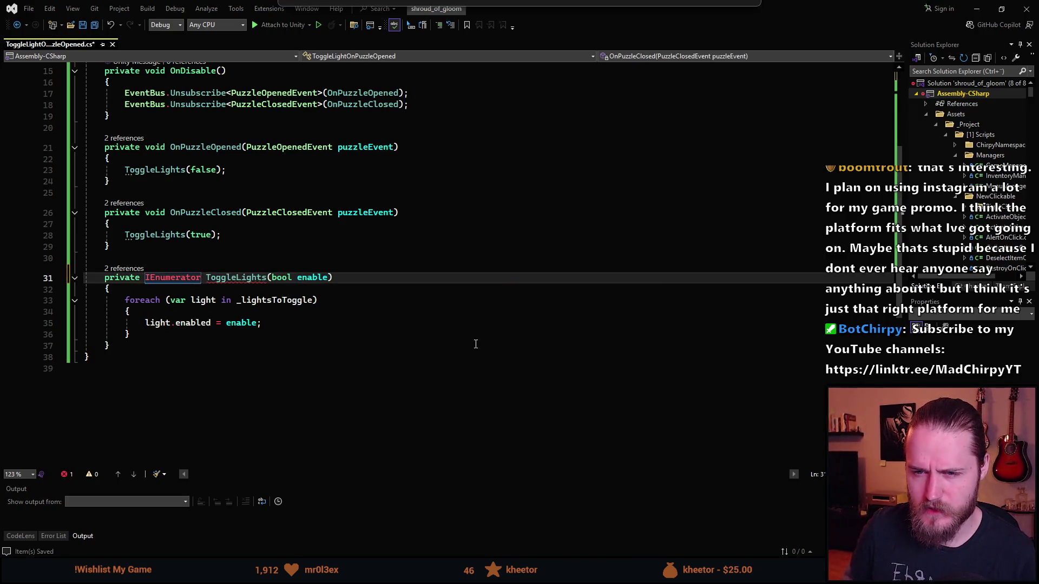
# - Add 'yield return new WaitForSeconds(0.5f);' at the top of ToggleLights and save the script
pyautogui.press('Down')
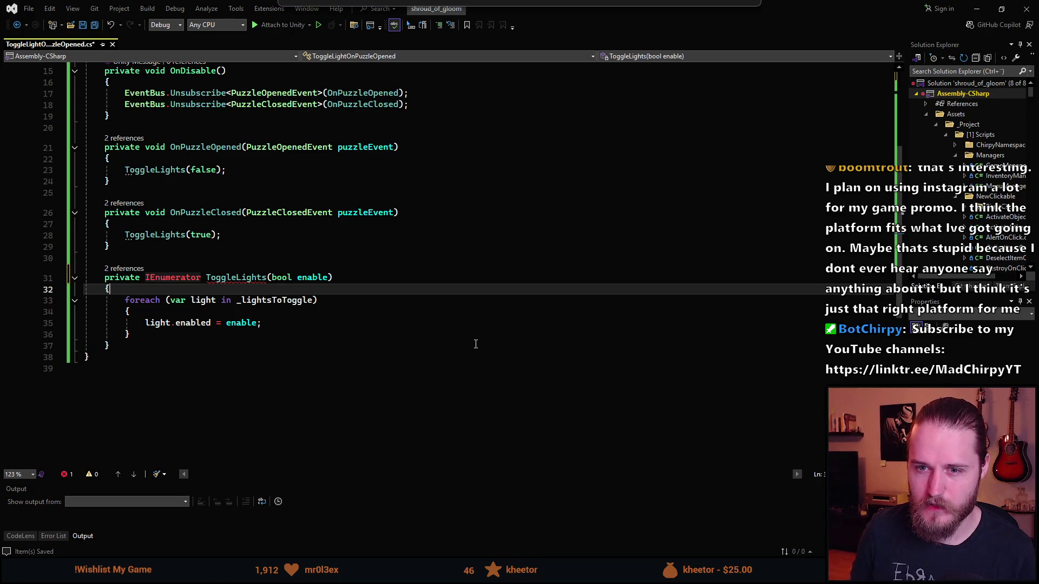
pyautogui.press('Return')
pyautogui.press('Up')
pyautogui.press('Return')
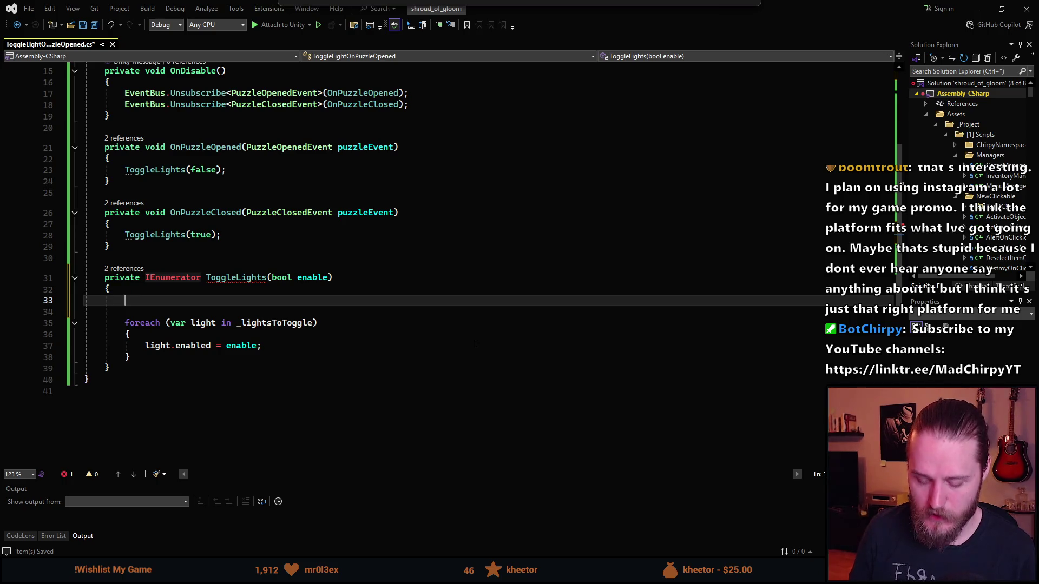
pyautogui.write('yield retur')
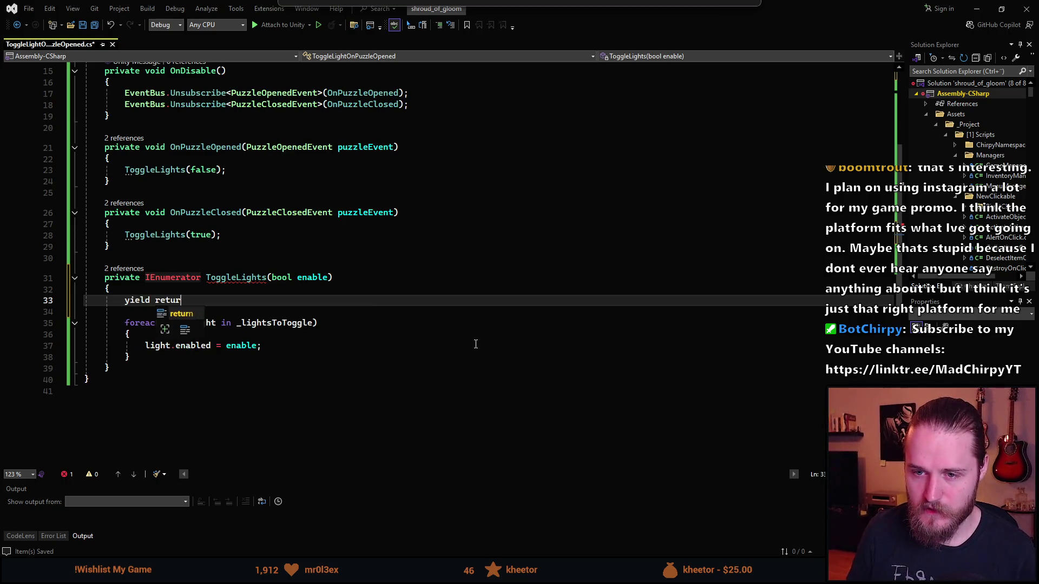
pyautogui.write('n new WaitForSe')
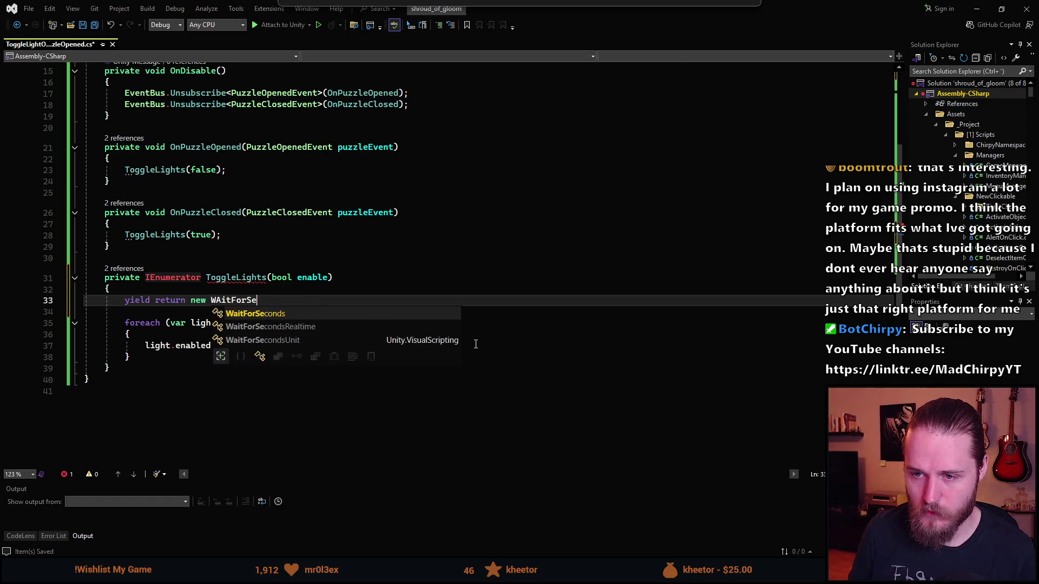
pyautogui.press('Tab')
pyautogui.write('(')
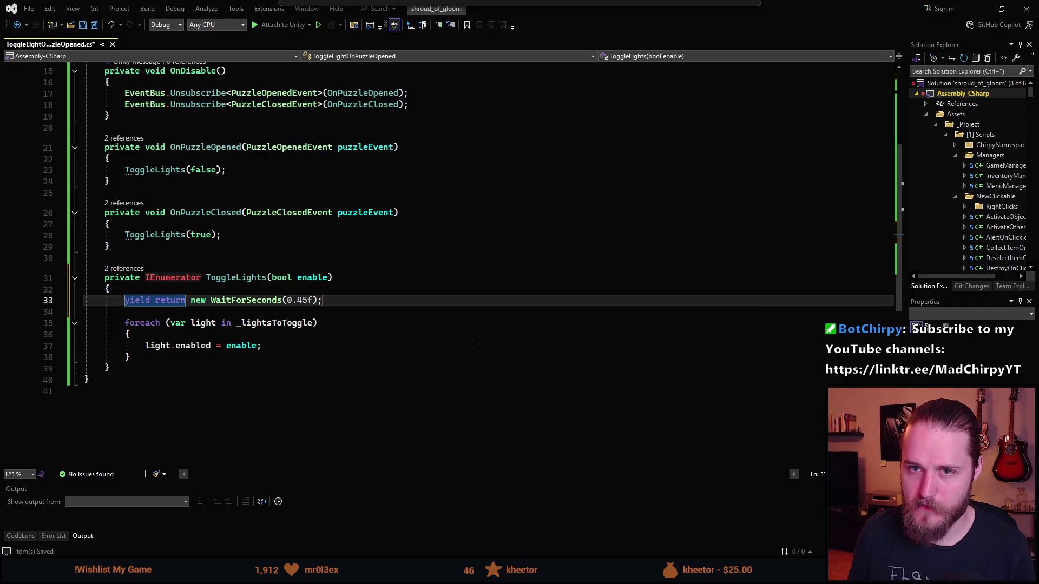
pyautogui.press('Left')
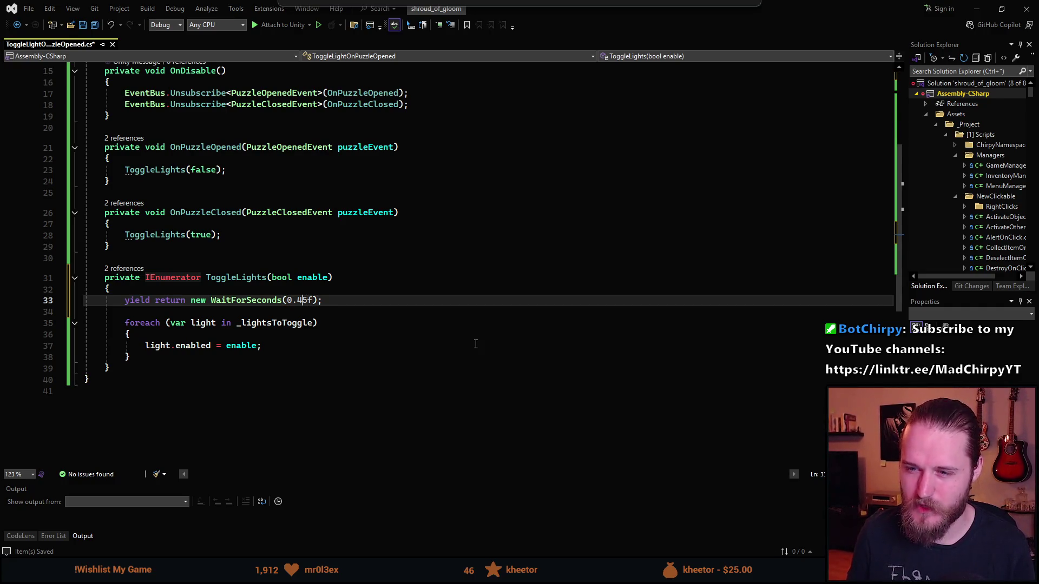
pyautogui.press('Right')
pyautogui.hotkey('ctrl', 's')
pyautogui.press('Up')
pyautogui.press('Up')
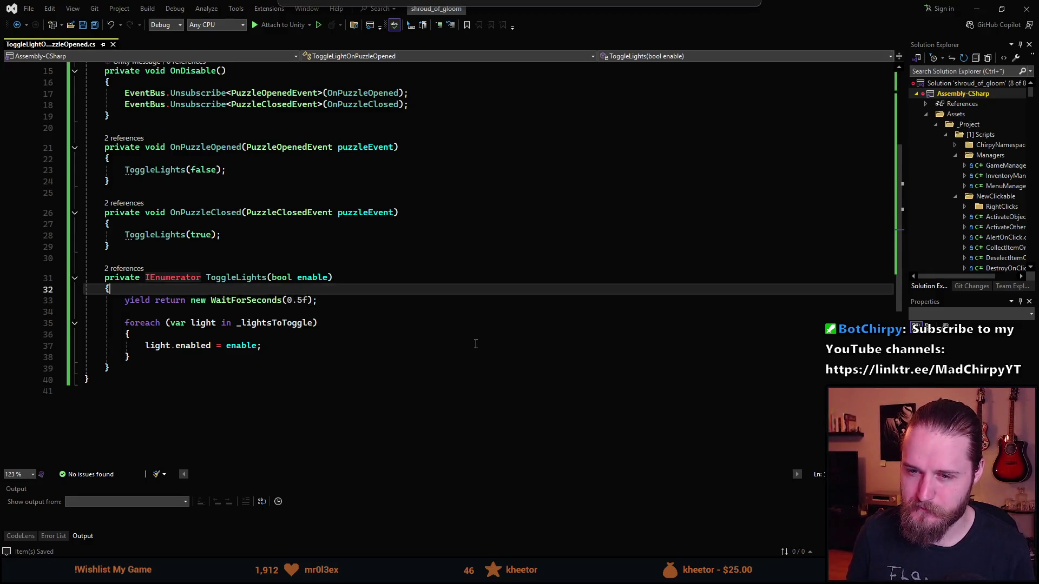
pyautogui.press('Up')
pyautogui.press('Up')
pyautogui.press('Up')
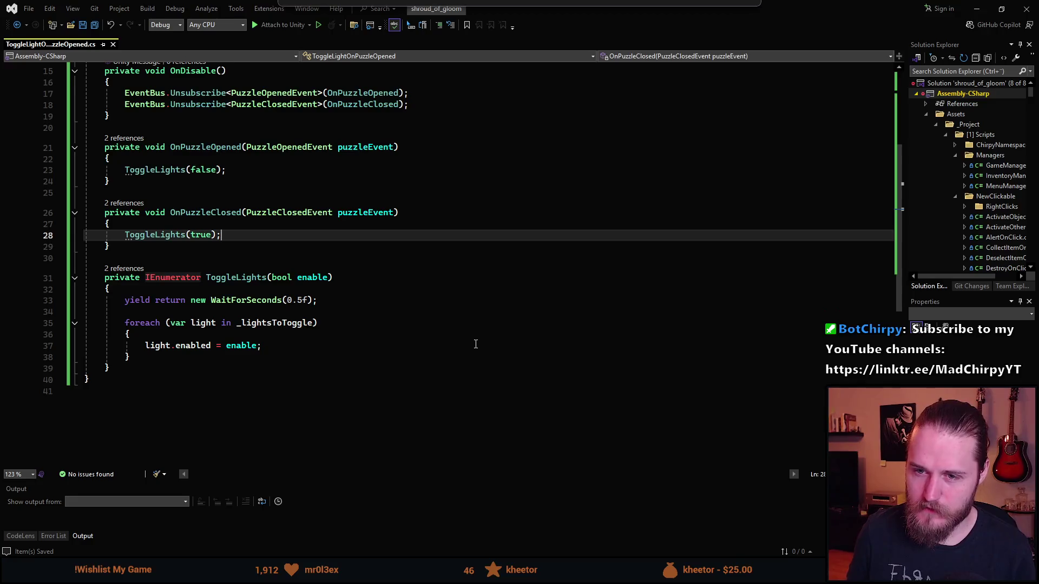
# - Wrap the ToggleLights(true) call in OnPuzzleClosed as StartCoroutine(ToggleLights(true))
pyautogui.hotkey('ctrl', 'Left')
pyautogui.hotkey('ctrl', 'Left')
pyautogui.hotkey('ctrl', 'Left')
pyautogui.write('StartCor')
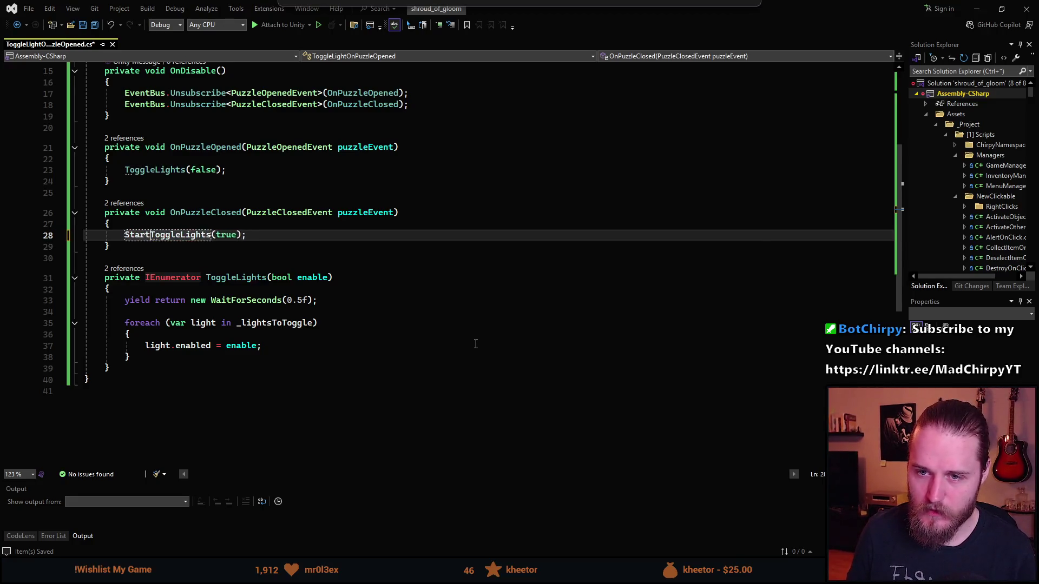
pyautogui.write('outine(')
pyautogui.hotkey('ctrl', 'Right')
pyautogui.hotkey('ctrl', 'Right')
pyautogui.hotkey('ctrl', 'Right')
pyautogui.press('Right')
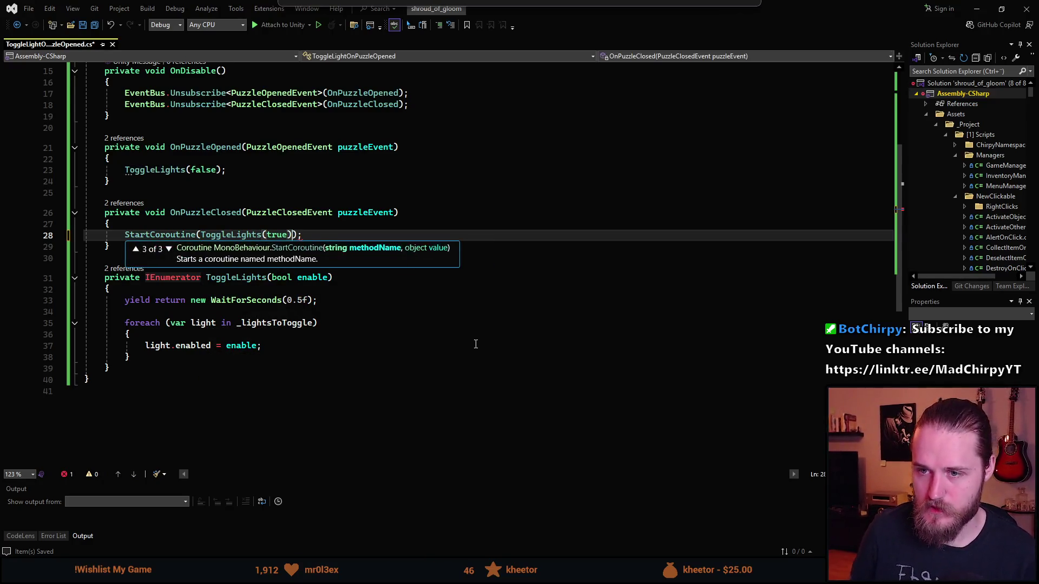
pyautogui.write(')')
# - Wrap the ToggleLights(false) call in OnPuzzleOpened in StartCoroutine and save the script
pyautogui.press('Up')
pyautogui.press('Up')
pyautogui.press('Up')
pyautogui.press('Up')
pyautogui.press('Up')
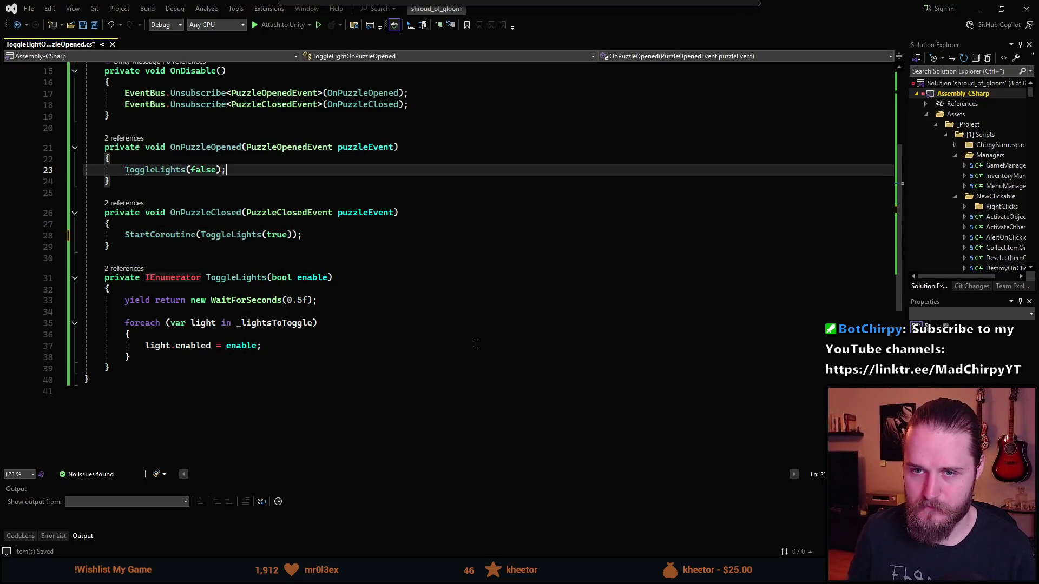
pyautogui.press('Home')
pyautogui.press('Home')
pyautogui.write('StartCoroutine')
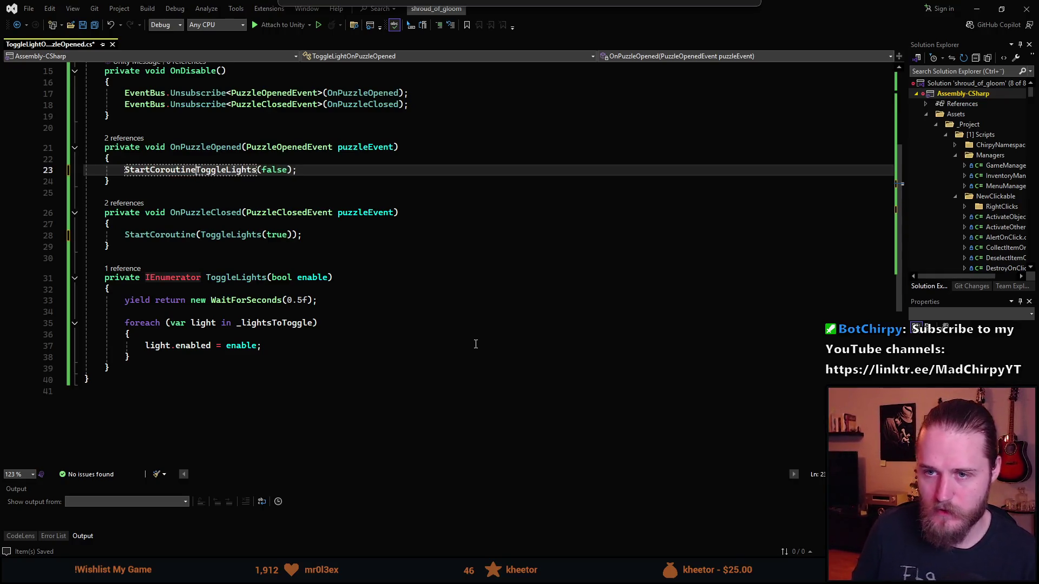
pyautogui.write('(')
pyautogui.press('End')
pyautogui.press('Left')
pyautogui.press('Left')
pyautogui.write(')')
pyautogui.hotkey('ctrl', 's')
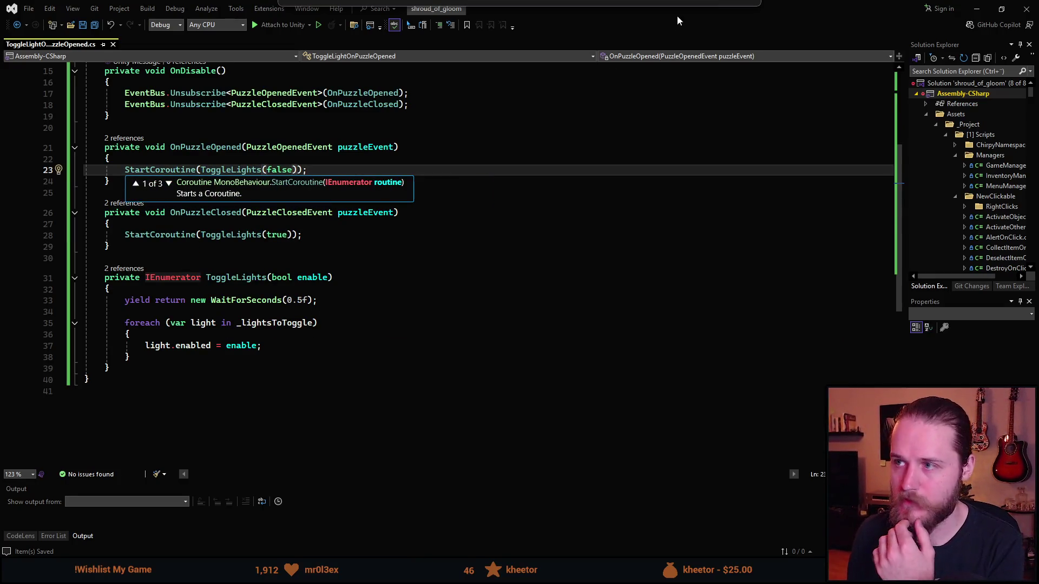
pyautogui.hotkey('alt', 'Tab')
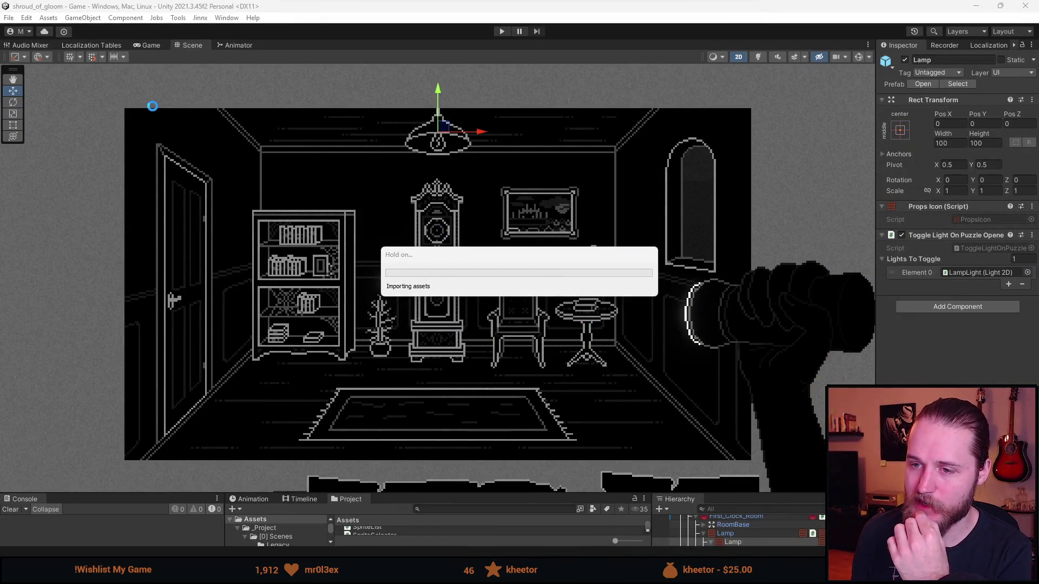
# - In play mode, open and close the cabinet puzzle twice, watching the lamp go out and relight
pyautogui.click(501, 31)
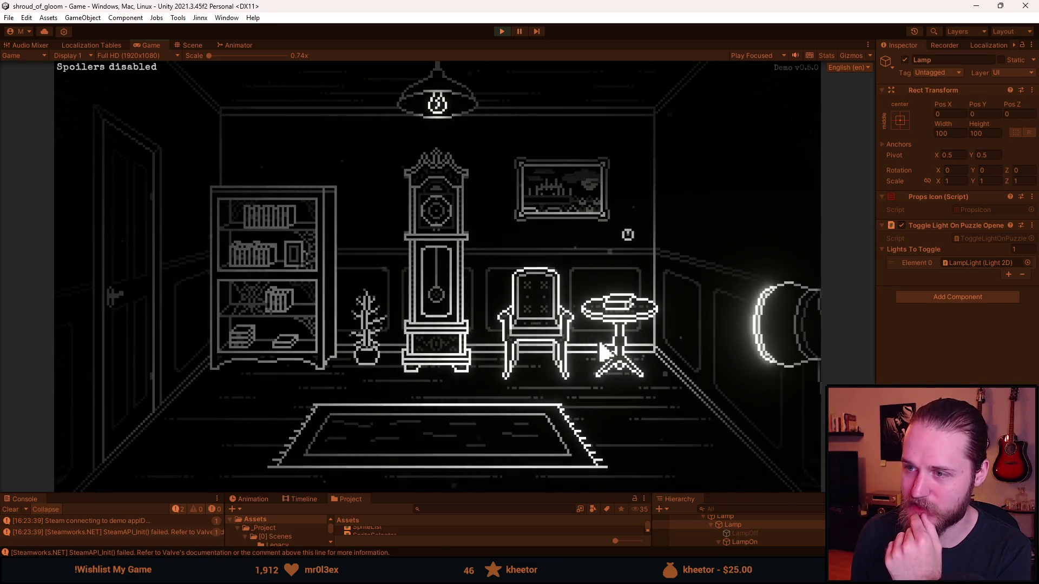
pyautogui.click(540, 284)
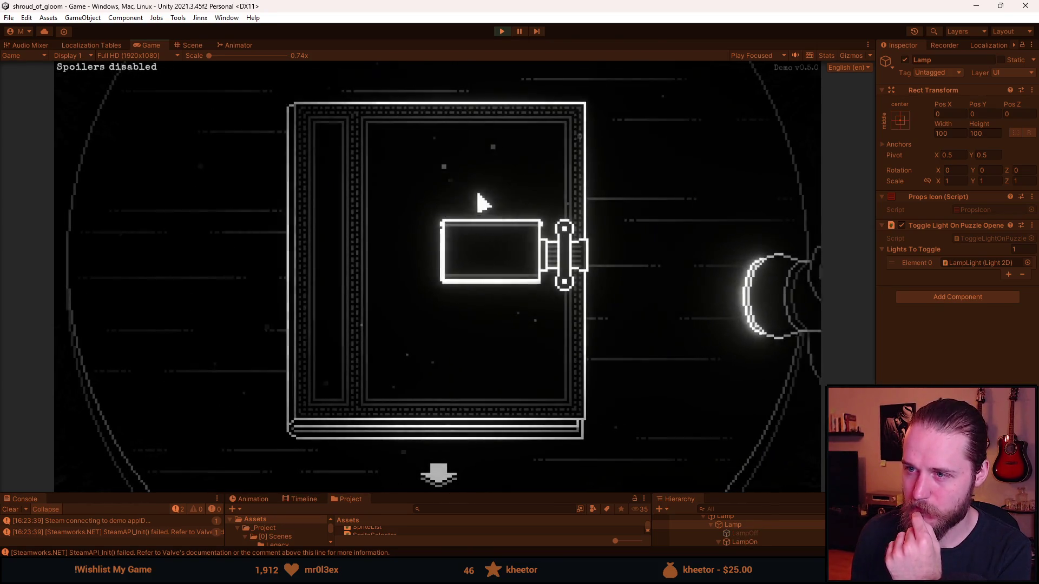
pyautogui.click(654, 335)
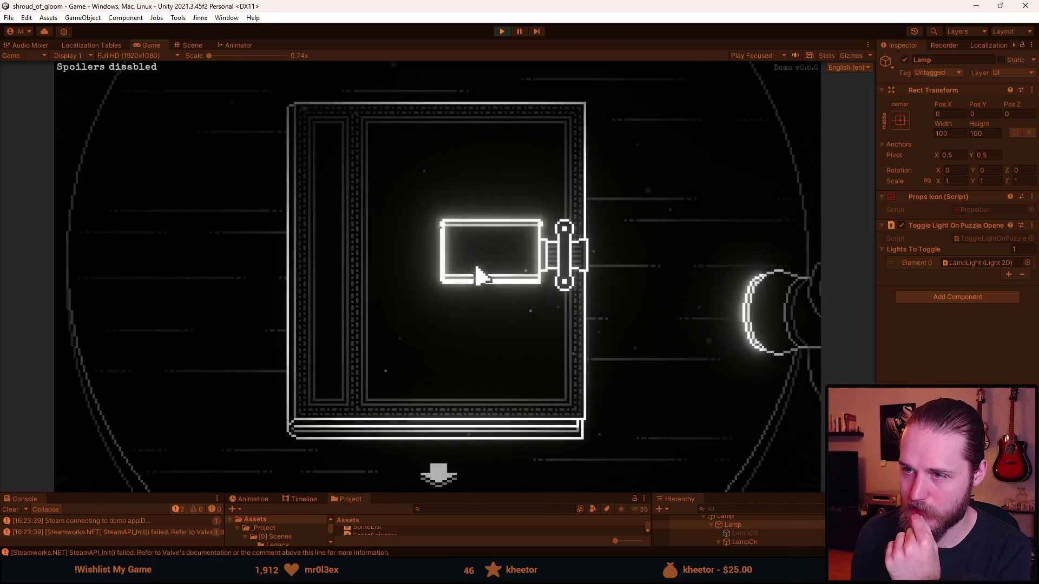
pyautogui.click(438, 476)
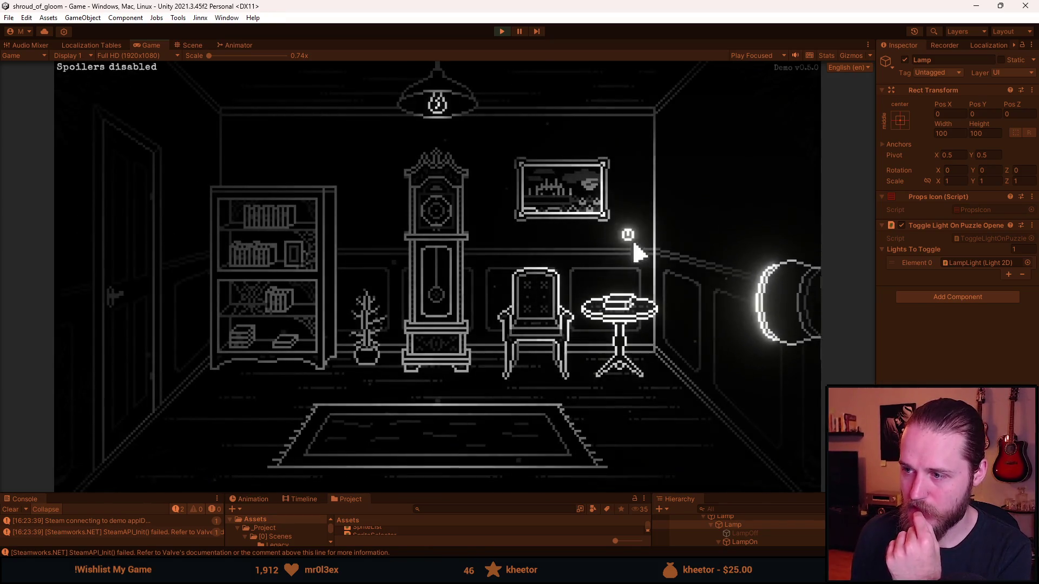
pyautogui.click(628, 235)
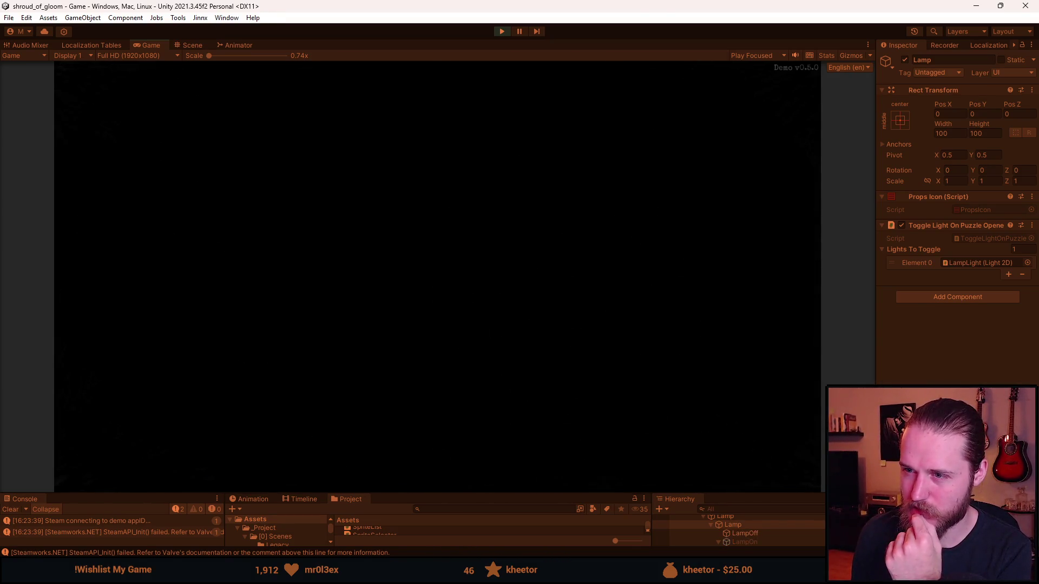
pyautogui.click(438, 480)
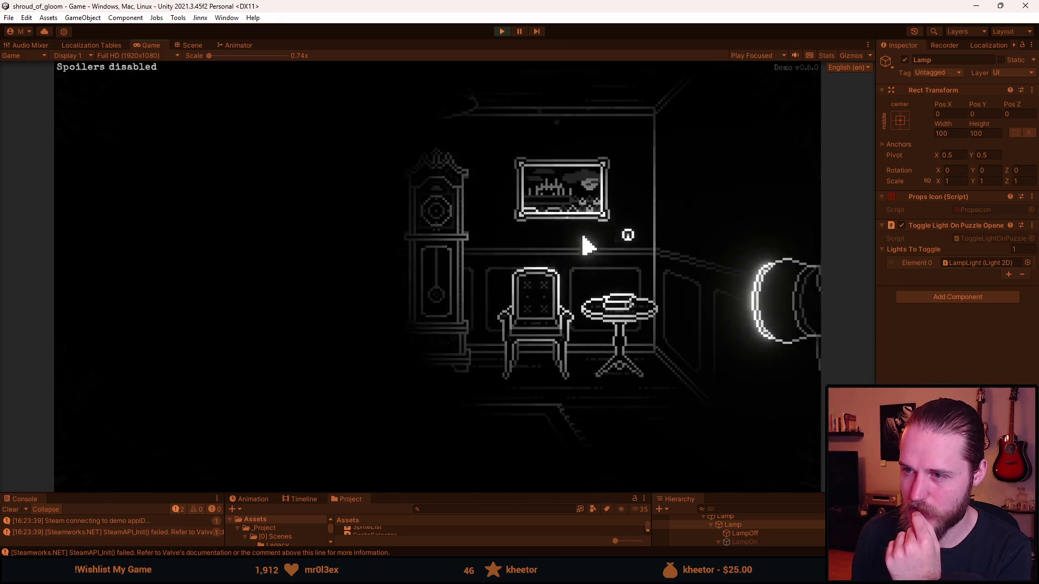
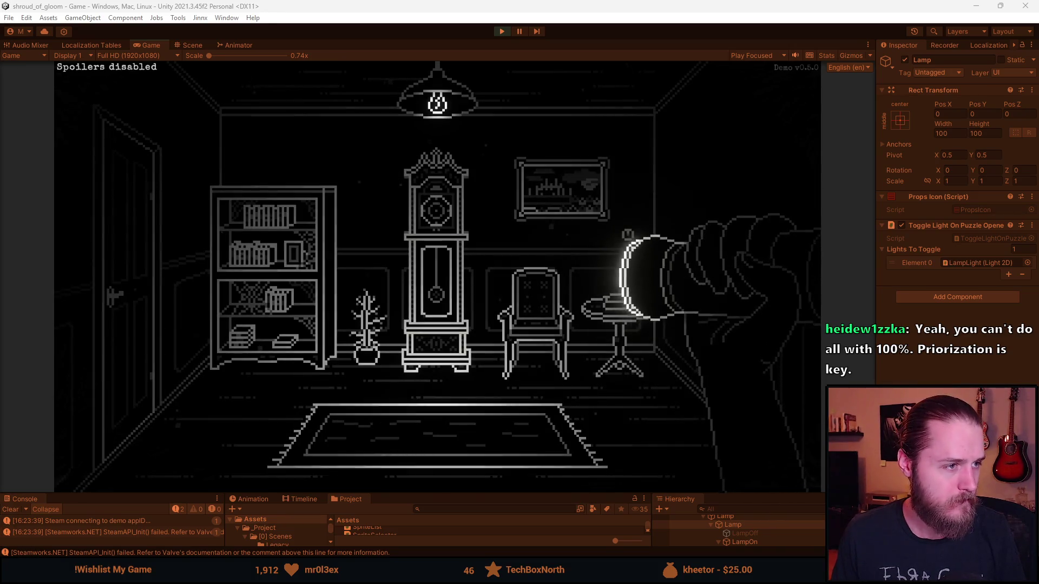
# - Open the channel's Videos list in Firefox and scroll through the uploads
pyautogui.hotkey('alt', 'Tab')
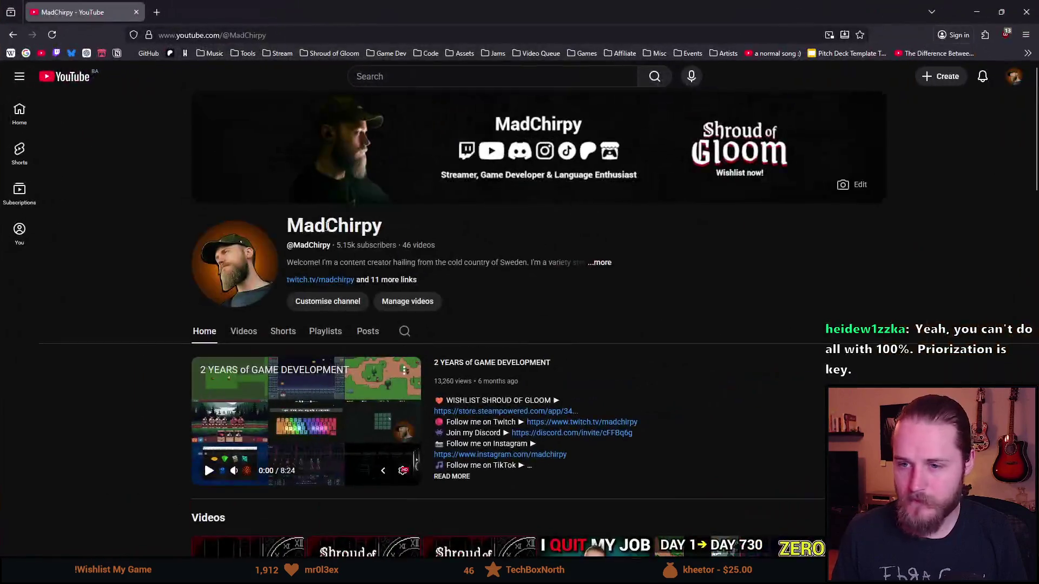
pyautogui.click(252, 339)
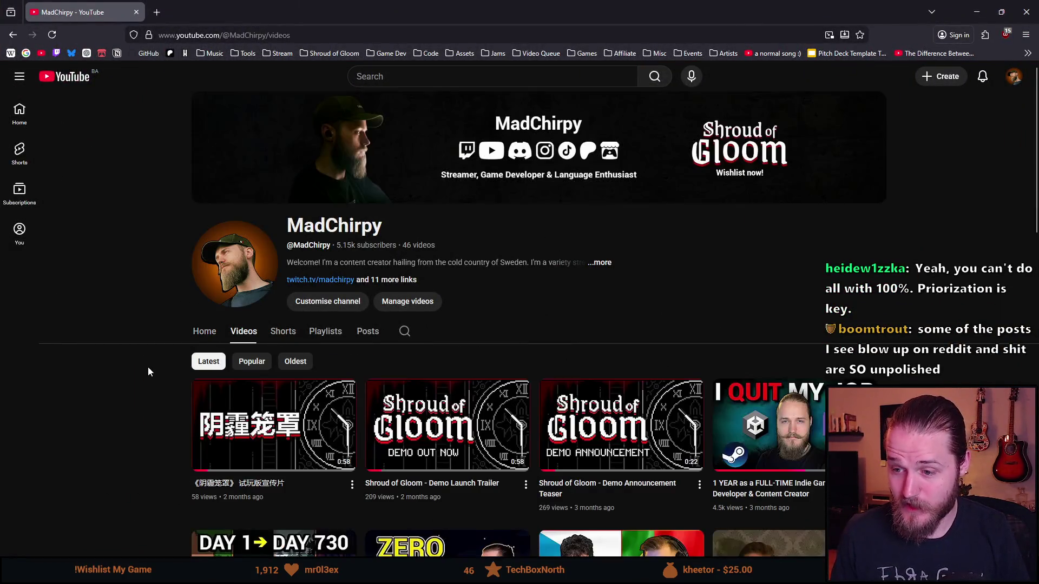
pyautogui.scroll(-3, 146, 372)
pyautogui.scroll(-2, 204, 378)
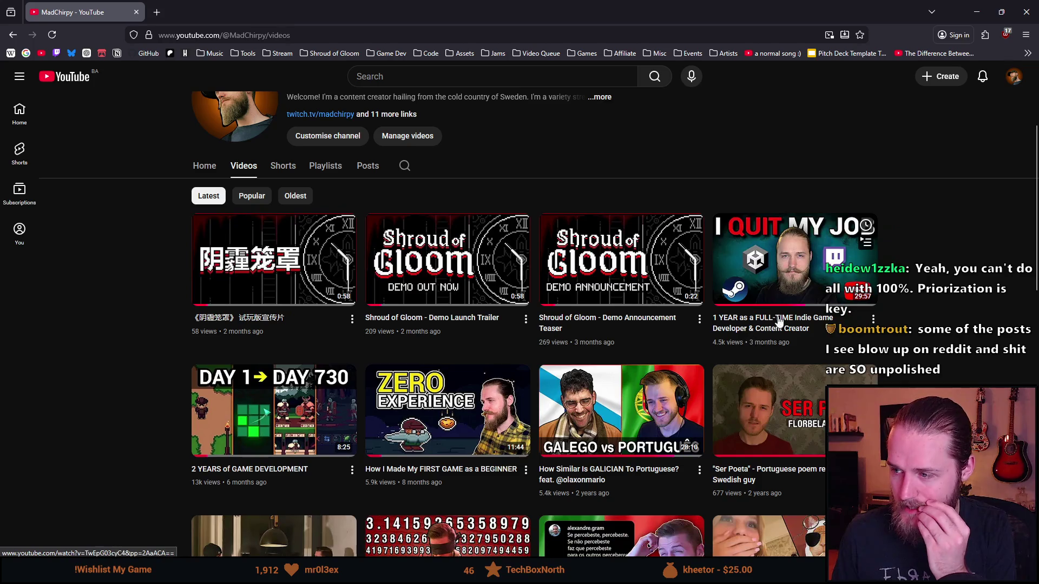
pyautogui.scroll(-1, 744, 338)
pyautogui.scroll(2, 756, 423)
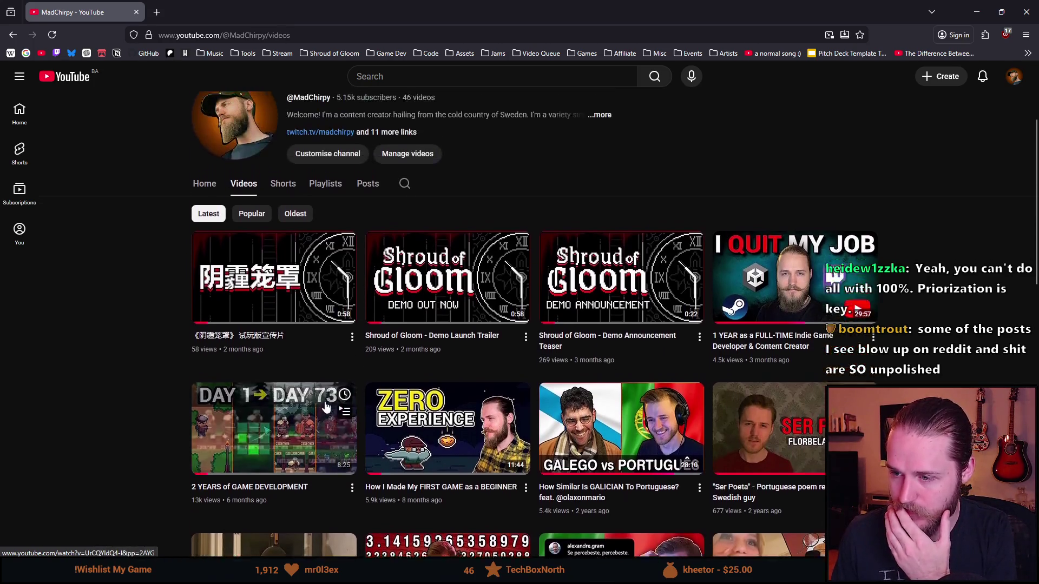
# - Look over the Shroud of Gloom demo trailers, then close the YouTube tab
pyautogui.moveTo(754, 403)
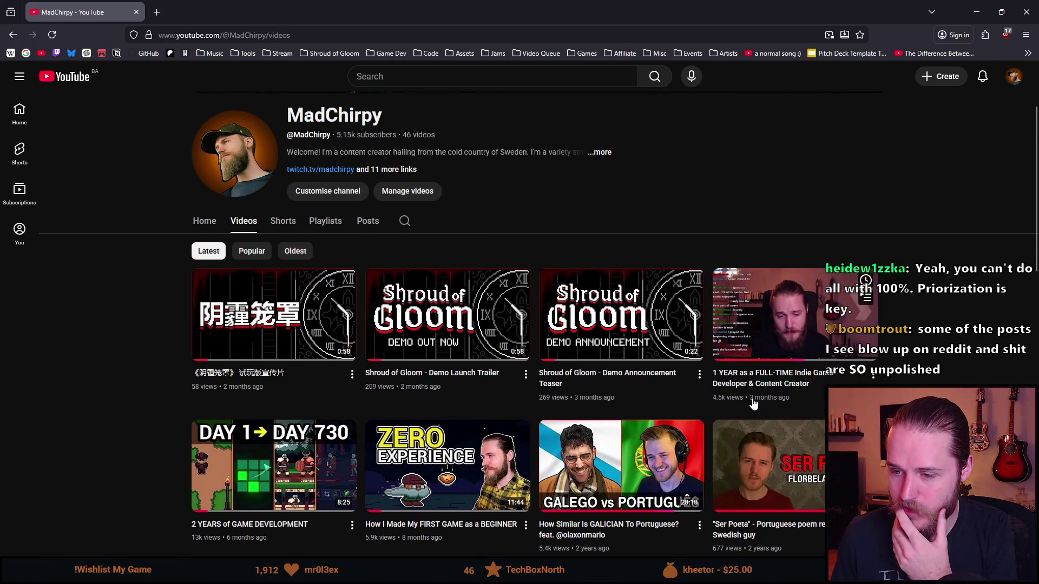
pyautogui.moveTo(236, 544)
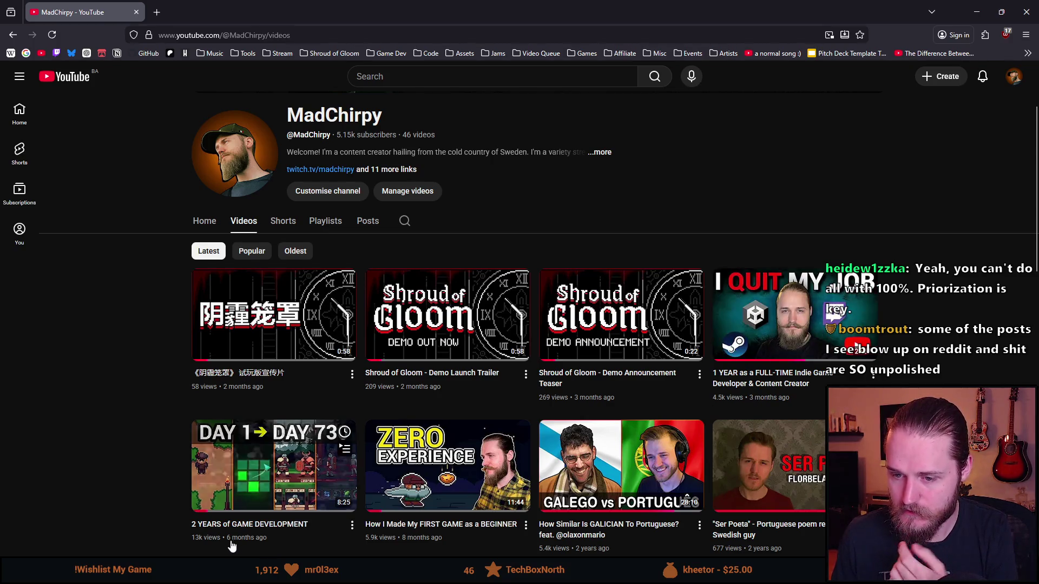
pyautogui.moveTo(416, 546)
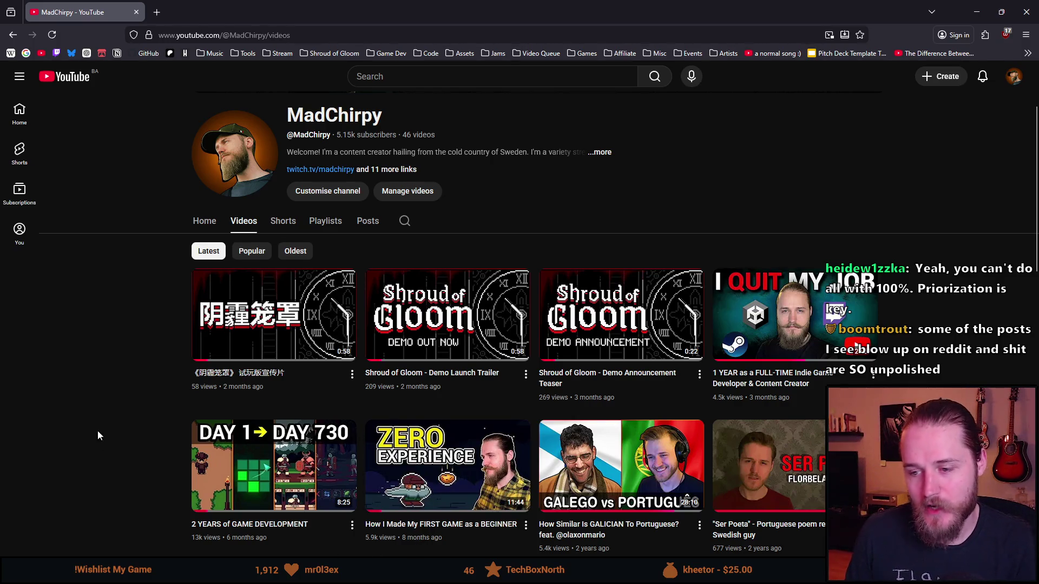
pyautogui.scroll(1, 97, 404)
pyautogui.scroll(-2, 96, 404)
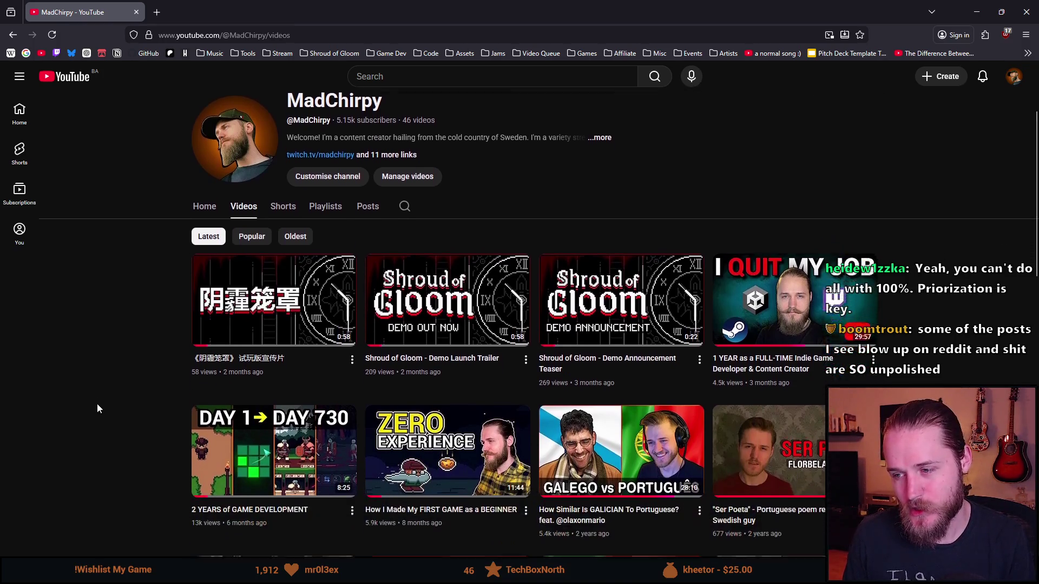
pyautogui.scroll(2, 97, 408)
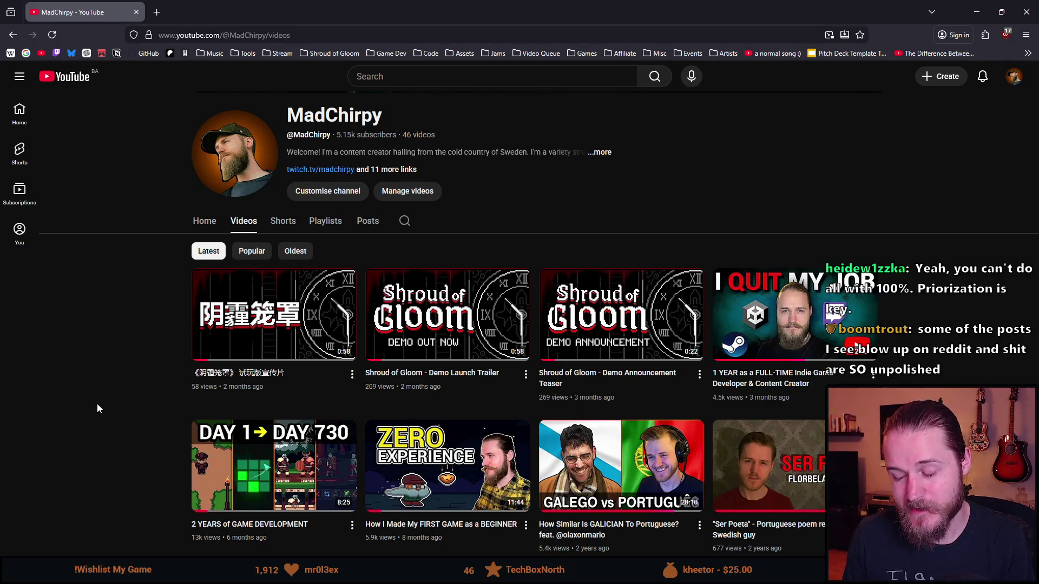
pyautogui.scroll(1, 73, 398)
pyautogui.scroll(-1, 73, 398)
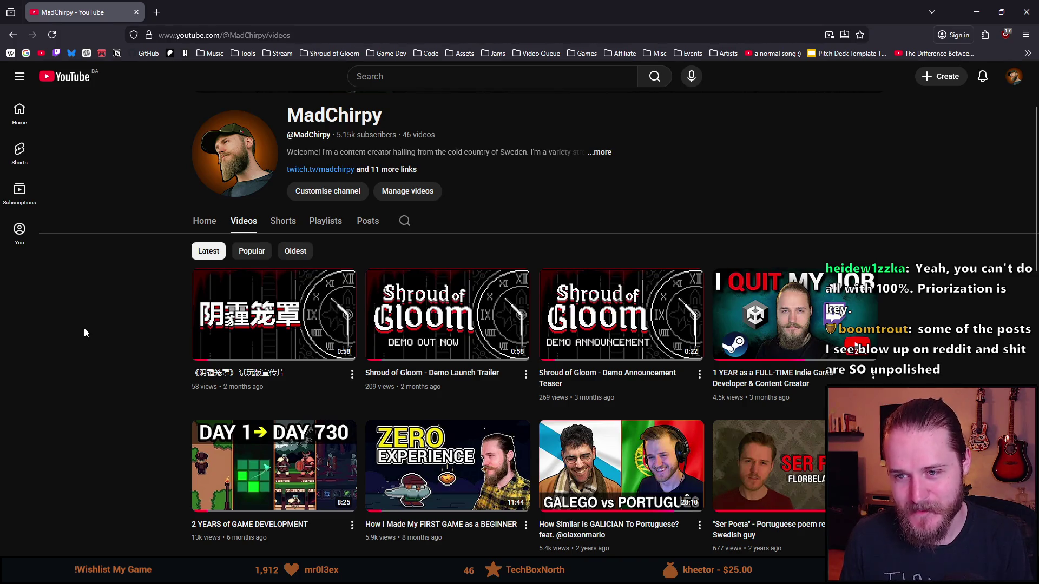
pyautogui.scroll(1, 84, 329)
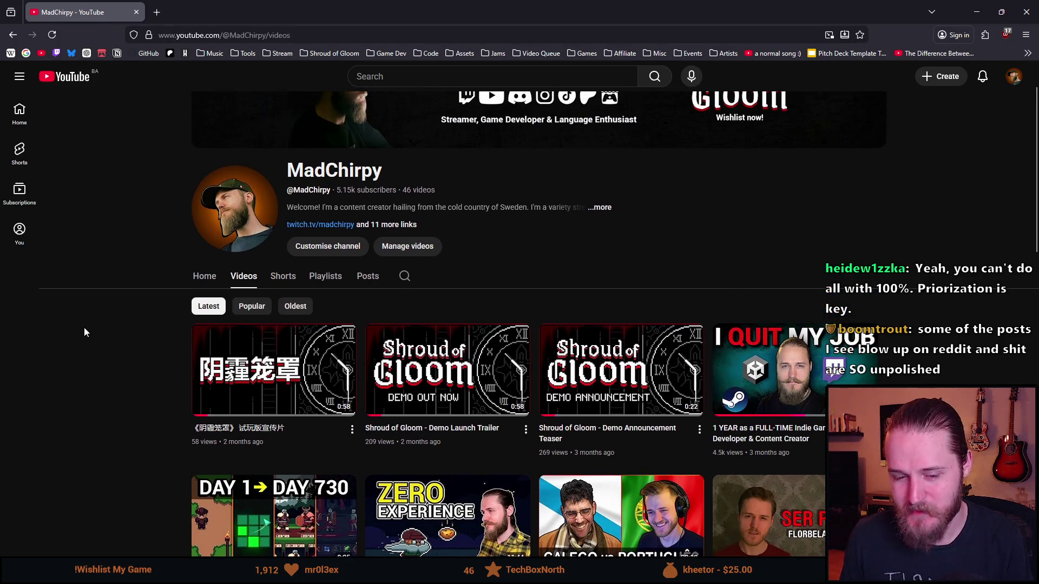
pyautogui.scroll(-1, 84, 331)
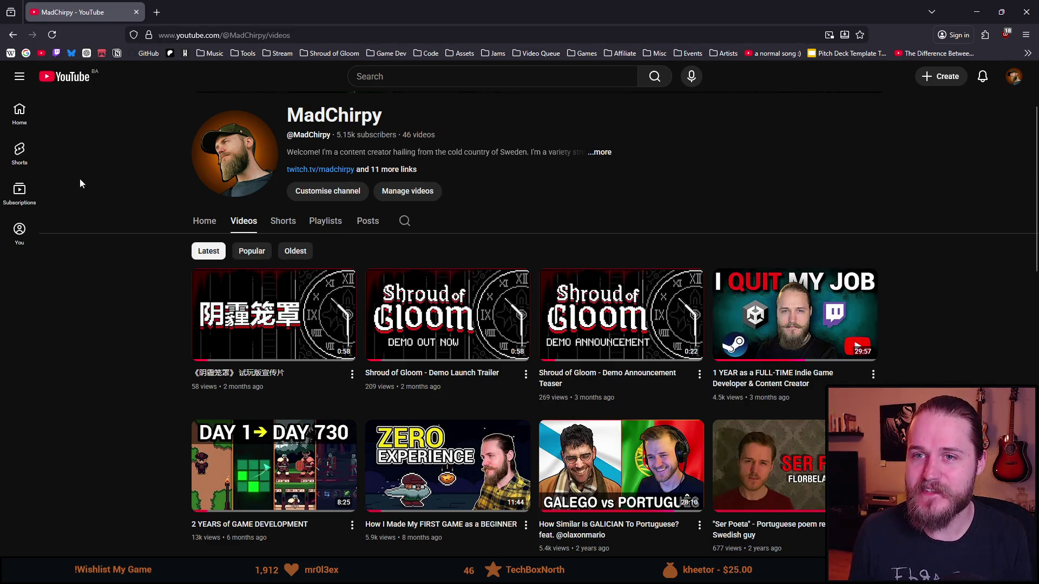
pyautogui.click(135, 12)
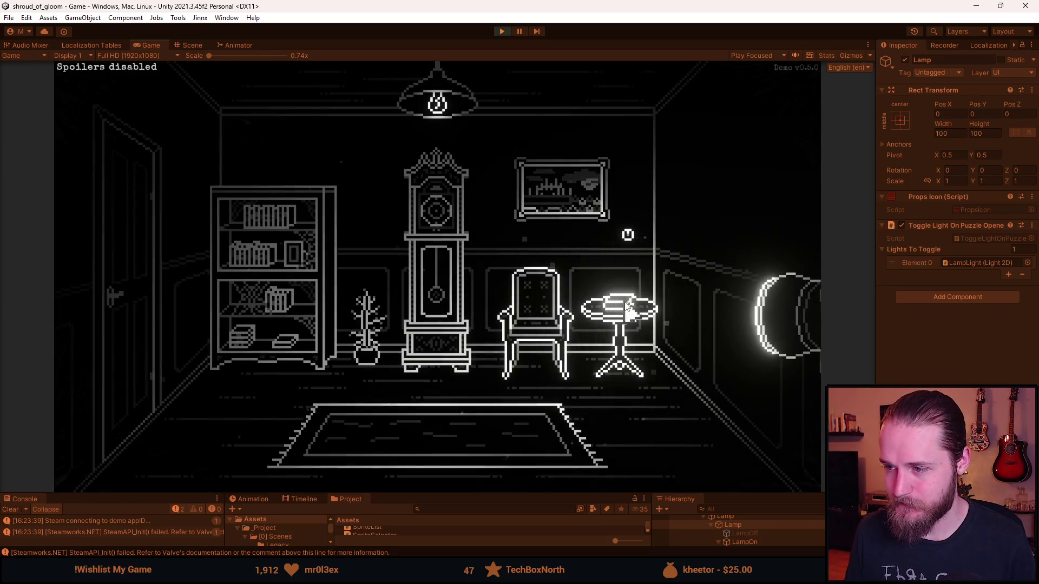
# - Inspect the side-table box, then go through the left door and the hallway's centre door
pyautogui.click(626, 307)
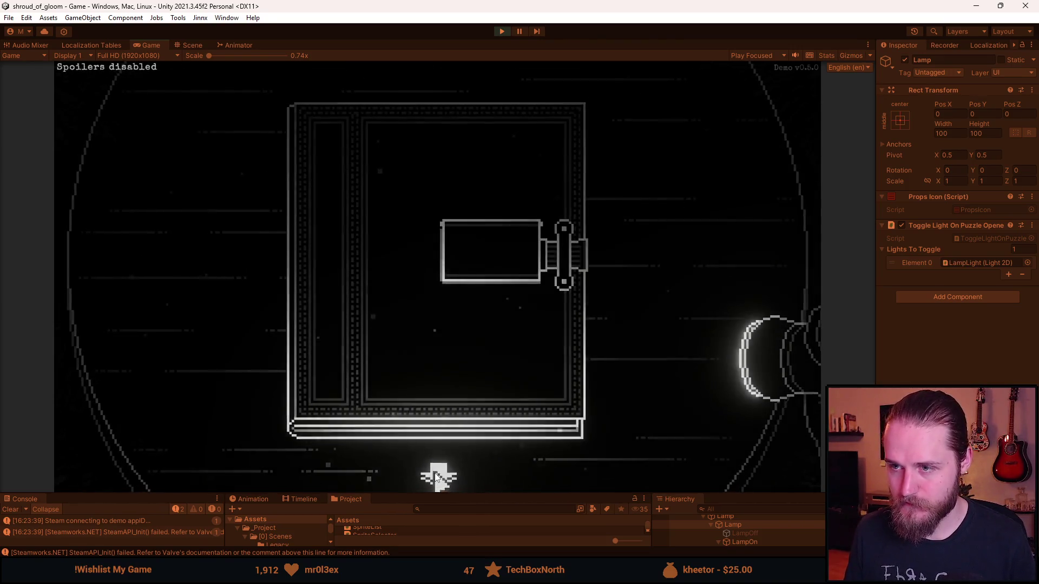
pyautogui.click(436, 478)
pyautogui.click(135, 258)
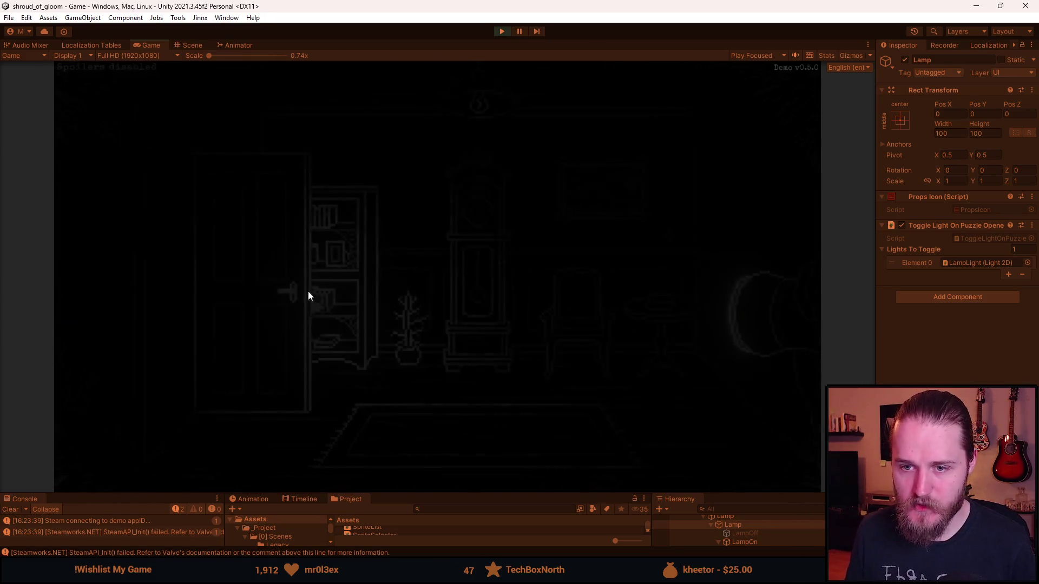
pyautogui.click(452, 297)
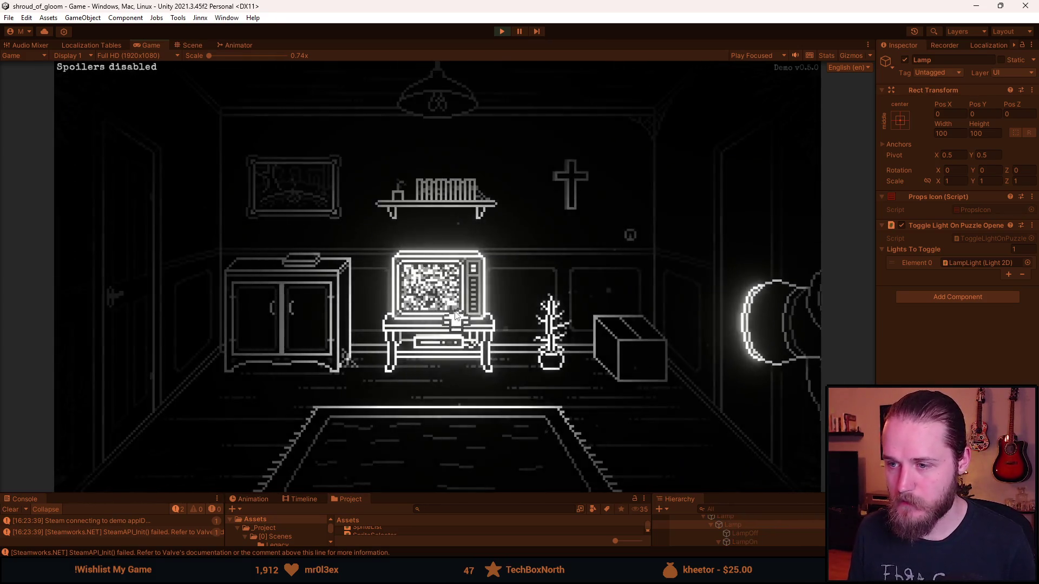
pyautogui.press('F1')
pyautogui.press('F1')
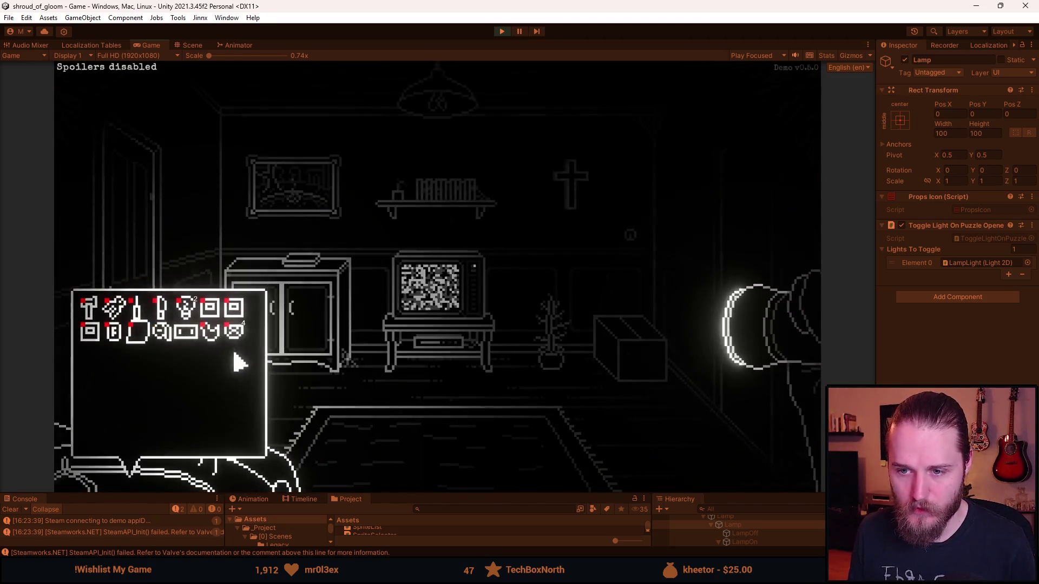
pyautogui.click(185, 308)
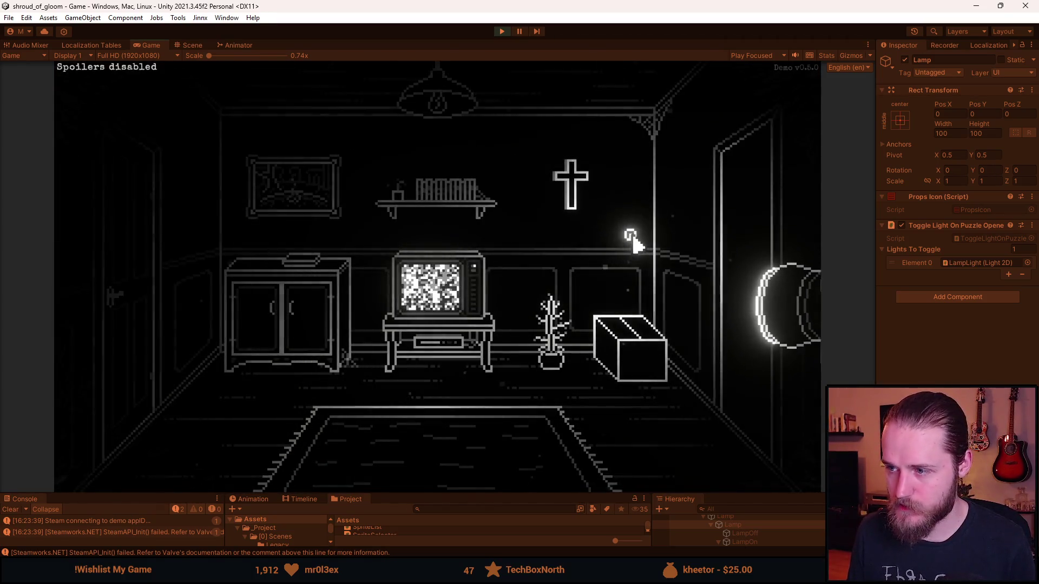
# - Zoom on the TV, go through the left door, and inspect the padlock box on the shelf
pyautogui.click(430, 287)
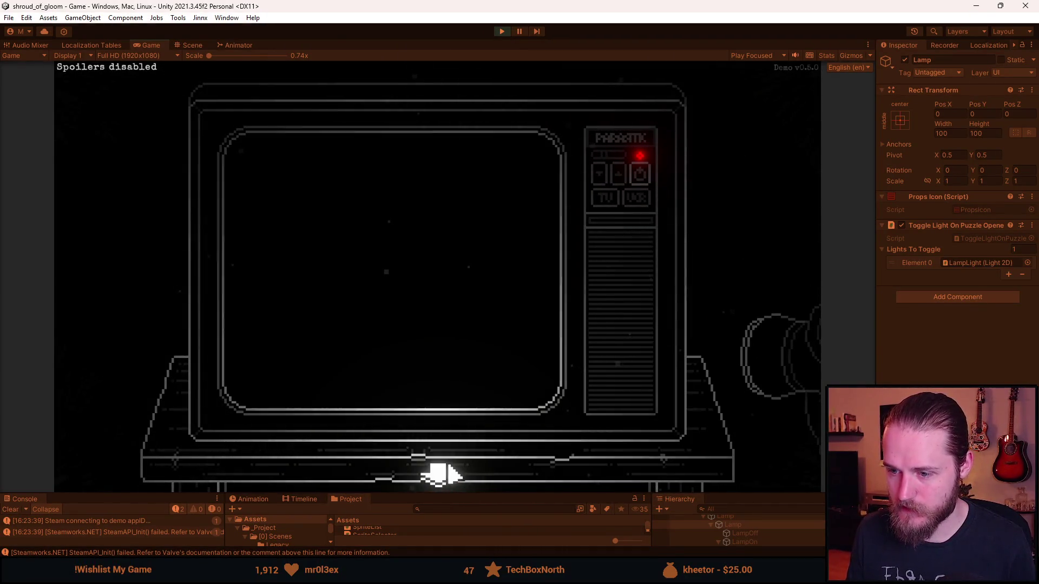
pyautogui.click(439, 474)
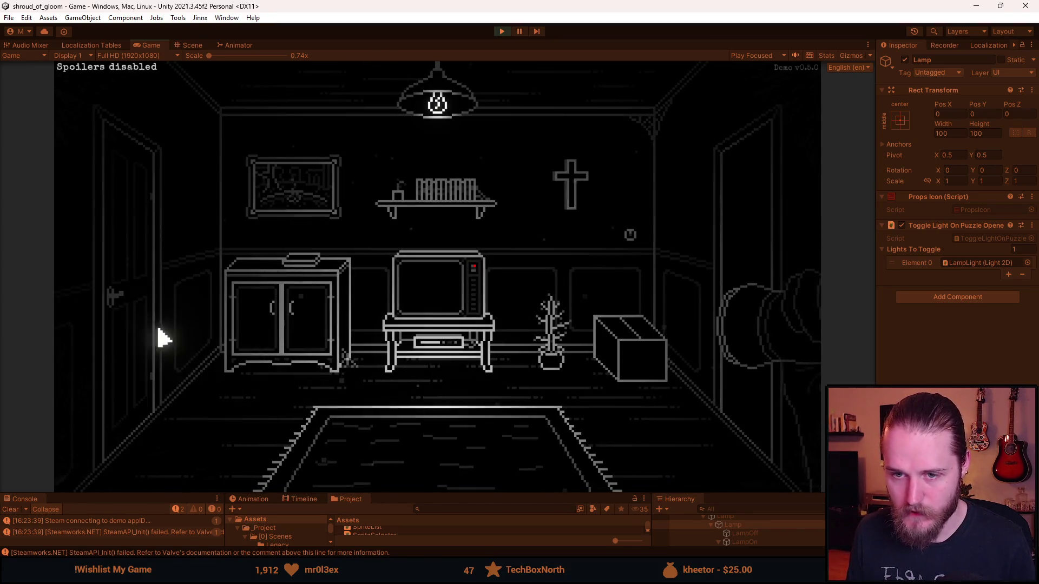
pyautogui.click(139, 278)
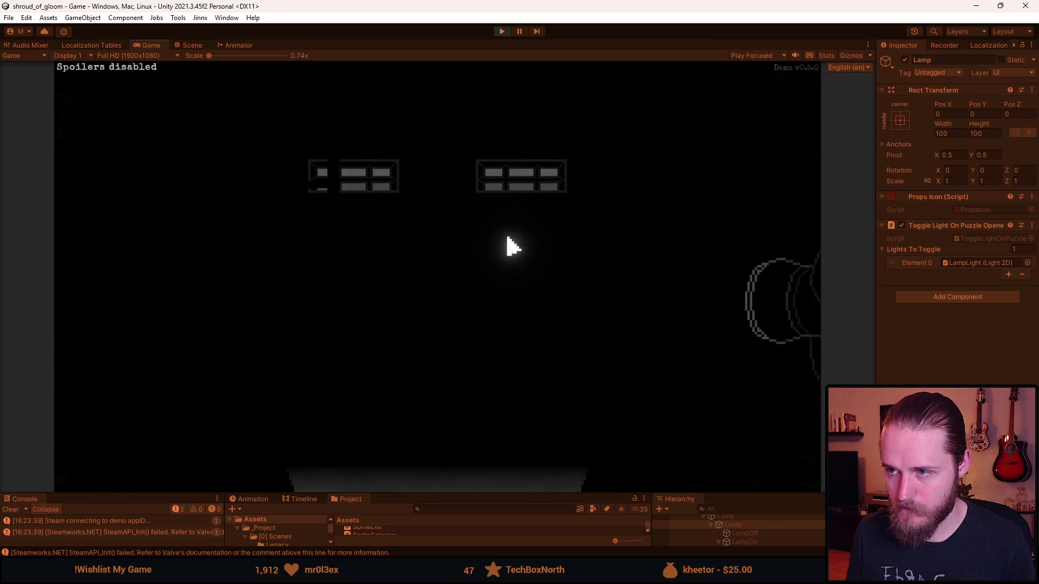
pyautogui.click(262, 331)
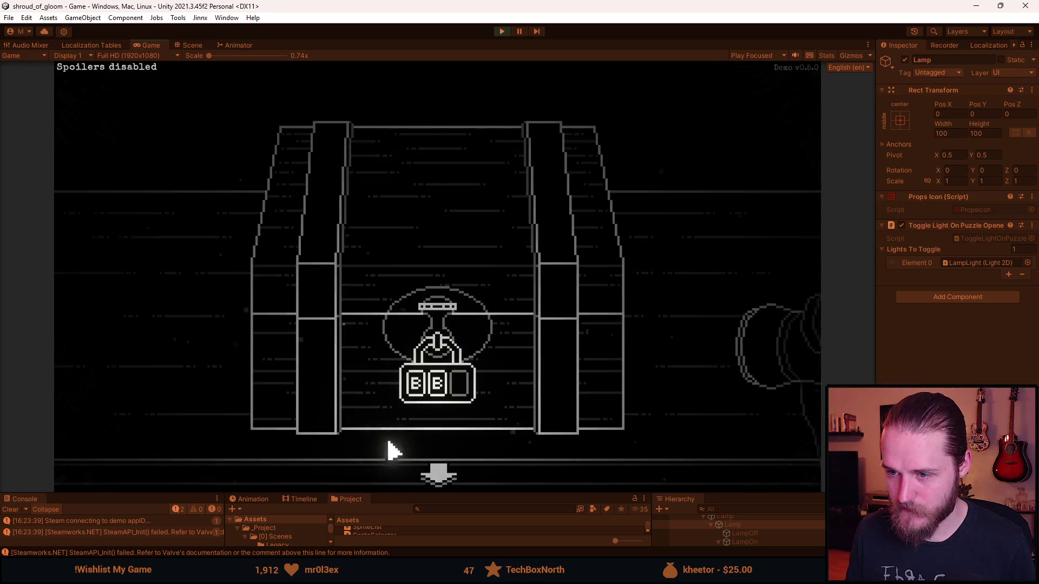
pyautogui.click(431, 476)
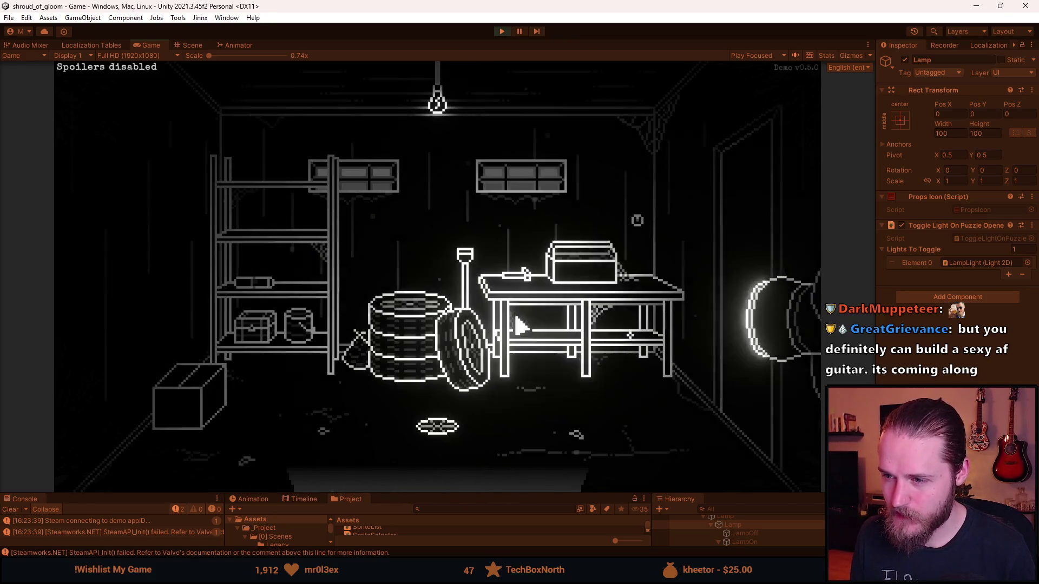
# - Travel back to the TV room and flip the wall switch to light it
pyautogui.click(483, 290)
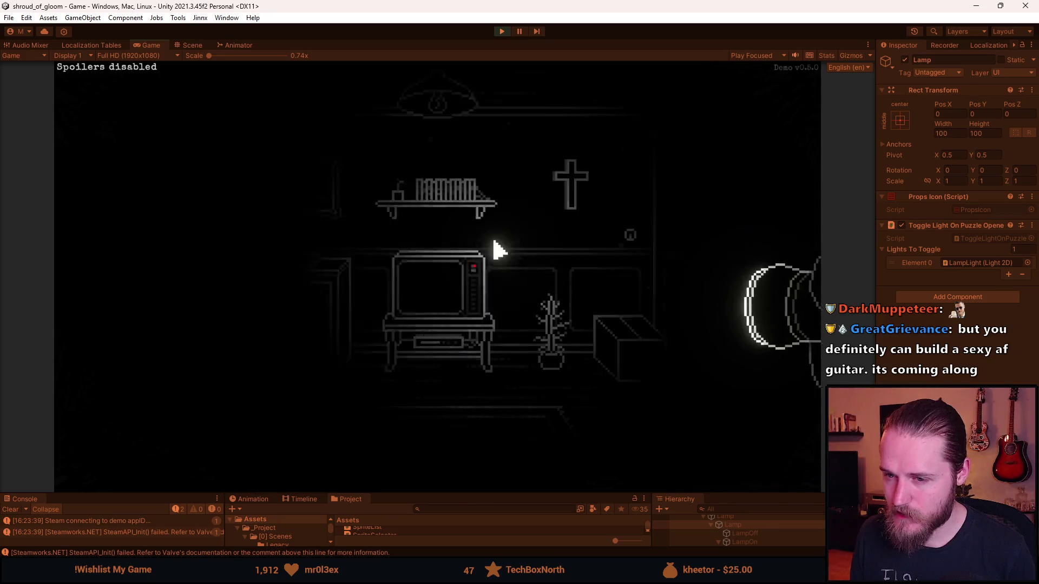
pyautogui.click(631, 239)
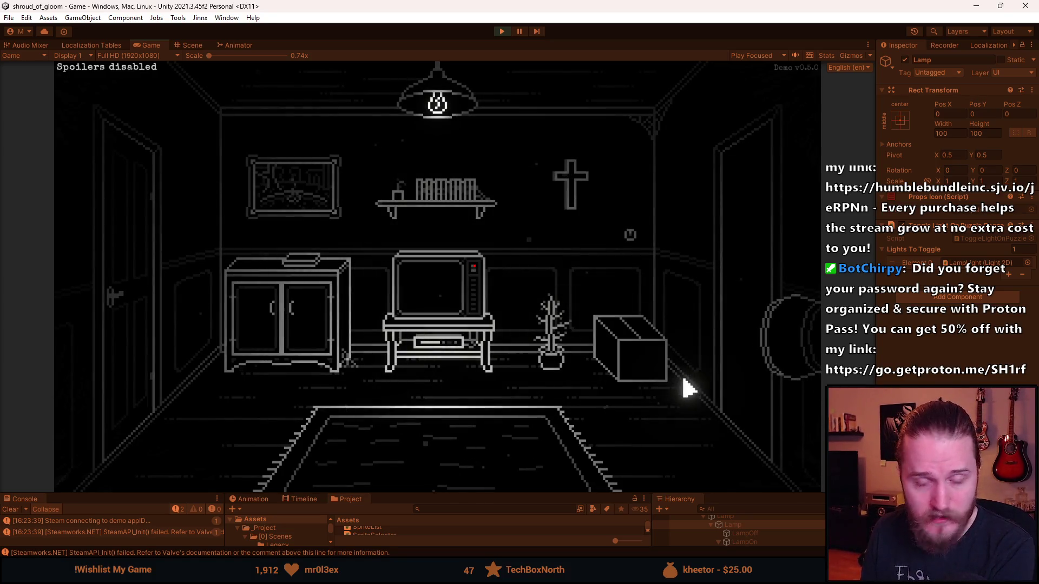
# - Shine the lamp on the TV, then walk via the staircase hall into the fireplace room
pyautogui.click(791, 347)
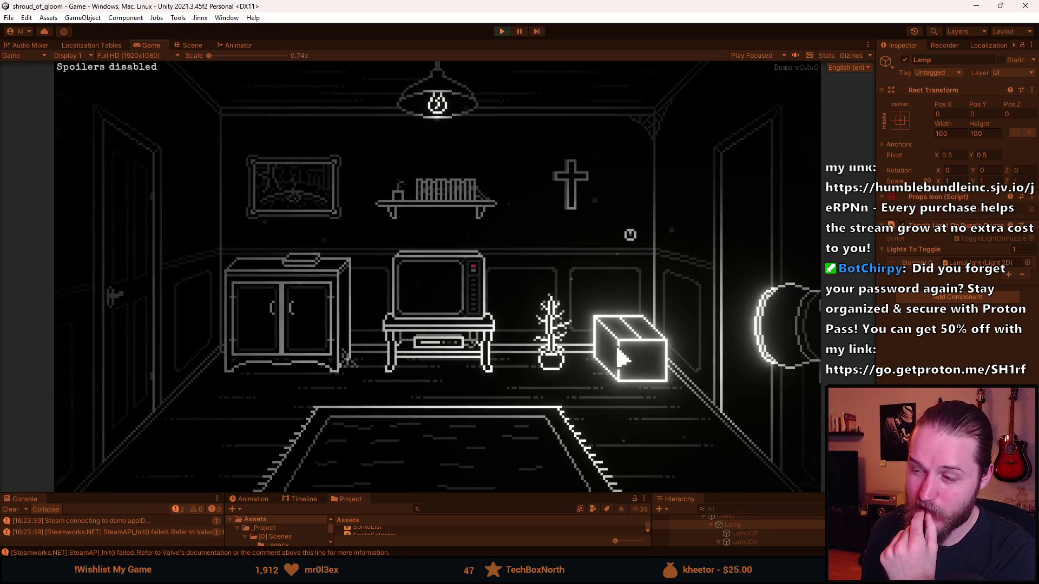
pyautogui.click(714, 234)
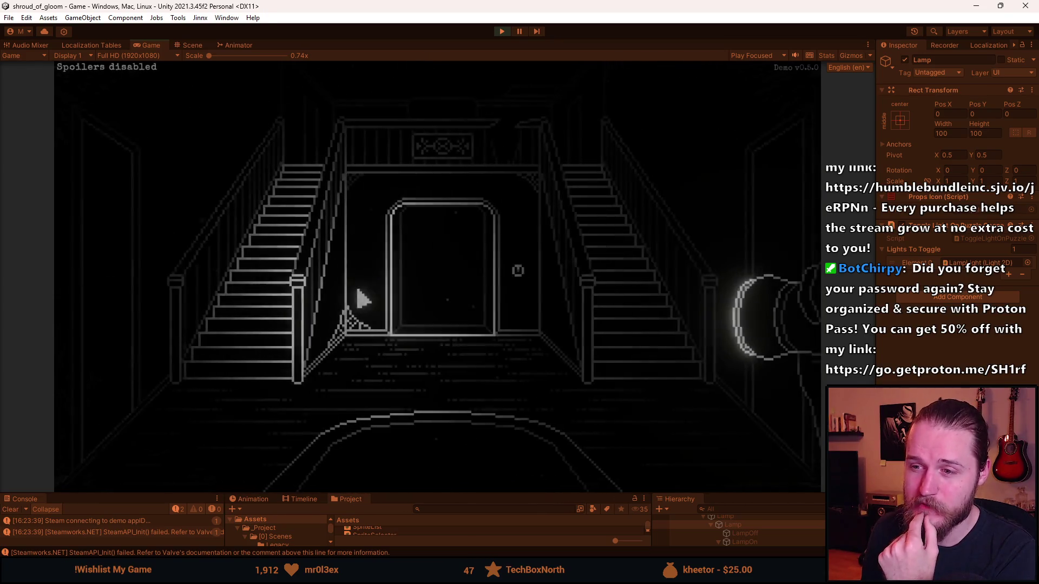
pyautogui.click(811, 279)
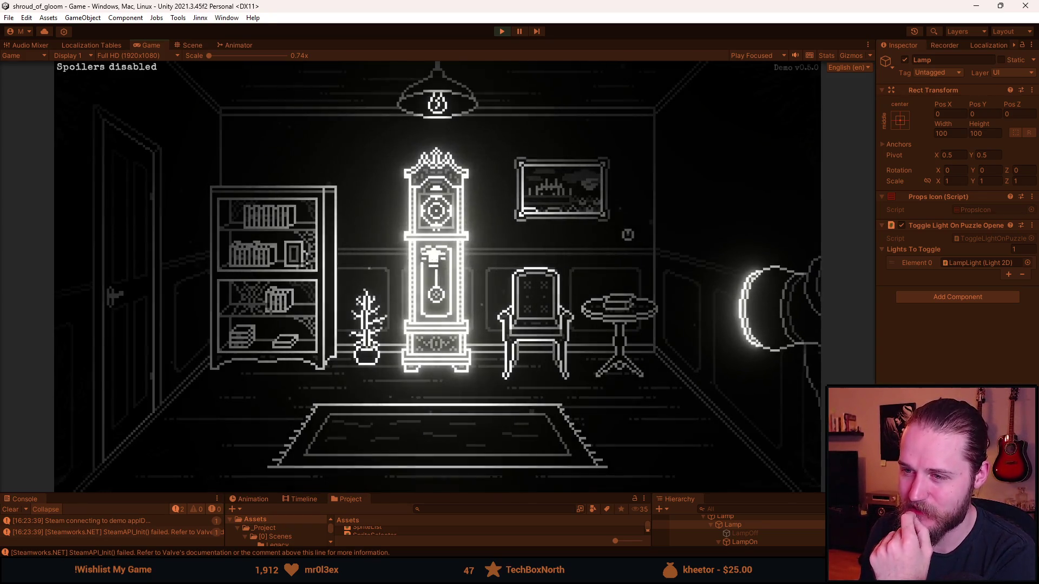
pyautogui.press('Right')
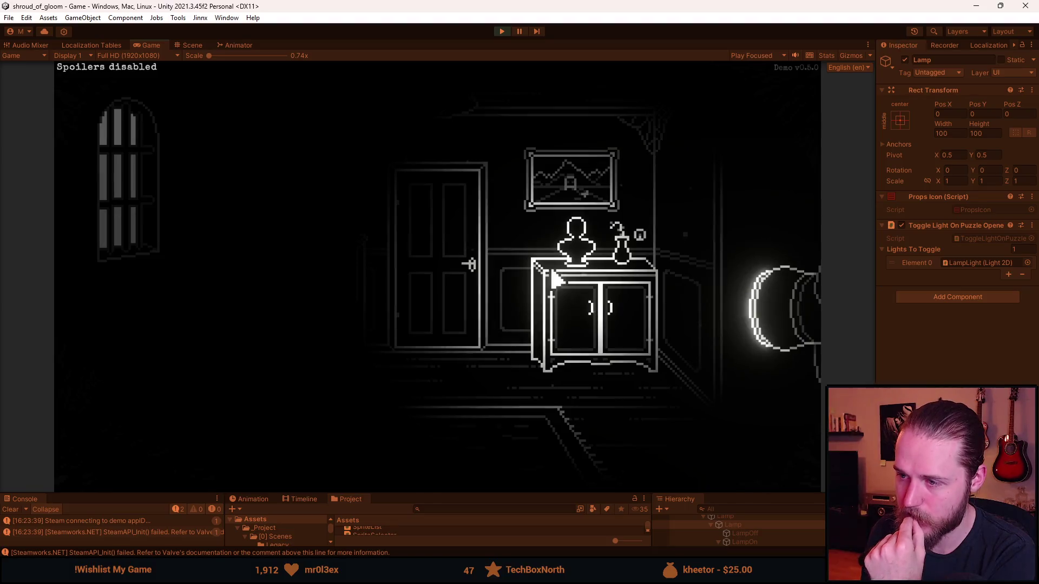
pyautogui.press('Right')
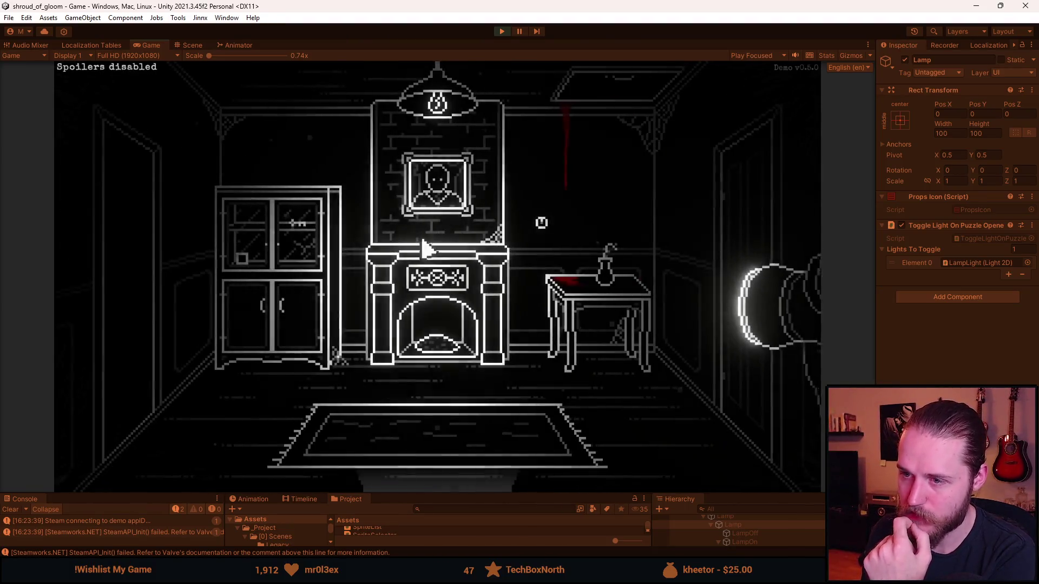
# - Walk back through the staircase hall and TV room, then pause and stop play mode
pyautogui.click(447, 453)
pyautogui.click(128, 292)
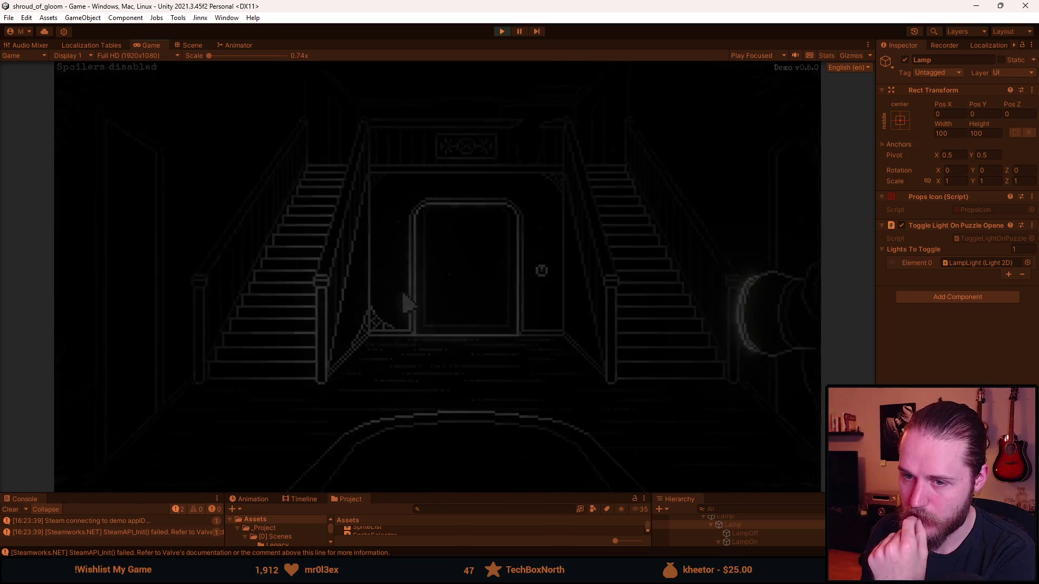
pyautogui.click(111, 278)
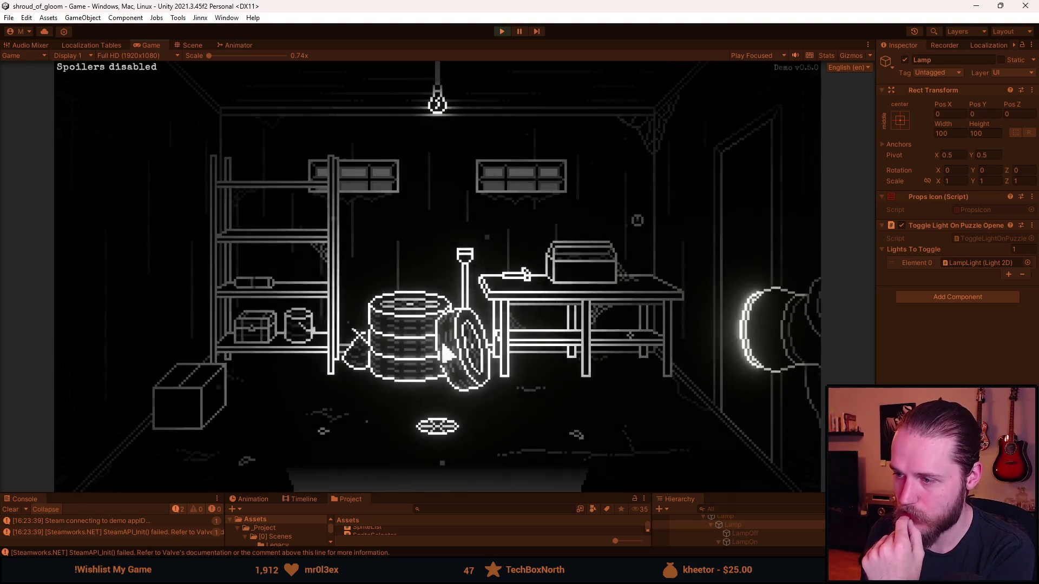
pyautogui.click(733, 199)
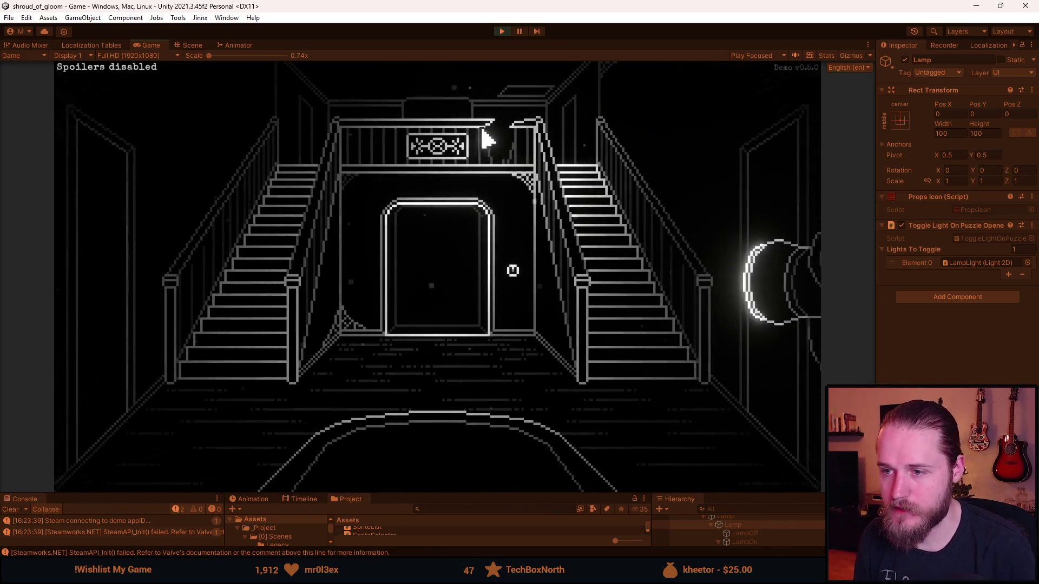
pyautogui.press('Escape')
pyautogui.click(508, 32)
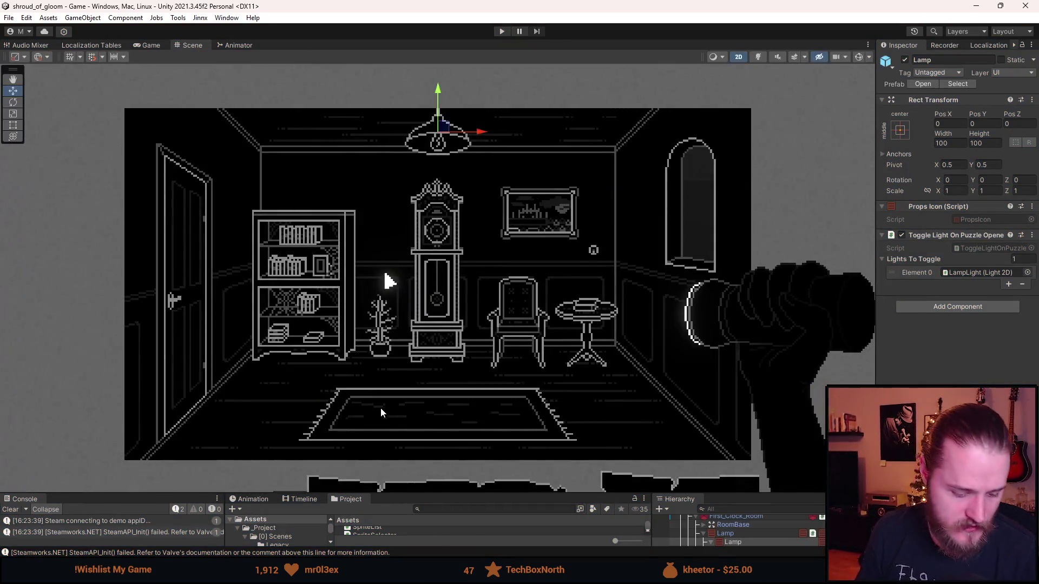
pyautogui.hotkey('alt', 'Tab')
# - Choose dark grey and draw trial streaks along the cabinet top in Props.png
pyautogui.scroll(-6, 421, 286)
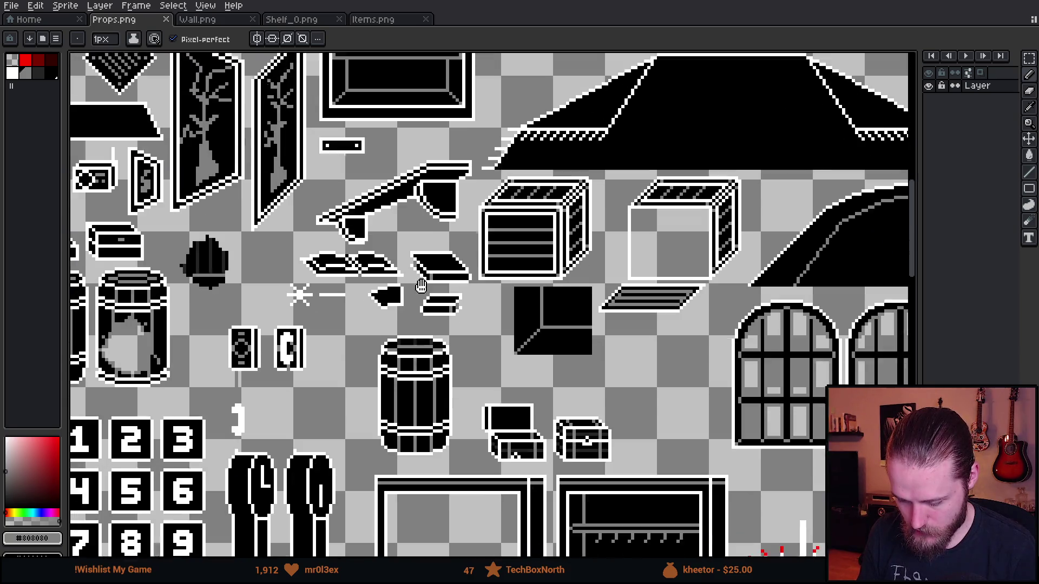
pyautogui.moveTo(421, 286)
pyautogui.mouseDown()
pyautogui.moveTo(367, 253)
pyautogui.moveTo(367, 356)
pyautogui.moveTo(351, 123)
pyautogui.mouseUp()
pyautogui.moveTo(455, 497)
pyautogui.mouseDown()
pyautogui.moveTo(426, 204)
pyautogui.moveTo(571, 235)
pyautogui.mouseUp()
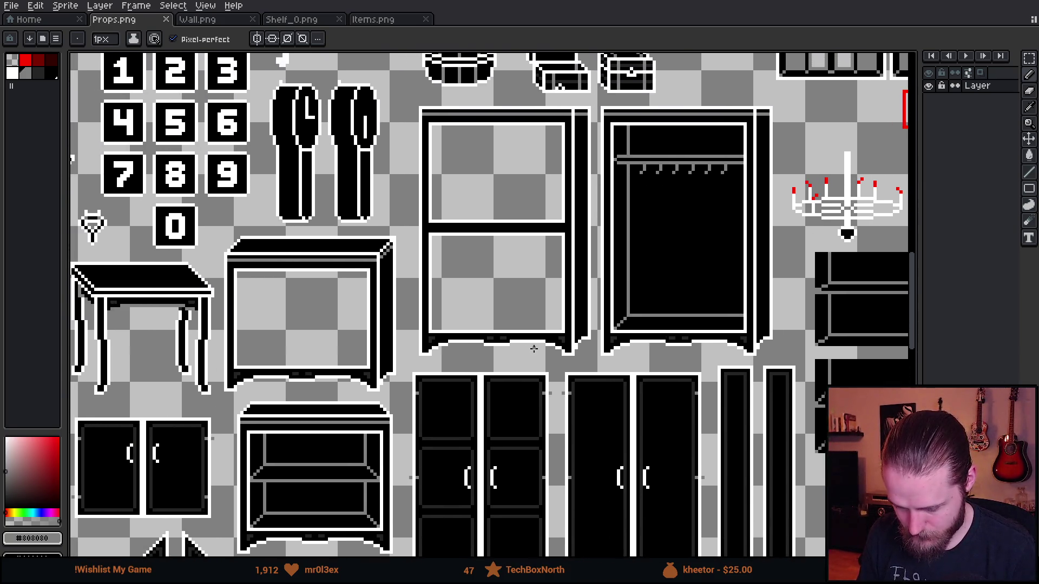
pyautogui.scroll(5, 208, 215)
pyautogui.click(38, 73)
pyautogui.moveTo(349, 214)
pyautogui.mouseDown()
pyautogui.moveTo(188, 279)
pyautogui.moveTo(207, 265)
pyautogui.mouseUp()
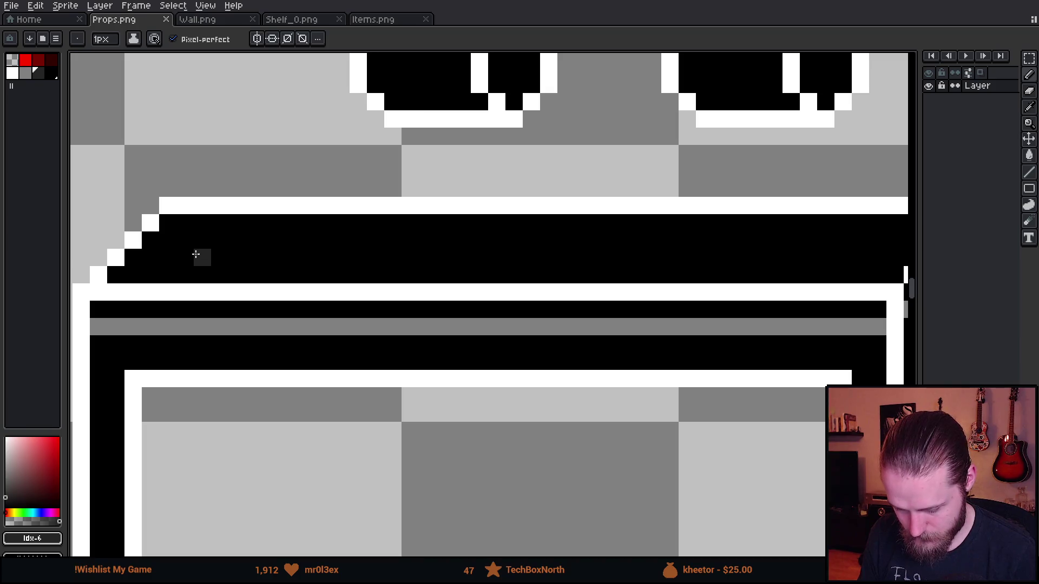
pyautogui.keyDown('shift'); pyautogui.click(755, 256); pyautogui.keyUp('shift')
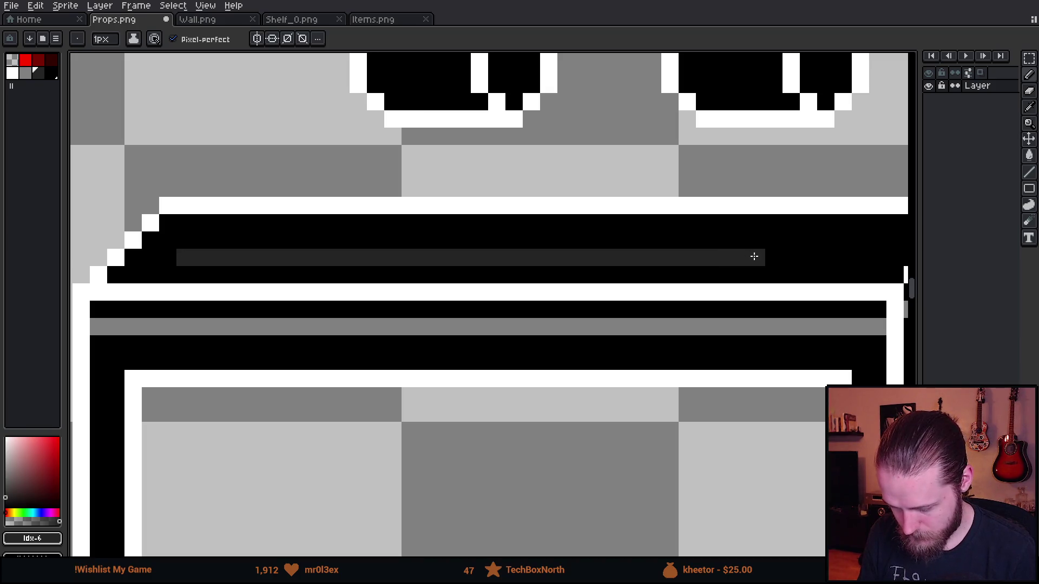
pyautogui.moveTo(540, 241); pyautogui.dragTo(830, 234)
pyautogui.scroll(-5, 806, 254)
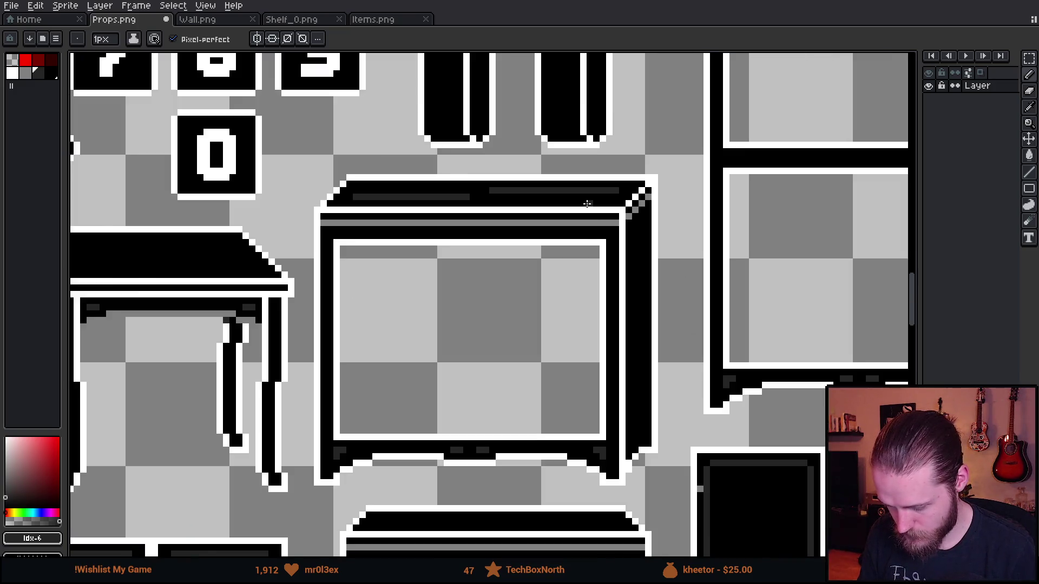
pyautogui.scroll(3, 481, 215)
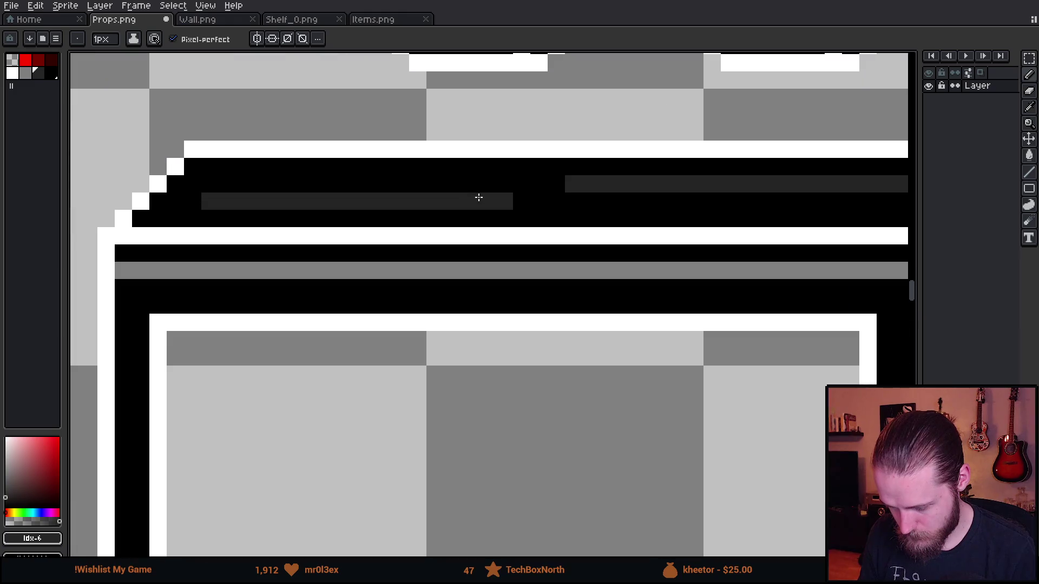
pyautogui.scroll(-2, 469, 180)
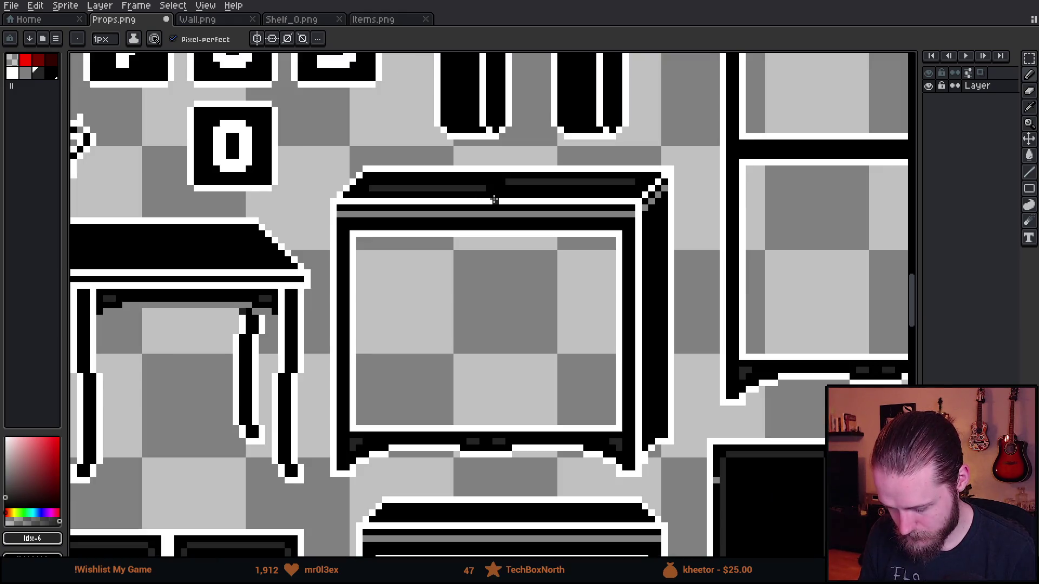
pyautogui.scroll(2, 494, 200)
# - Replace the trials with a shorter dark-grey cabinet-top streak broken by a black pixel
pyautogui.hotkey('ctrl', 'z')
pyautogui.hotkey('ctrl', 'z')
pyautogui.hotkey('ctrl', 'z')
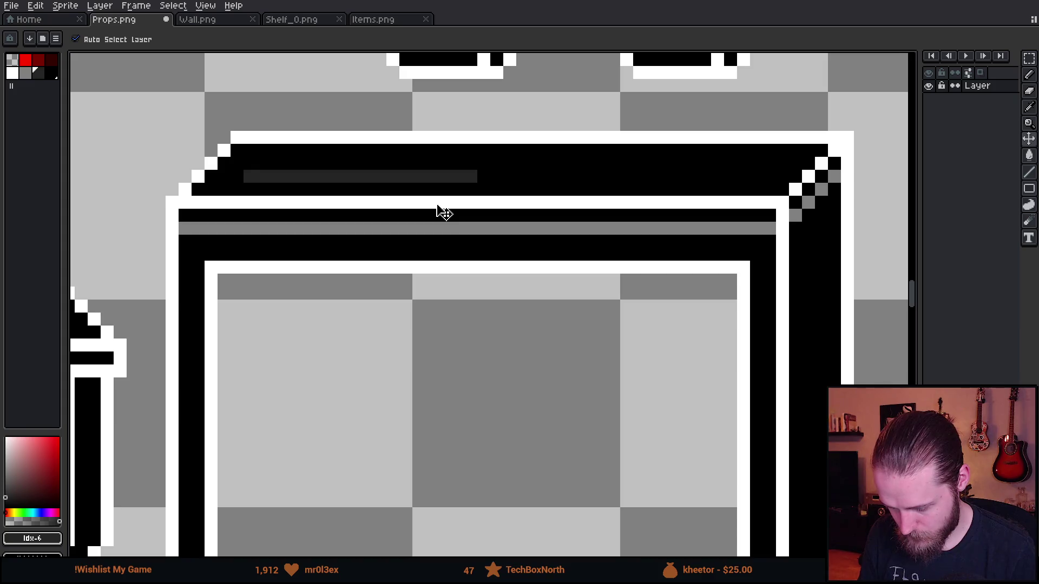
pyautogui.moveTo(253, 163); pyautogui.dragTo(734, 163)
pyautogui.scroll(-4, 770, 163)
pyautogui.scroll(3, 698, 219)
pyautogui.hotkey('ctrl', 'z')
pyautogui.hotkey('ctrl', 'z')
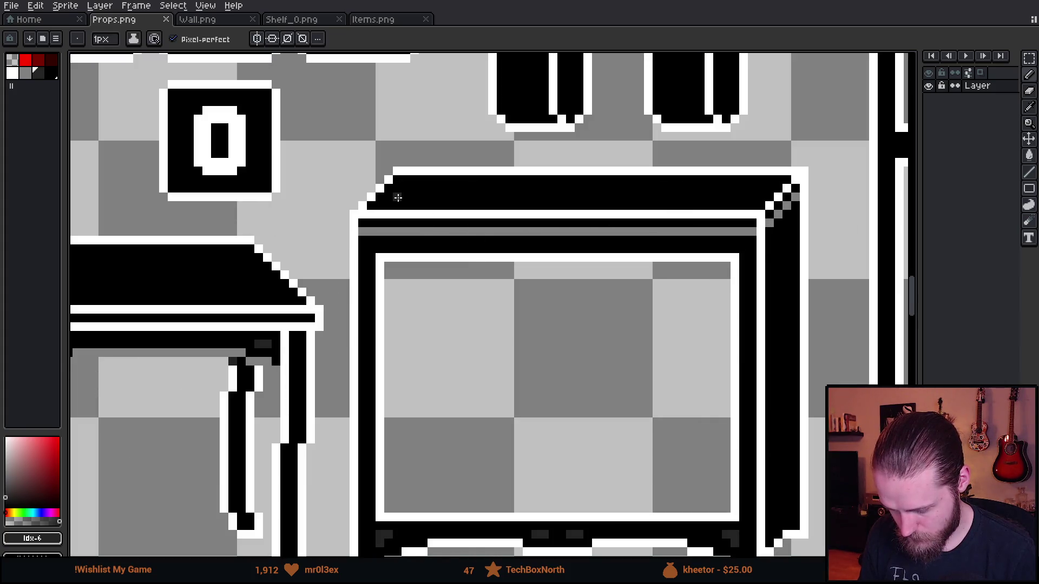
pyautogui.moveTo(408, 197); pyautogui.dragTo(691, 197)
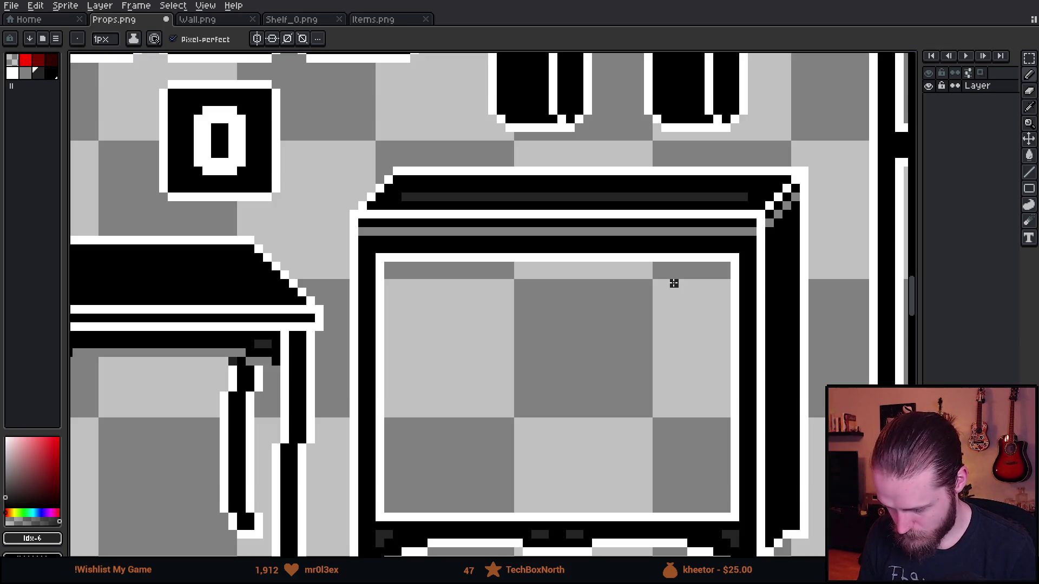
pyautogui.scroll(2, 424, 213)
pyautogui.keyDown('alt'); pyautogui.click(408, 162); pyautogui.keyUp('alt')
pyautogui.click(386, 186)
# - Review the whole cabinet and save Props.png
pyautogui.moveTo(447, 184); pyautogui.dragTo(278, 292)
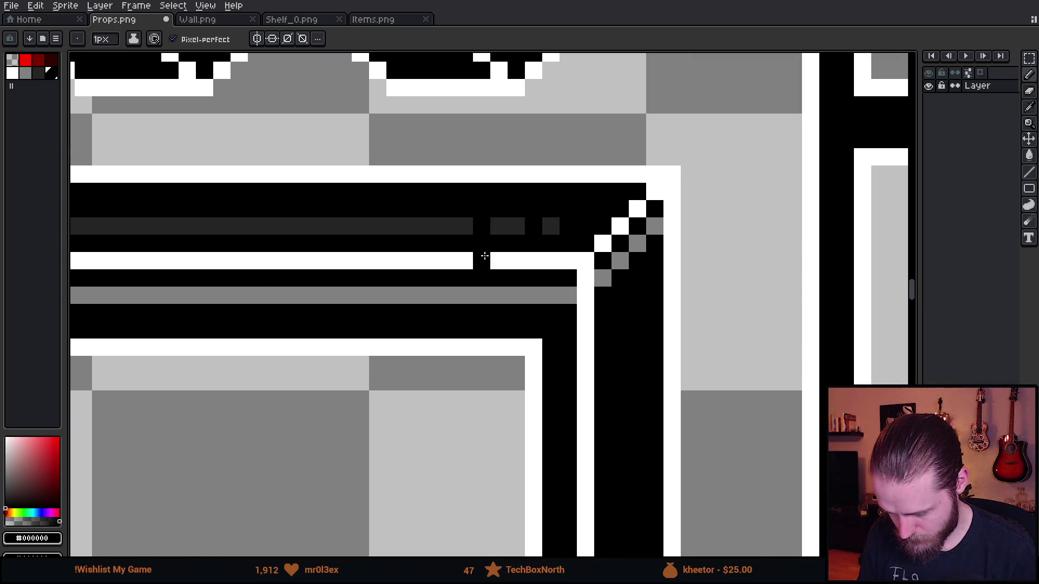
pyautogui.scroll(-2, 485, 253)
pyautogui.moveTo(417, 319); pyautogui.dragTo(434, 324)
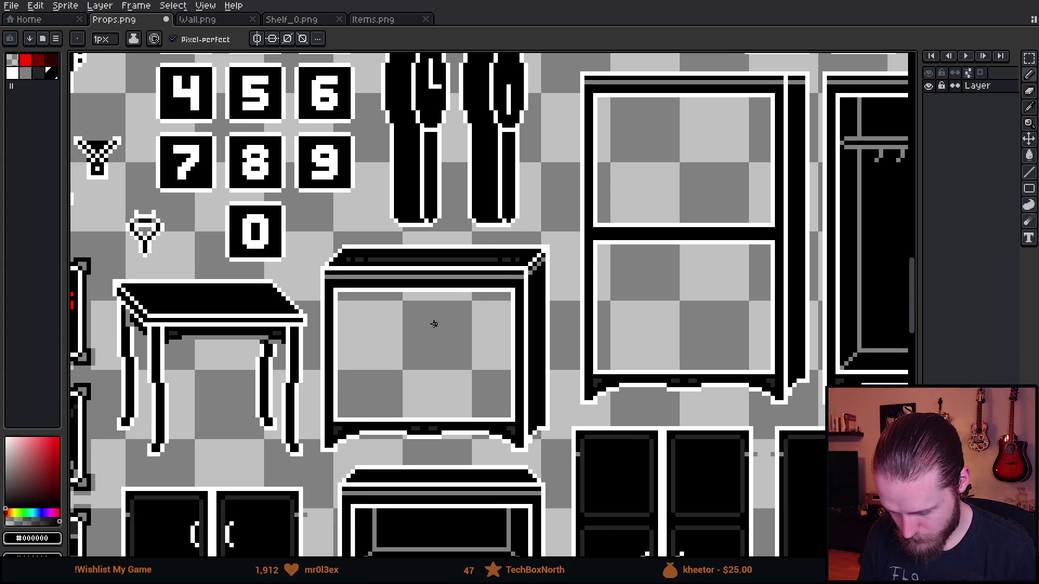
pyautogui.hotkey('ctrl', 's')
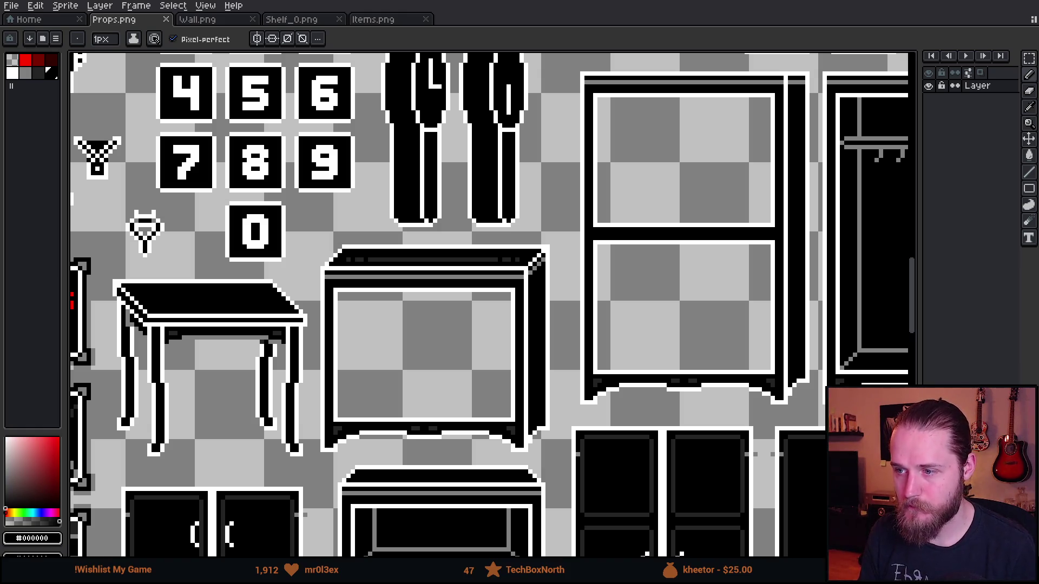
pyautogui.hotkey('alt', 'Tab')
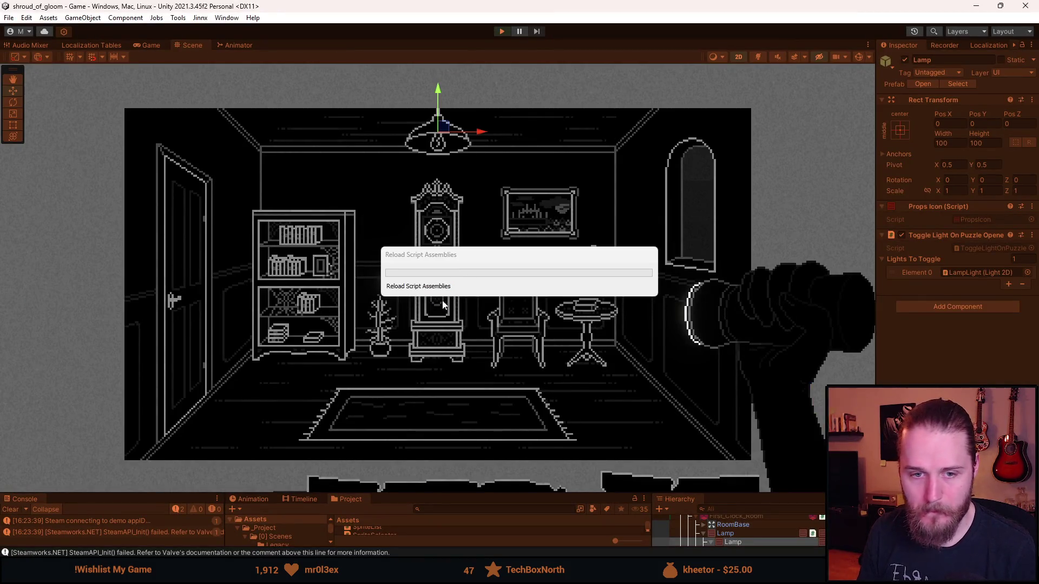
# - Play the game, light the lamp, and walk through the hallway and piano room to the fireplace room
pyautogui.hotkey('ctrl', 'p')
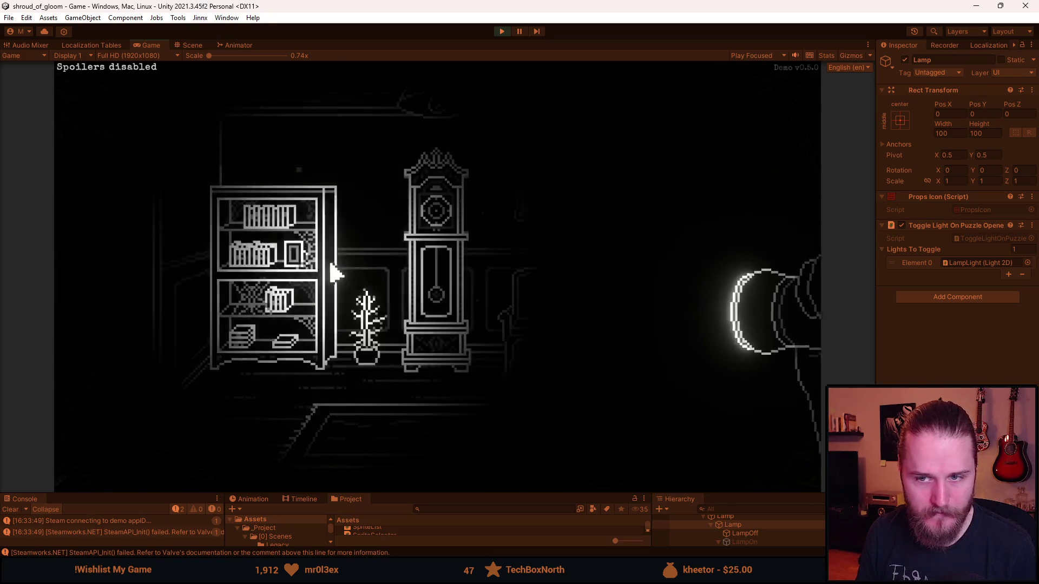
pyautogui.click(627, 234)
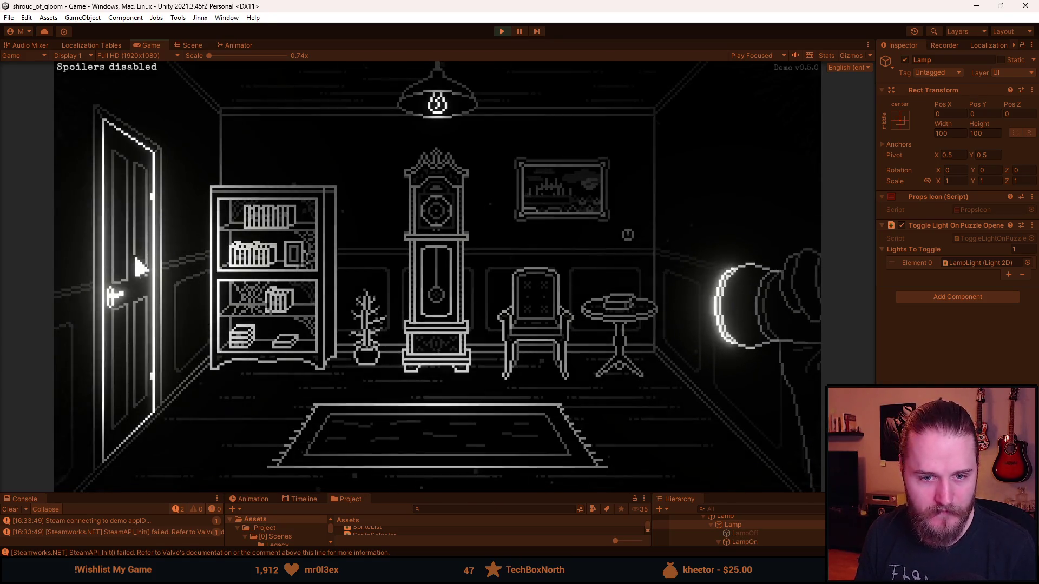
pyautogui.click(142, 267)
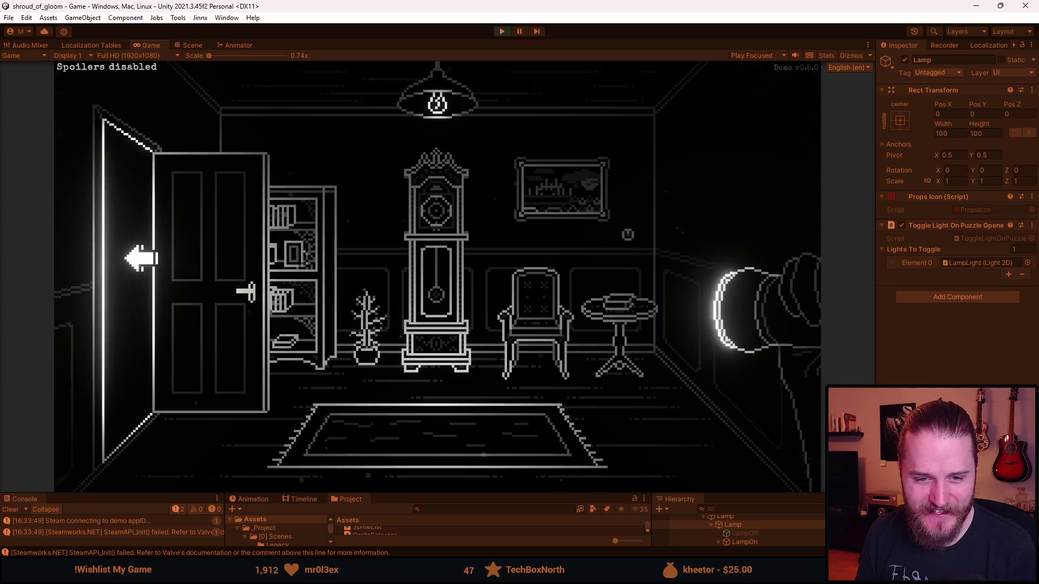
pyautogui.click(140, 260)
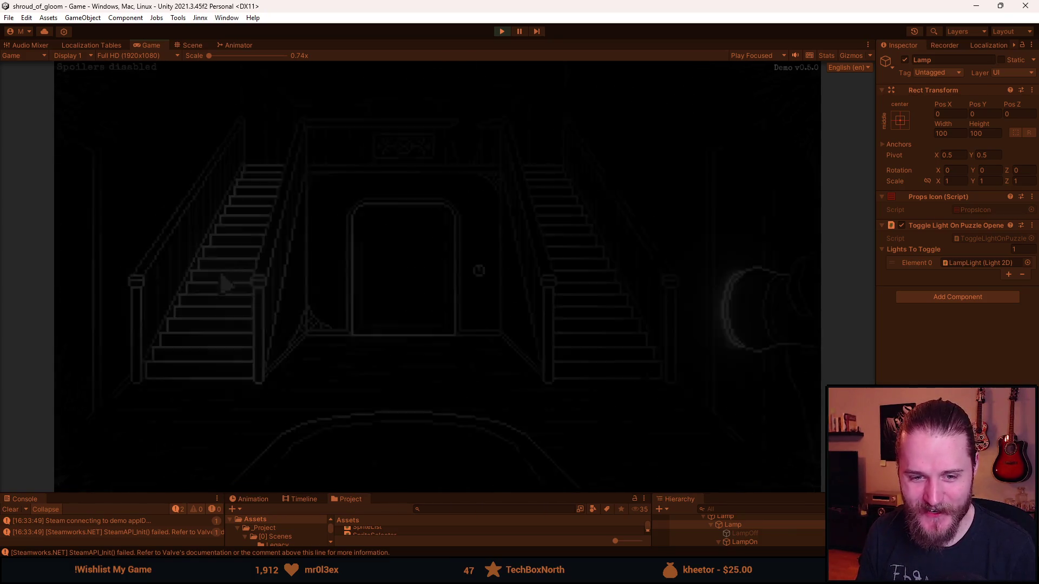
pyautogui.click(286, 259)
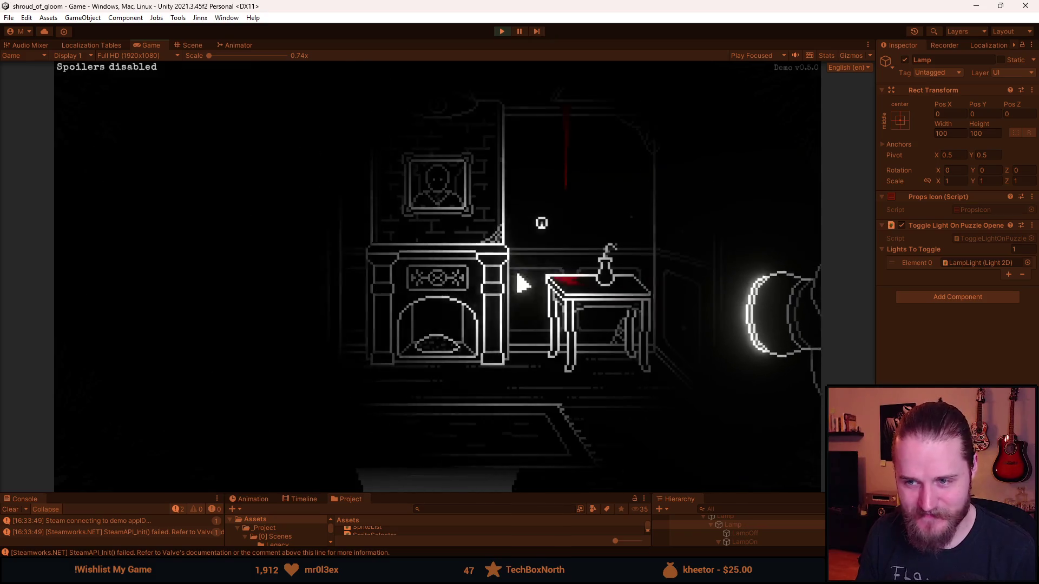
pyautogui.click(114, 287)
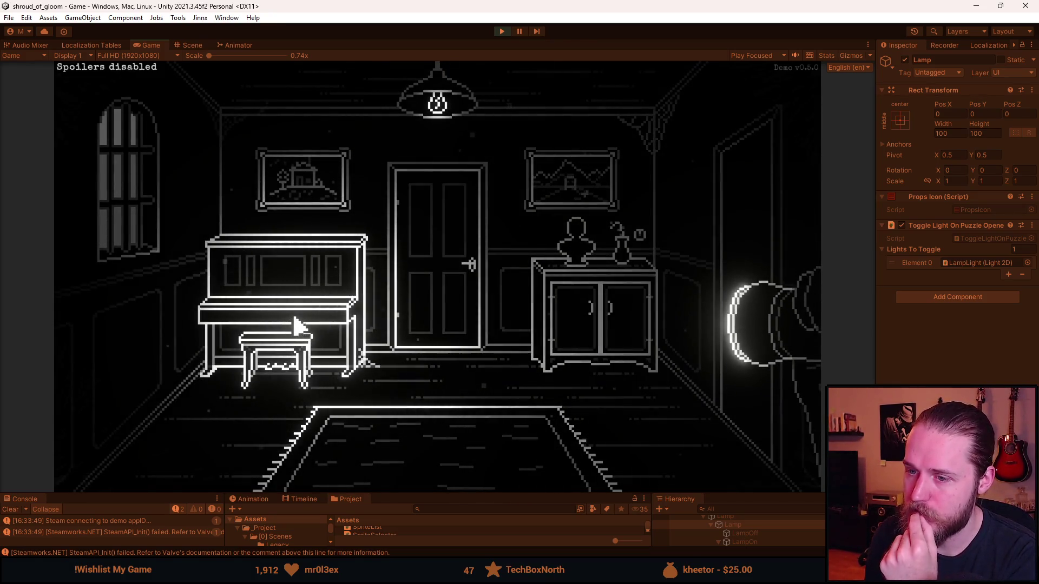
pyautogui.click(716, 227)
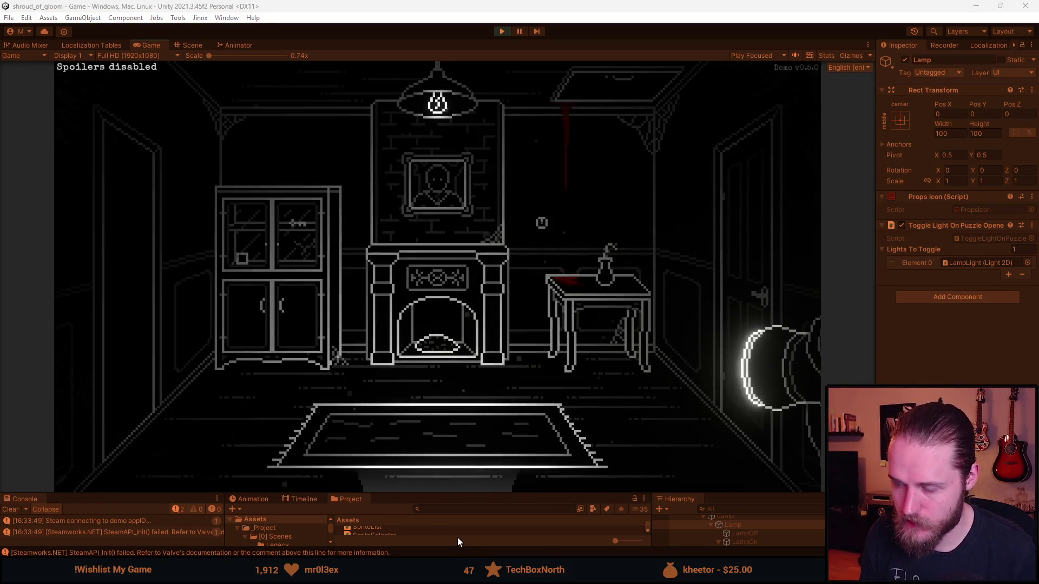
pyautogui.hotkey('alt', 'Tab')
pyautogui.scroll(-1, 373, 194)
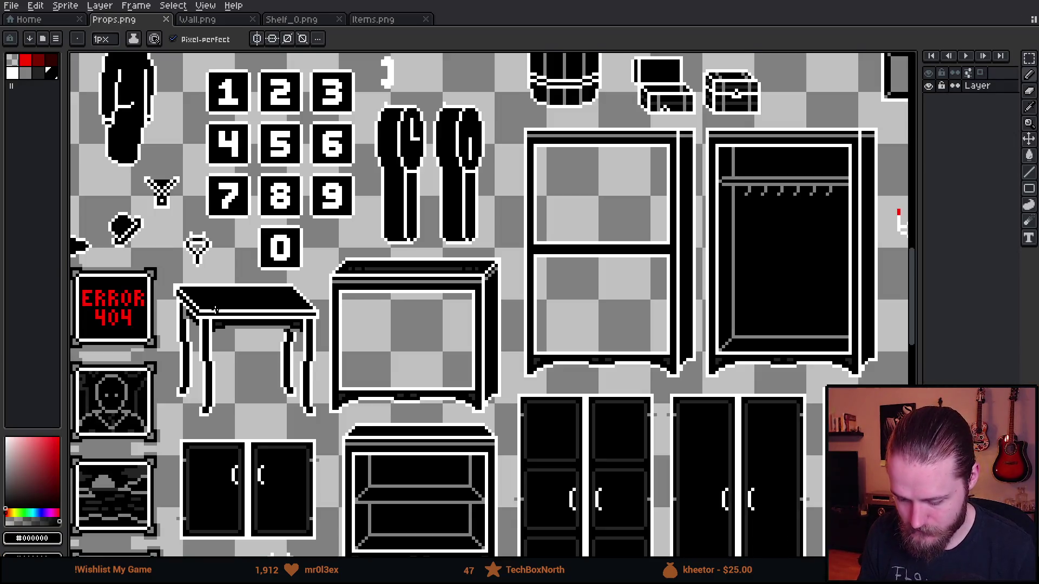
# - Pick dark grey, dot trial pixels on the black table top, then undo them
pyautogui.scroll(2, 193, 260)
pyautogui.scroll(2, 267, 309)
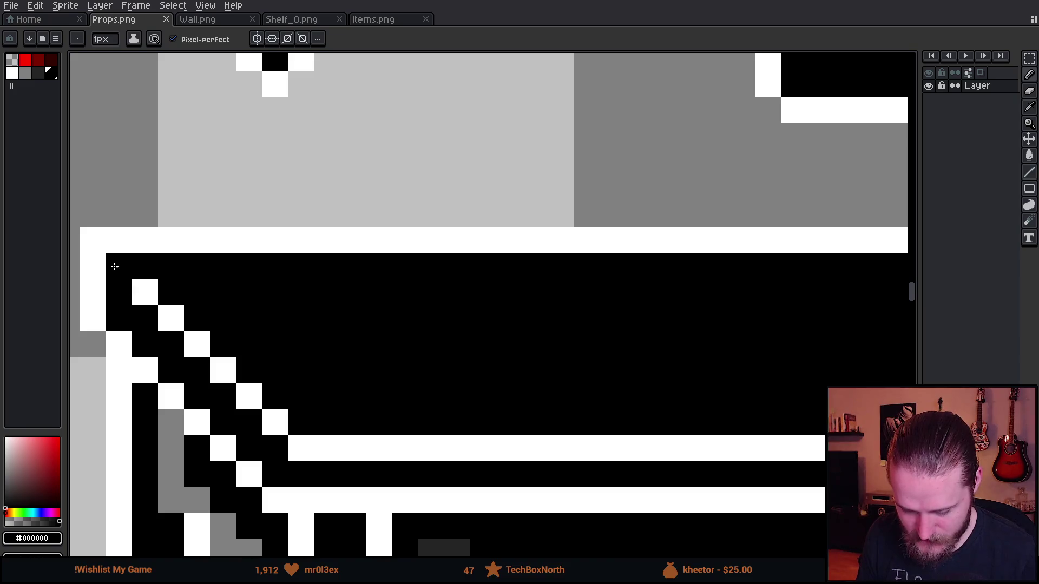
pyautogui.click(42, 78)
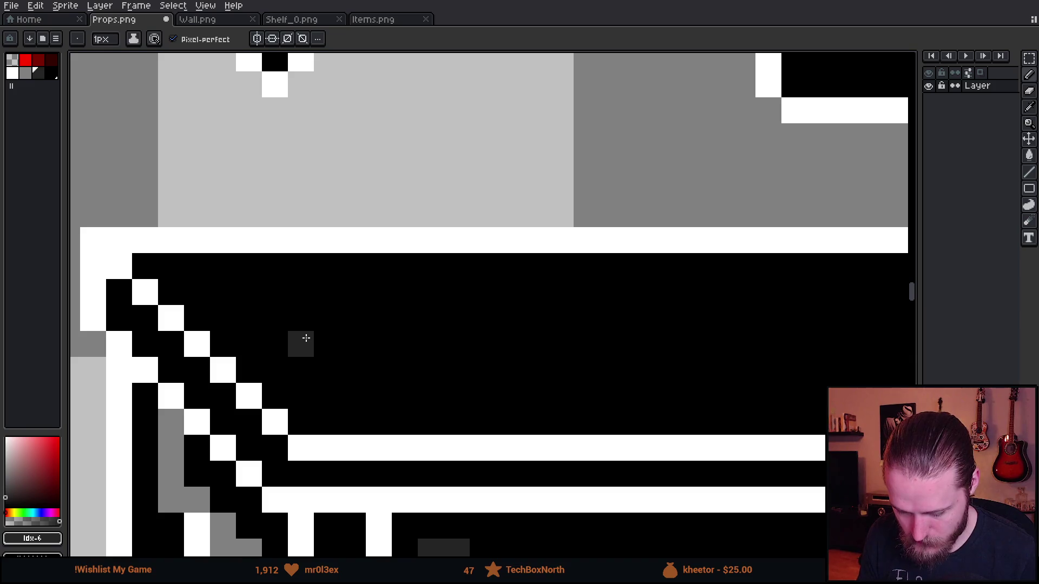
pyautogui.click(306, 338)
pyautogui.click(302, 287)
pyautogui.click(327, 395)
pyautogui.scroll(-2, 424, 355)
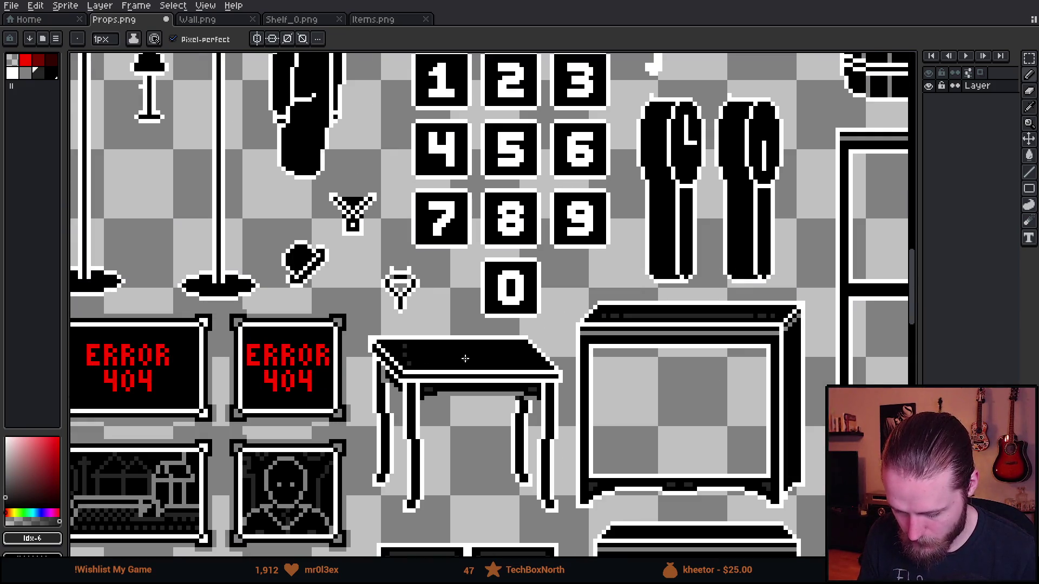
pyautogui.scroll(3, 465, 358)
pyautogui.click(202, 345)
pyautogui.click(202, 293)
pyautogui.scroll(-3, 268, 347)
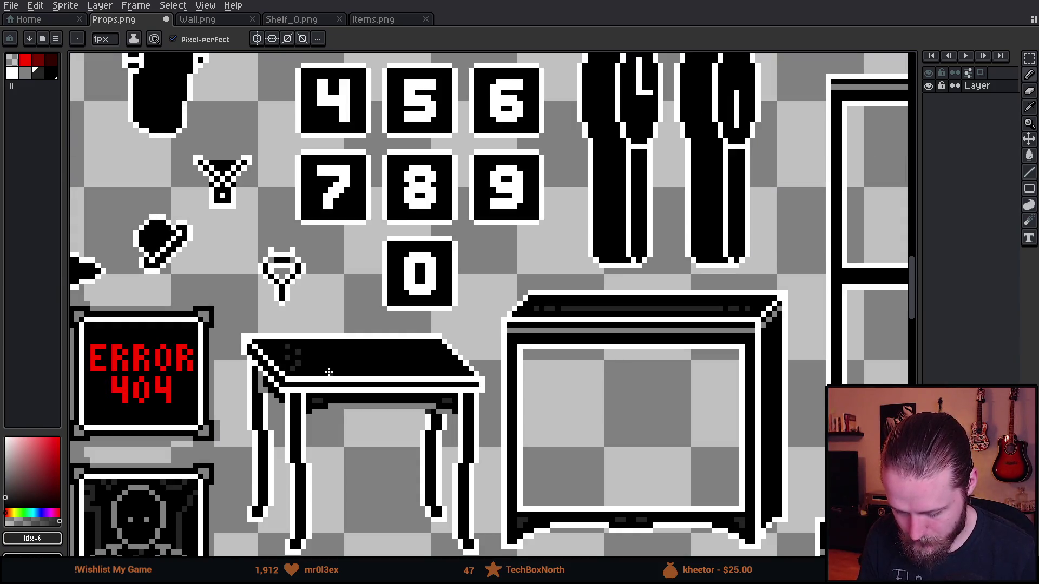
pyautogui.scroll(2, 329, 373)
pyautogui.hotkey('ctrl', 'z')
pyautogui.hotkey('ctrl', 'z')
pyautogui.hotkey('ctrl', 'z')
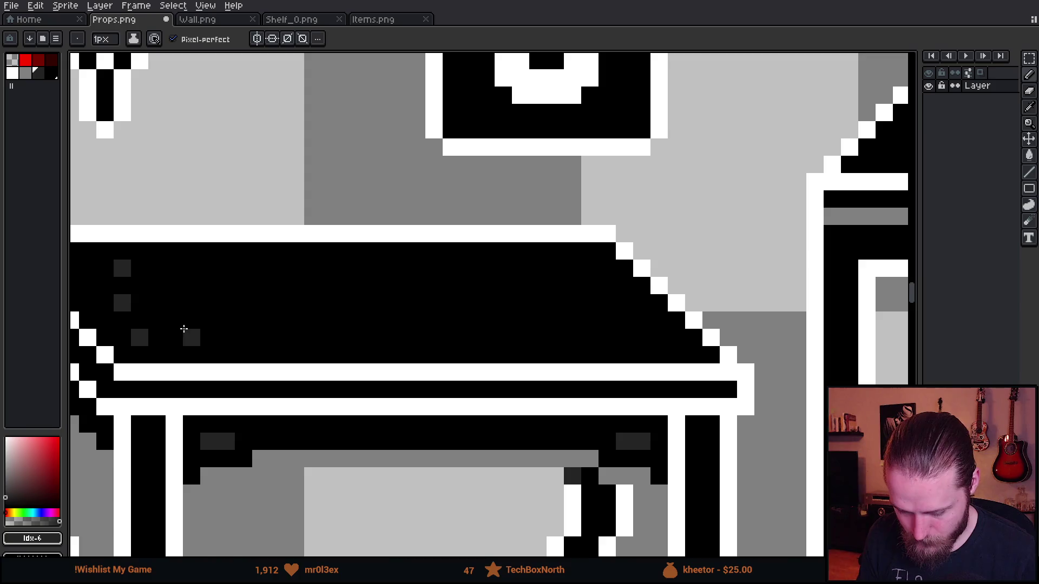
pyautogui.scroll(-1, 186, 332)
pyautogui.scroll(2, 125, 306)
pyautogui.hotkey('ctrl', 'z')
pyautogui.hotkey('ctrl', 'z')
pyautogui.hotkey('ctrl', 'z')
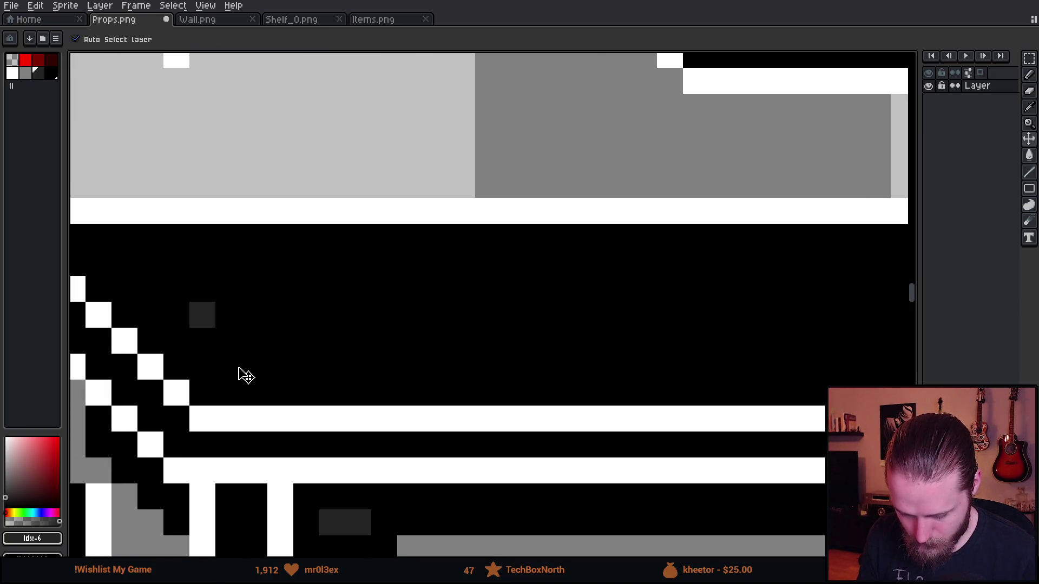
# - Mark streak pixels and draw straight dark-grey streak lines across the table top
pyautogui.click(249, 371)
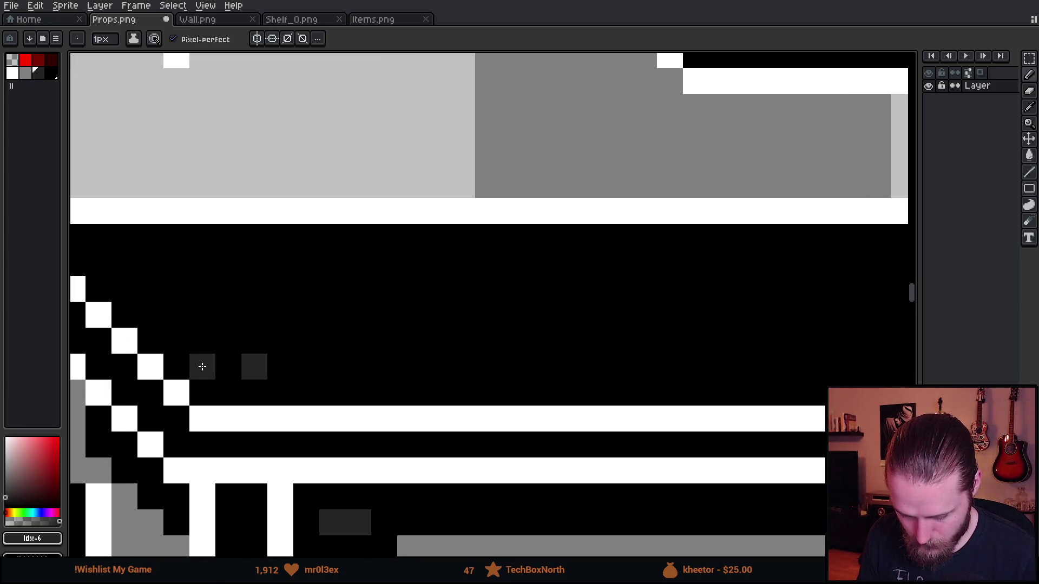
pyautogui.click(209, 311)
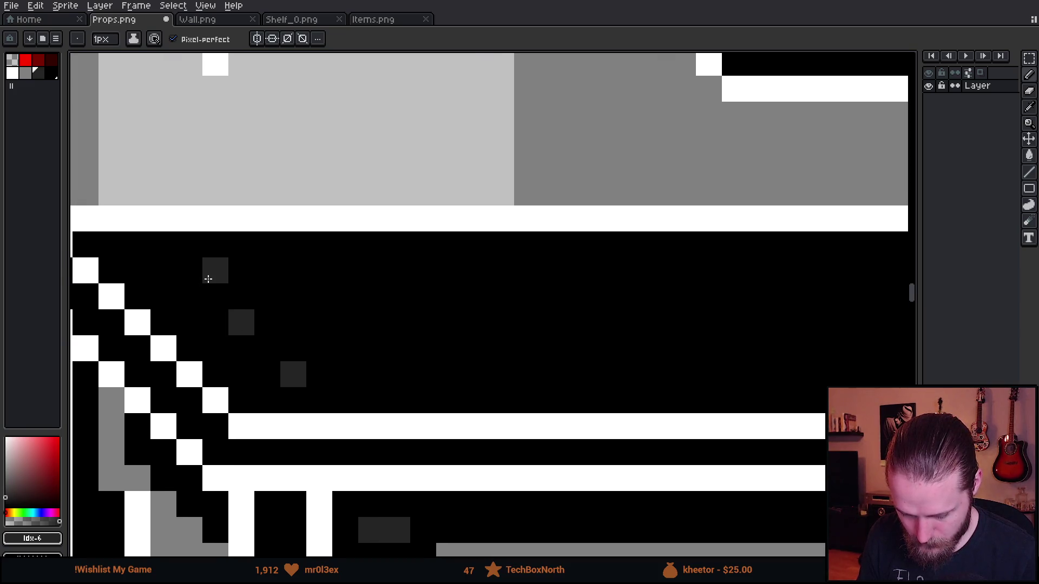
pyautogui.click(146, 263)
pyautogui.scroll(-6, 279, 302)
pyautogui.scroll(1, 512, 304)
pyautogui.keyDown('shift'); pyautogui.click(511, 304); pyautogui.keyUp('shift')
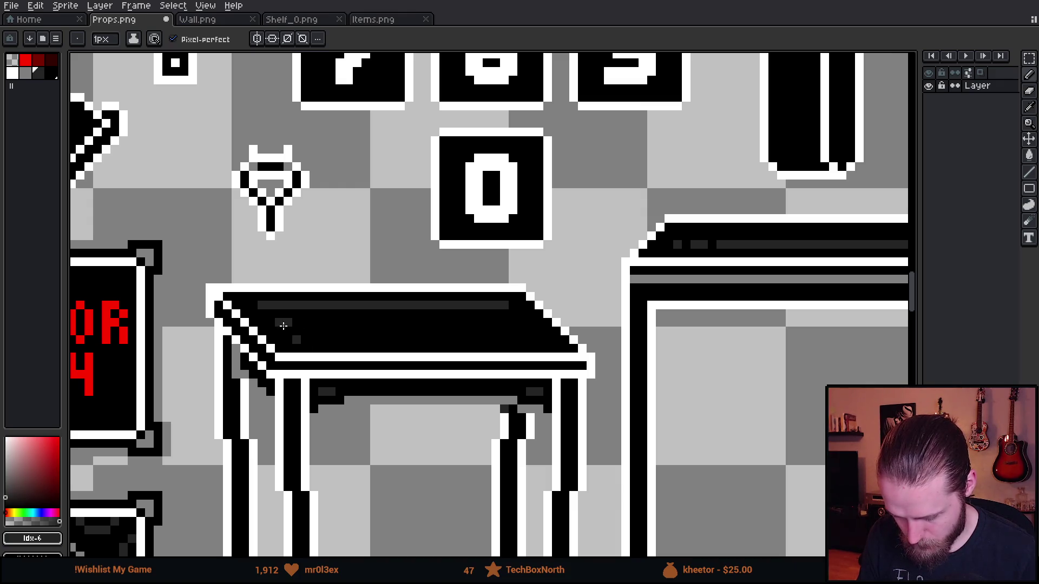
pyautogui.moveTo(314, 320); pyautogui.dragTo(522, 322)
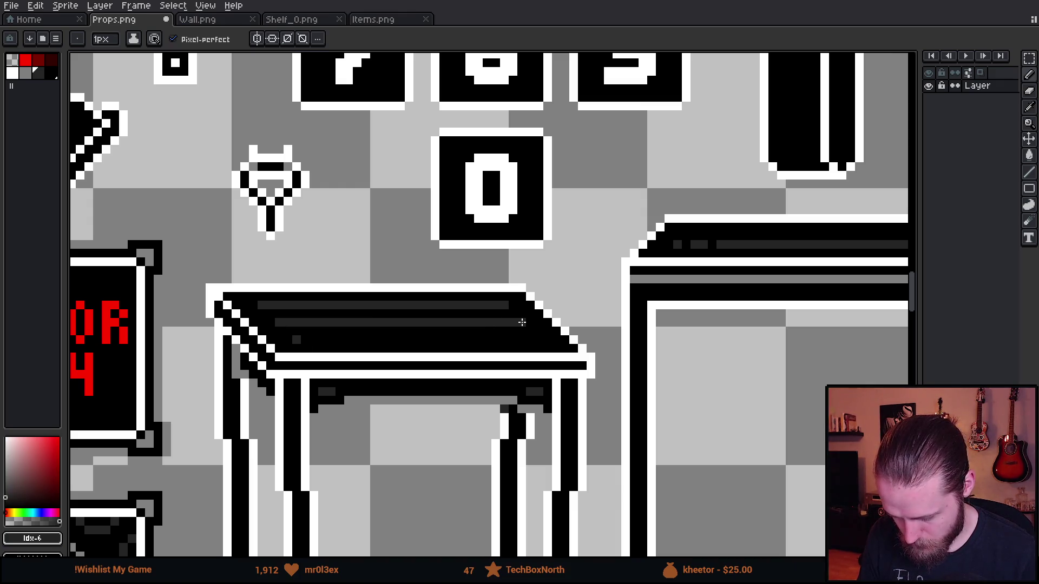
pyautogui.moveTo(297, 340); pyautogui.dragTo(529, 340)
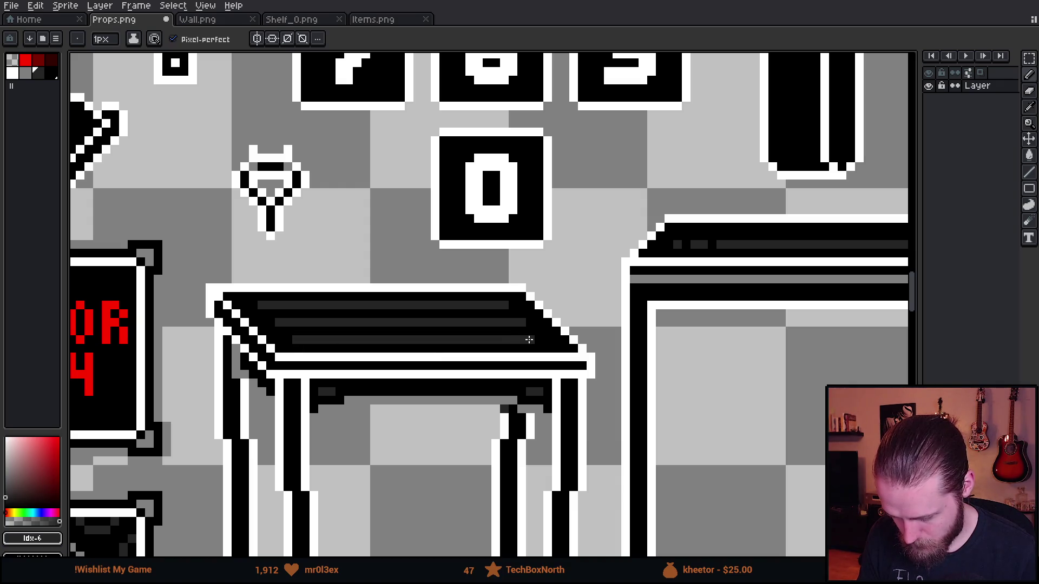
pyautogui.scroll(-3, 539, 342)
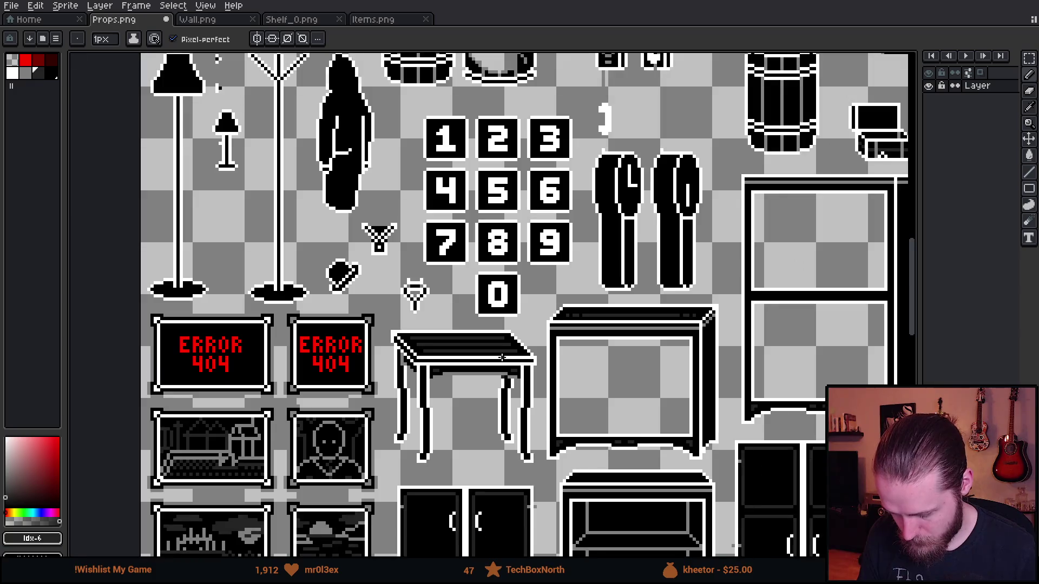
pyautogui.scroll(3, 492, 354)
pyautogui.scroll(1, 210, 337)
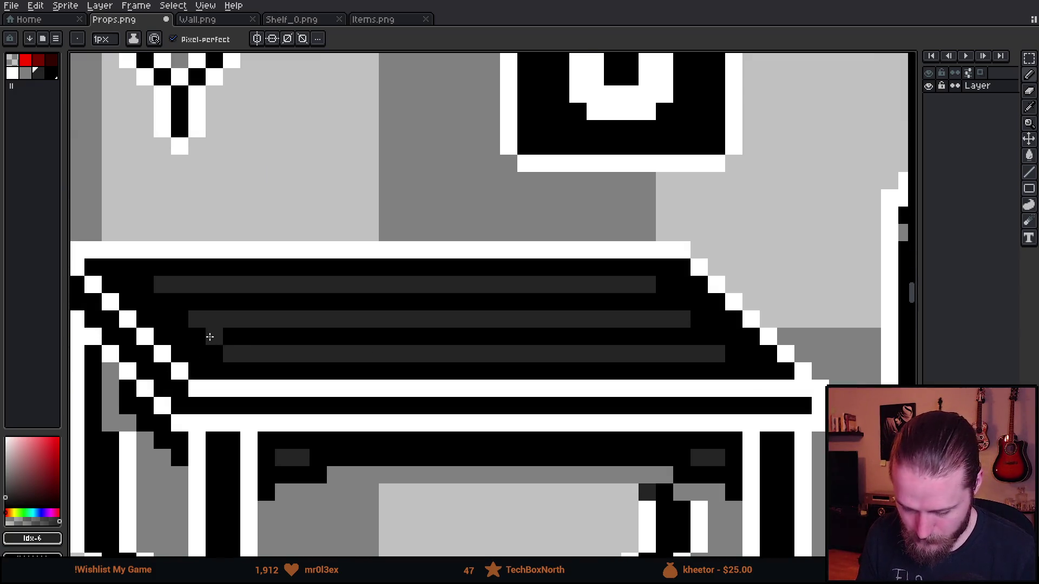
# - Sample black and break the table-top streaks with black pixel gaps near their ends
pyautogui.keyDown('alt'); pyautogui.click(191, 340); pyautogui.keyUp('alt')
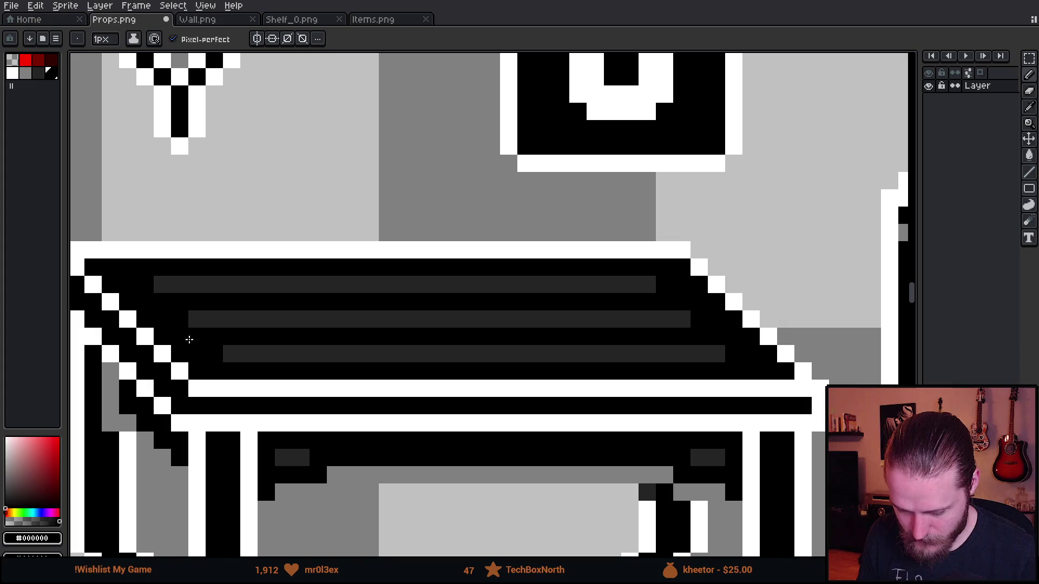
pyautogui.click(233, 352)
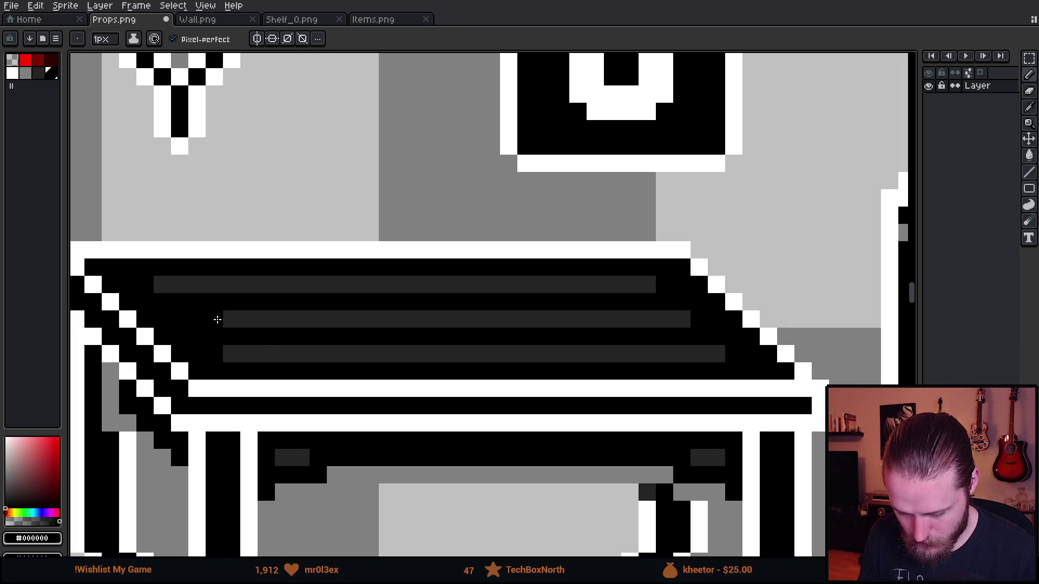
pyautogui.scroll(-3, 273, 429)
pyautogui.scroll(2, 280, 421)
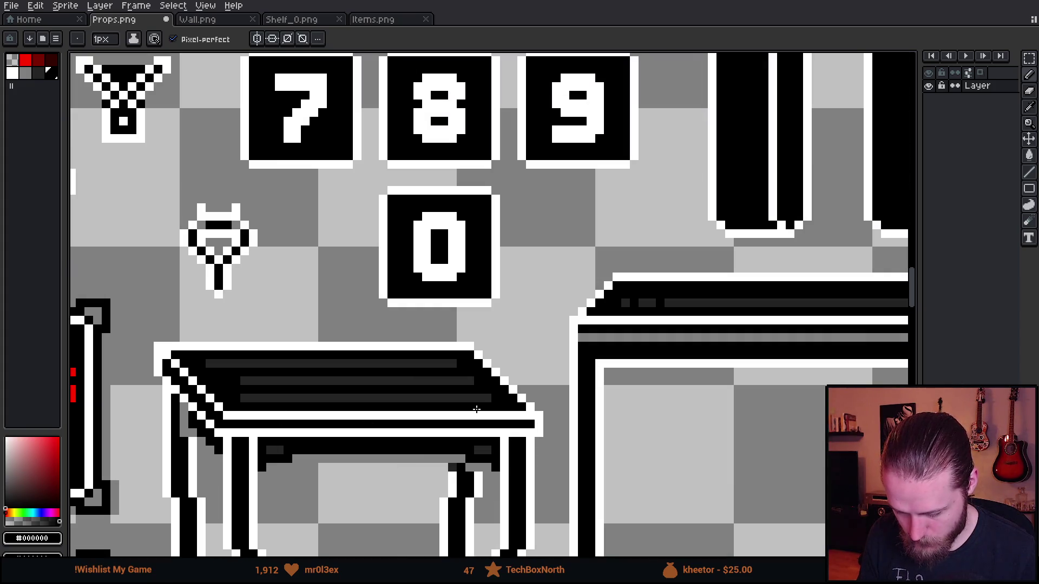
pyautogui.scroll(2, 470, 414)
pyautogui.click(425, 327)
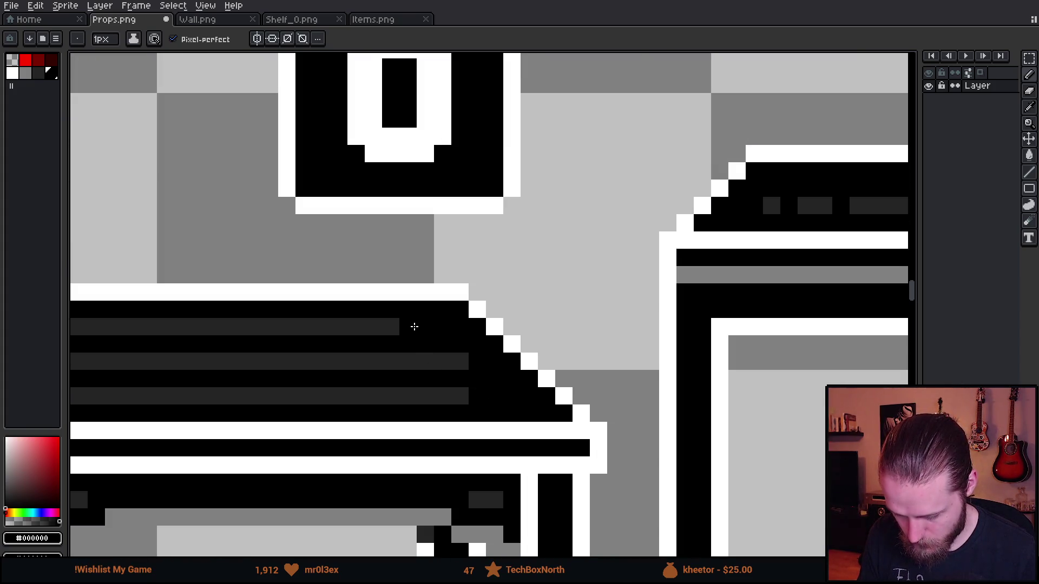
pyautogui.click(410, 327)
pyautogui.scroll(-3, 420, 433)
pyautogui.scroll(-2, 415, 477)
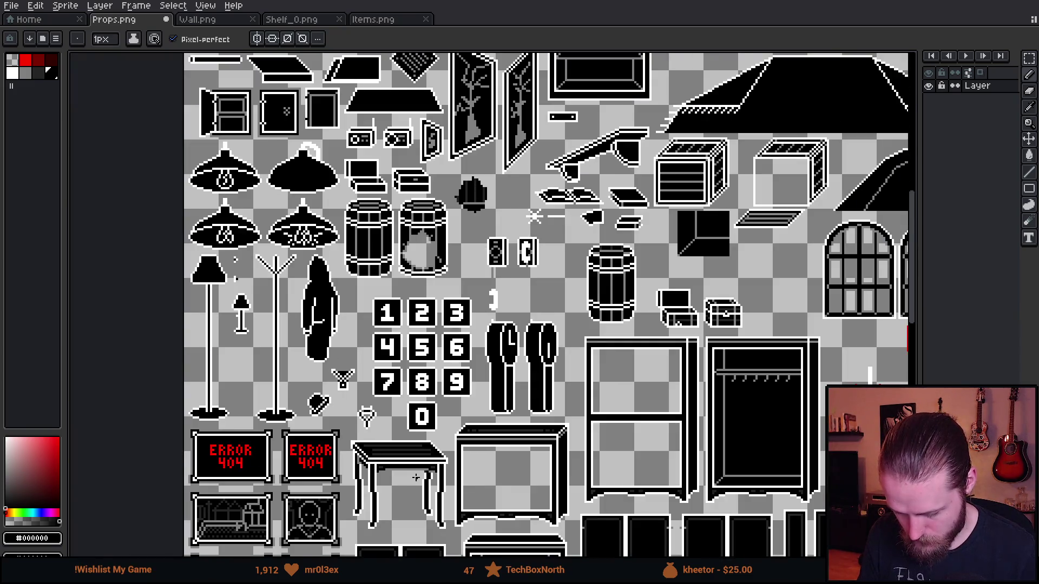
pyautogui.scroll(2, 403, 485)
pyautogui.scroll(4, 387, 481)
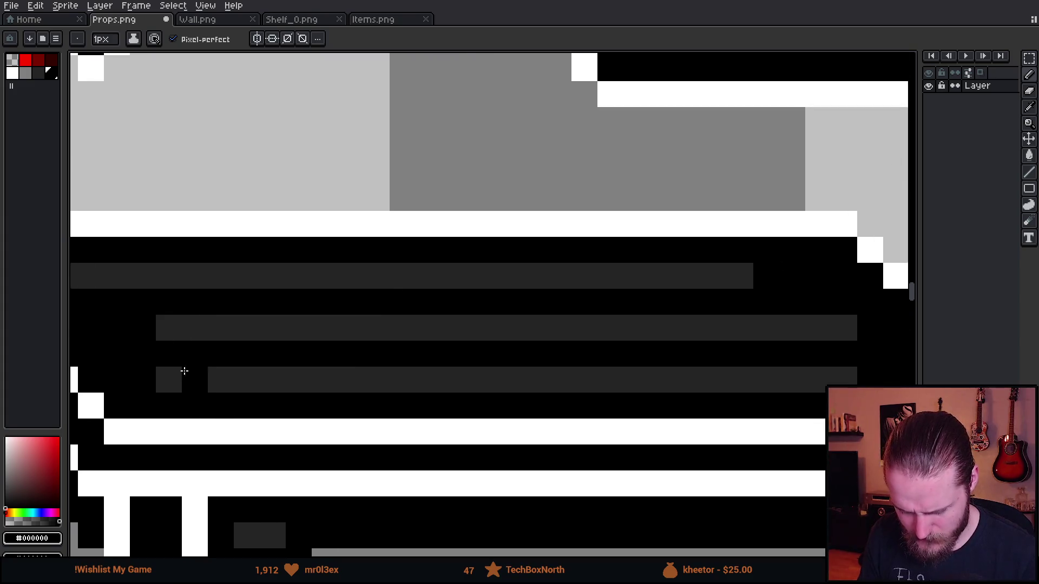
pyautogui.click(165, 328)
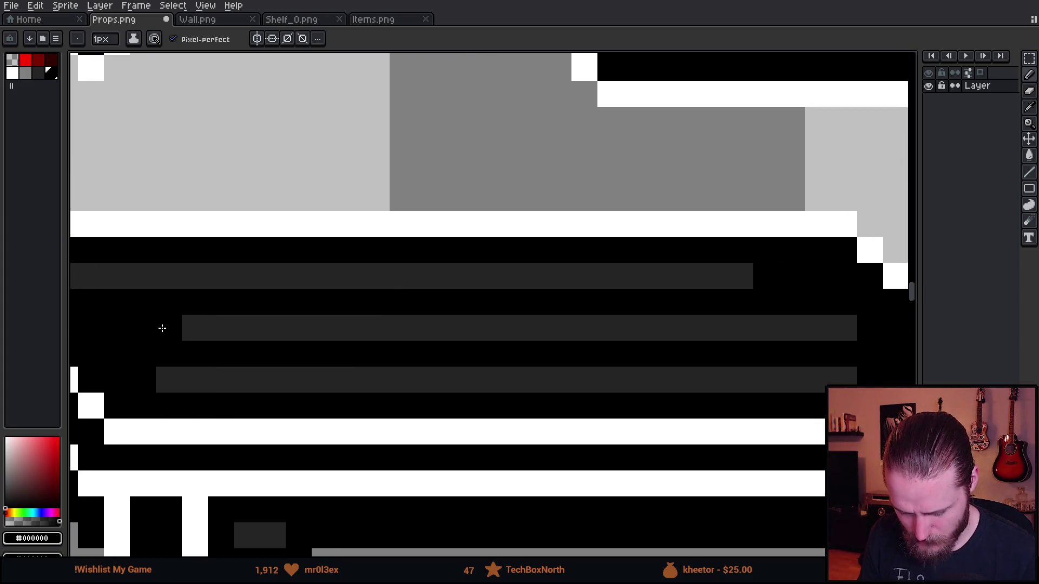
pyautogui.scroll(-3, 246, 398)
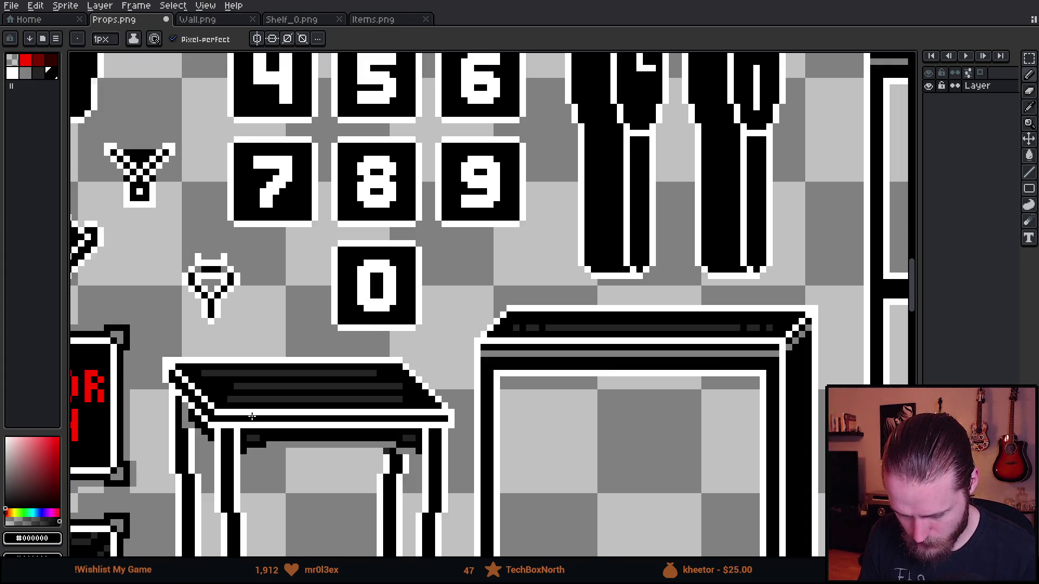
pyautogui.scroll(3, 345, 390)
pyautogui.scroll(-2, 347, 394)
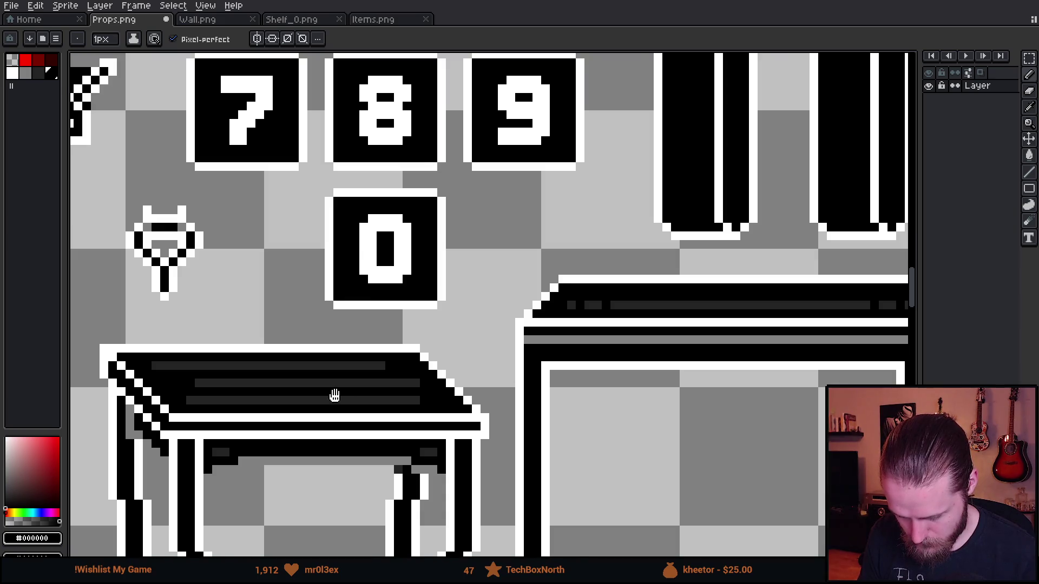
# - Add one more black gap to a streak and save Props.png
pyautogui.moveTo(334, 396); pyautogui.dragTo(375, 398)
pyautogui.scroll(2, 458, 402)
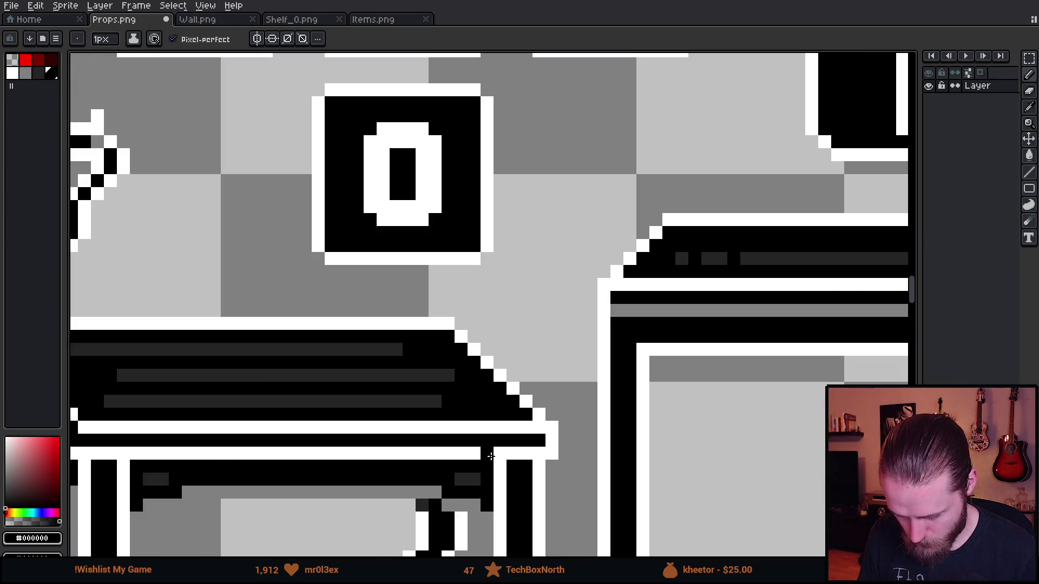
pyautogui.scroll(-3, 491, 456)
pyautogui.scroll(-1, 491, 456)
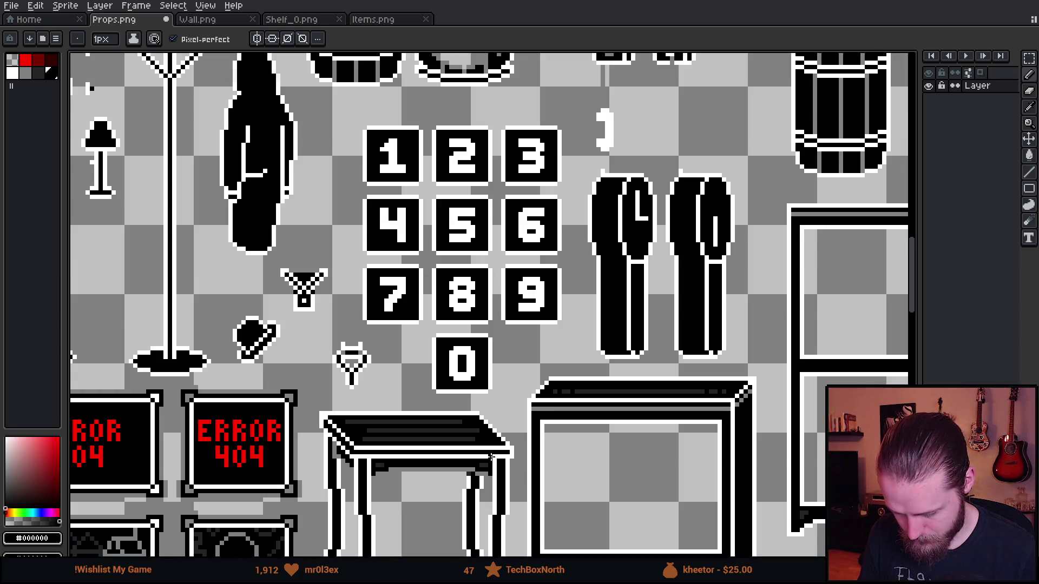
pyautogui.scroll(4, 410, 486)
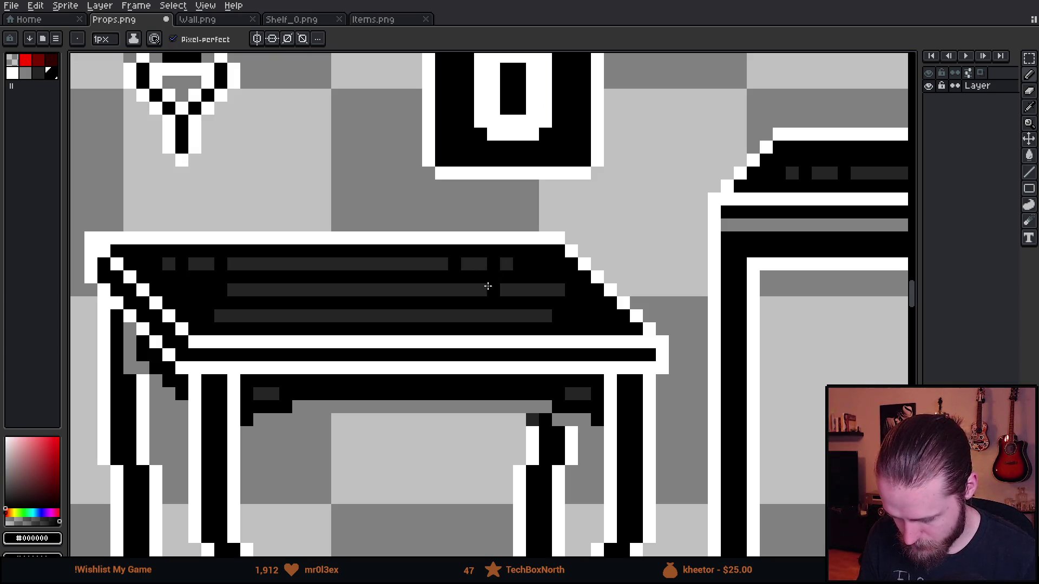
pyautogui.click(246, 294)
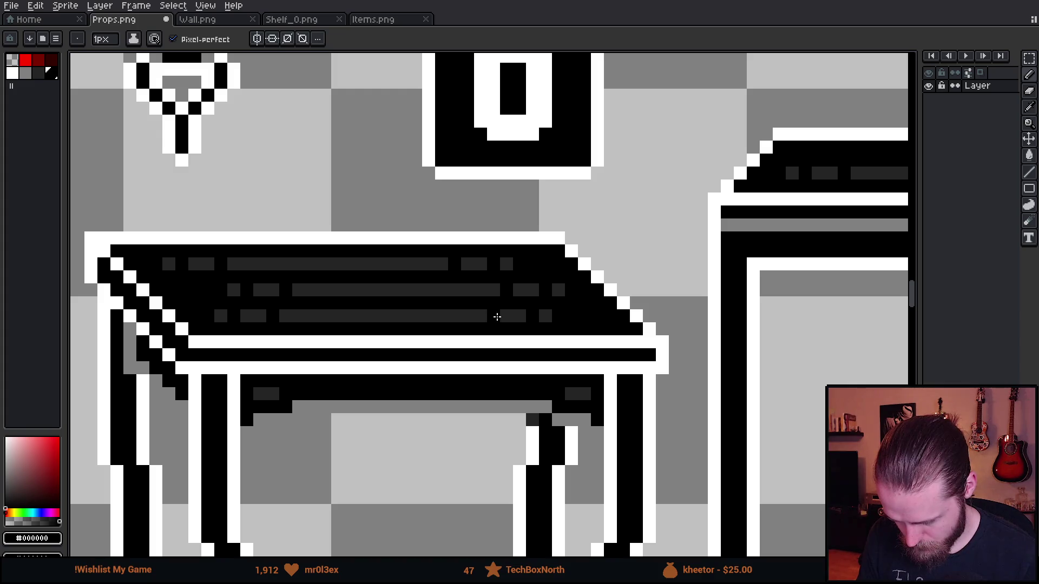
pyautogui.hotkey('ctrl', 's')
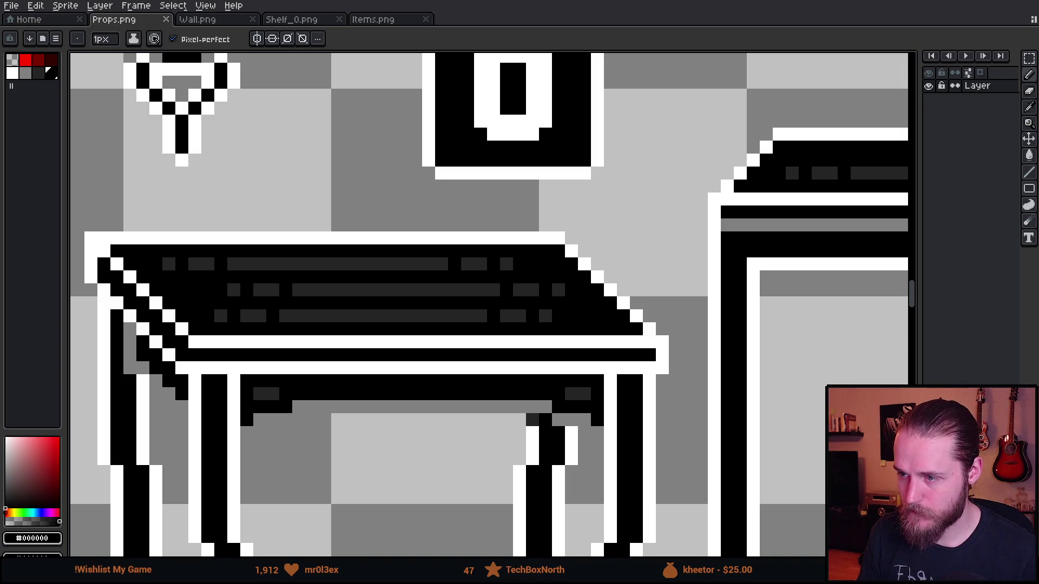
pyautogui.hotkey('alt', 'Tab')
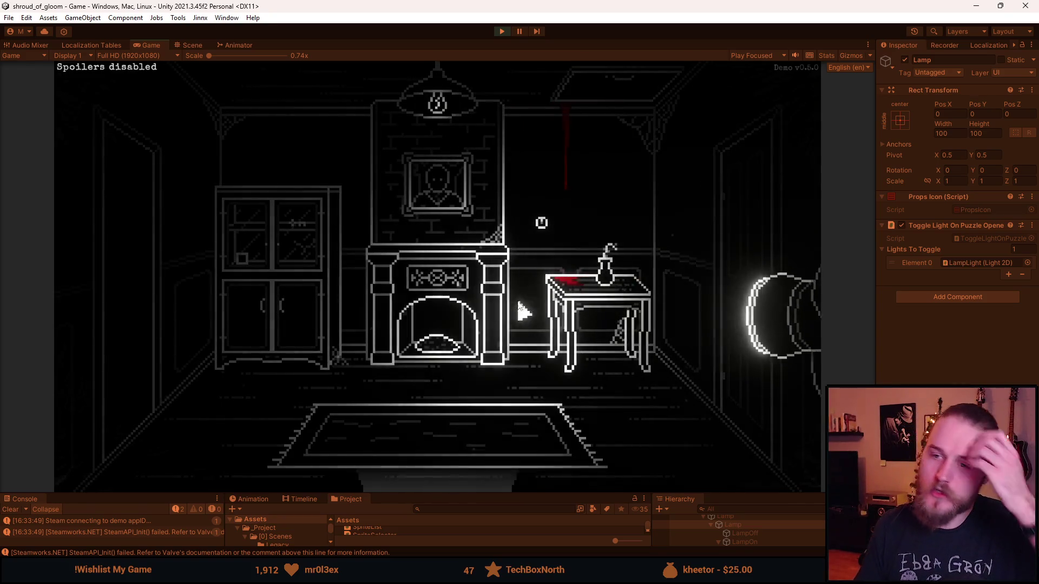
# - Walk through the neighbouring room to the fireplace room to view the streaked side table
pyautogui.click(151, 274)
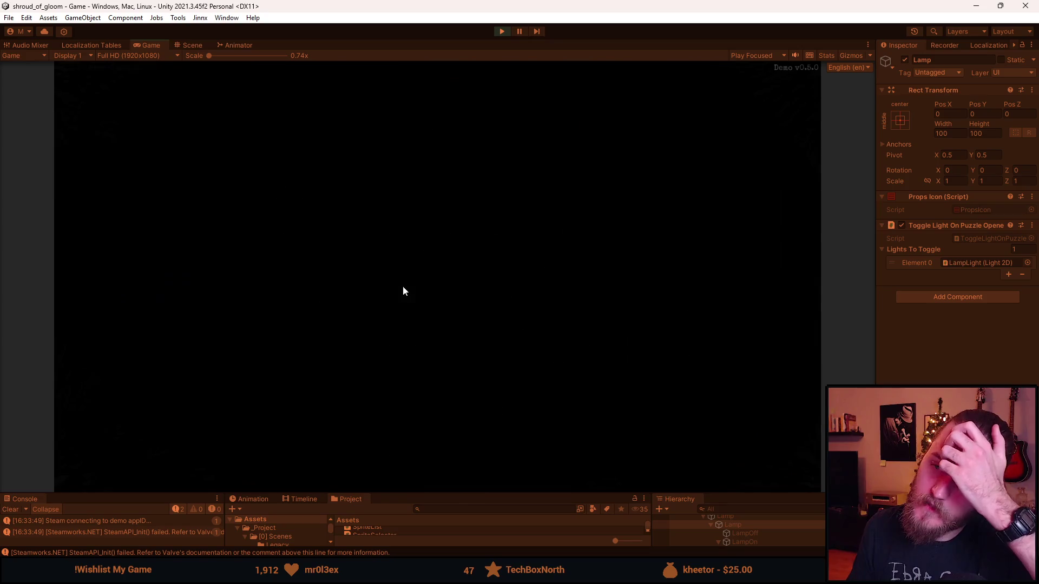
pyautogui.click(729, 251)
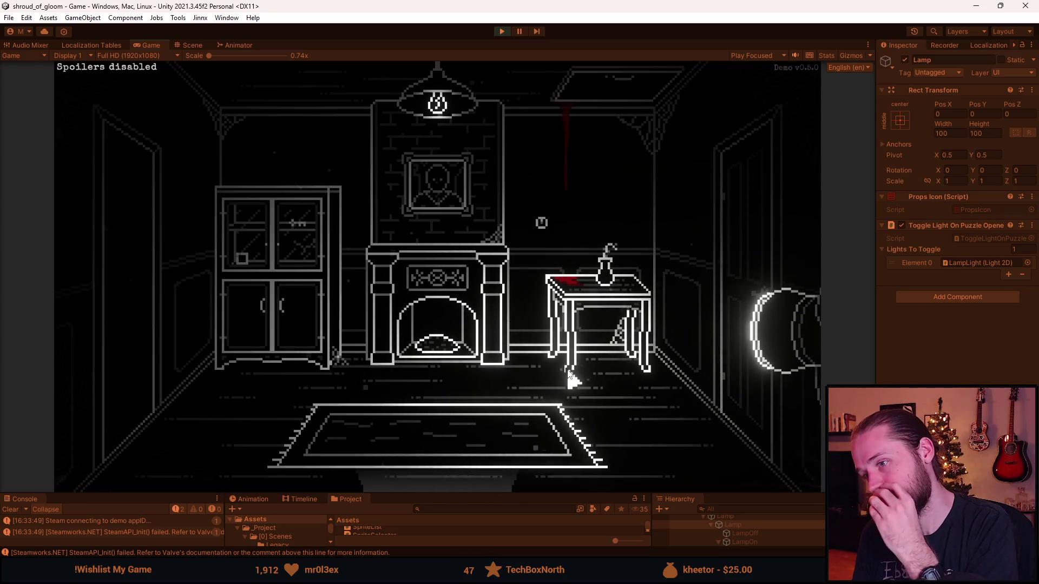
pyautogui.hotkey('alt', 'Tab')
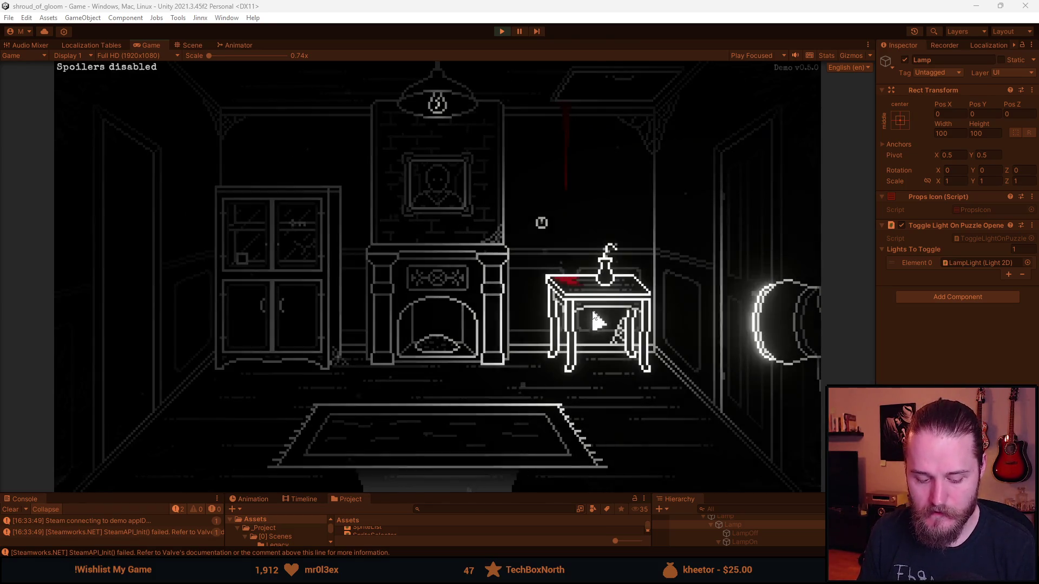
pyautogui.hotkey('alt', 'Tab')
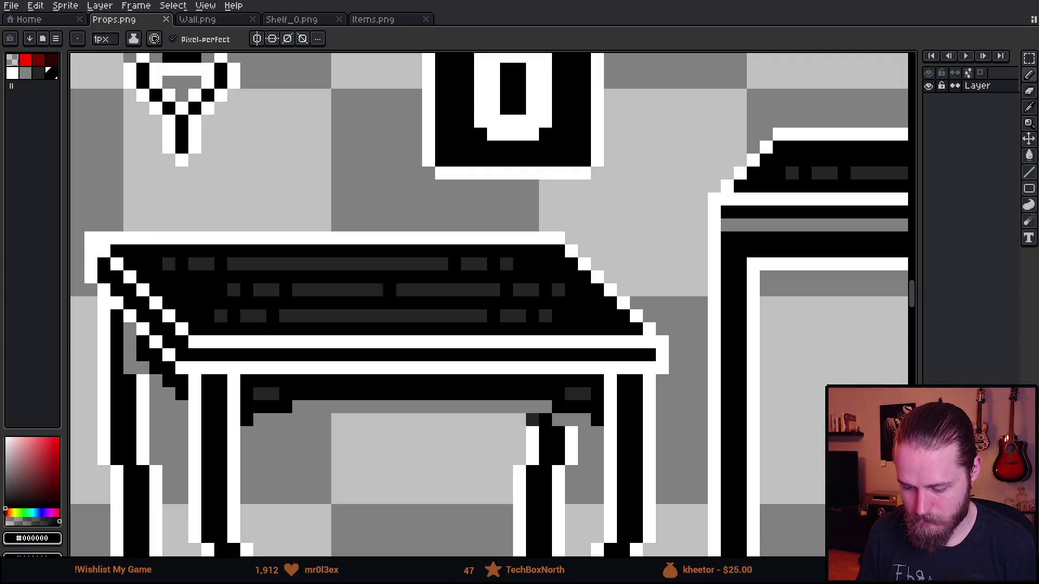
# - Paint over the old table-top dashes in black and draw two long dark grey streaks
pyautogui.scroll(1, 243, 296)
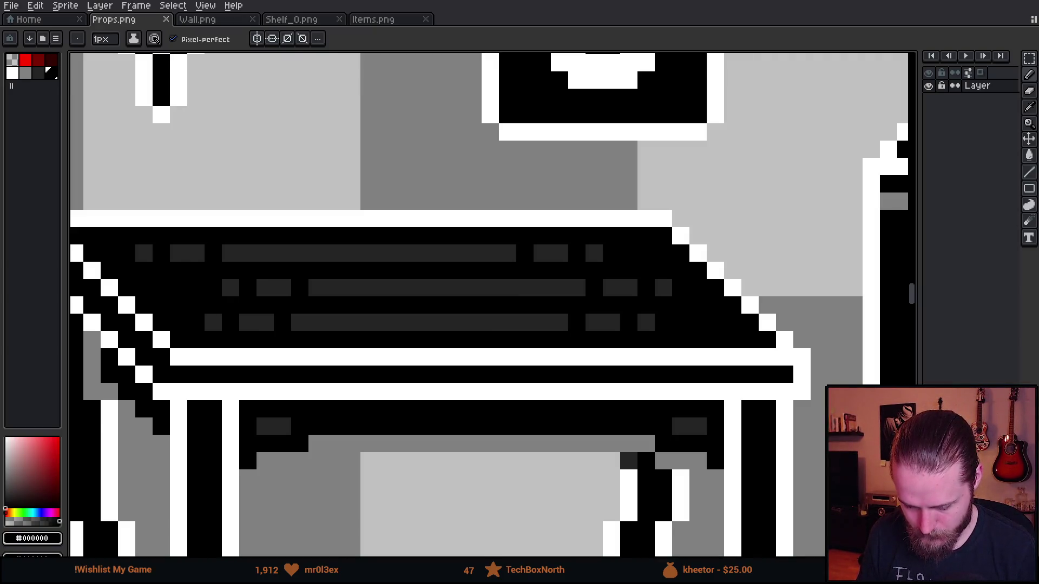
pyautogui.moveTo(151, 254)
pyautogui.mouseDown()
pyautogui.moveTo(625, 258)
pyautogui.moveTo(297, 283)
pyautogui.moveTo(209, 324)
pyautogui.moveTo(677, 323)
pyautogui.mouseUp()
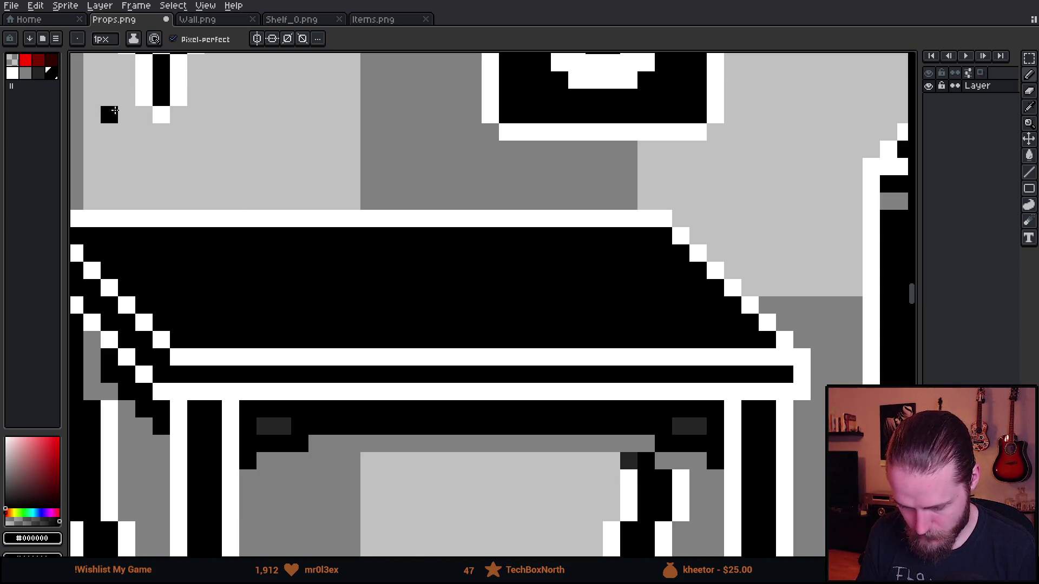
pyautogui.click(36, 74)
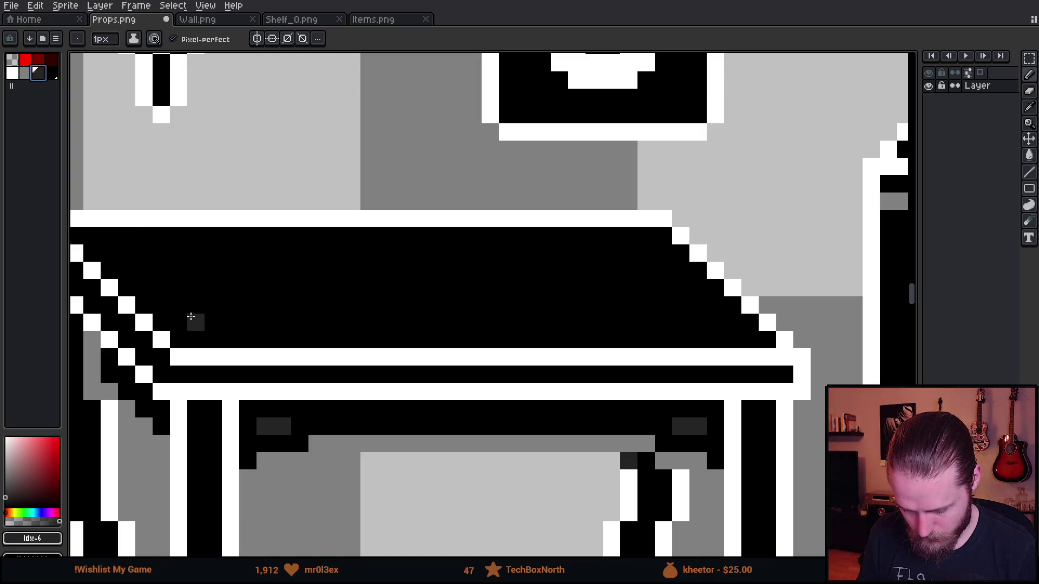
pyautogui.moveTo(190, 305); pyautogui.dragTo(672, 305)
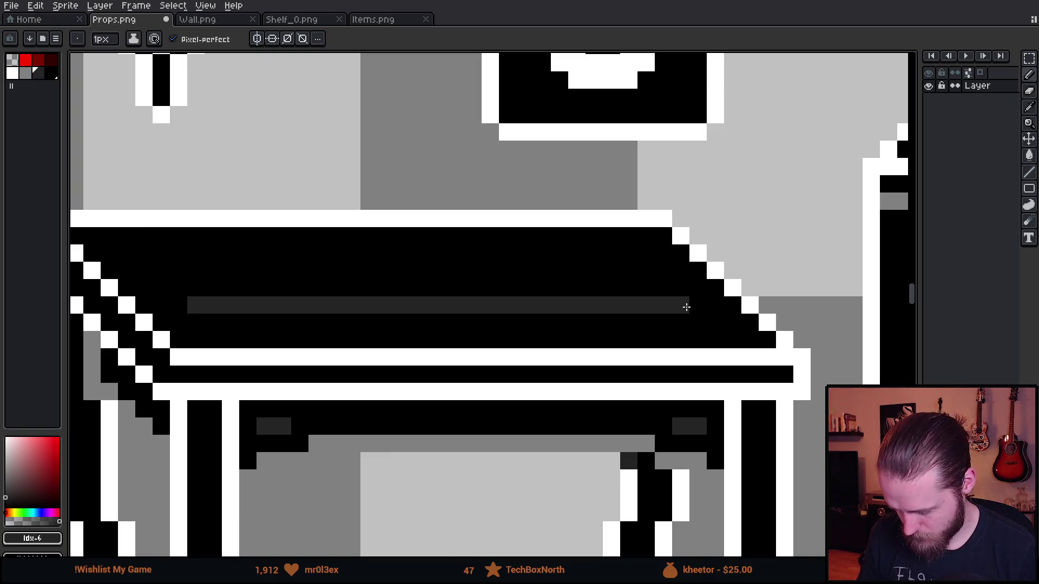
pyautogui.moveTo(642, 269); pyautogui.dragTo(162, 273)
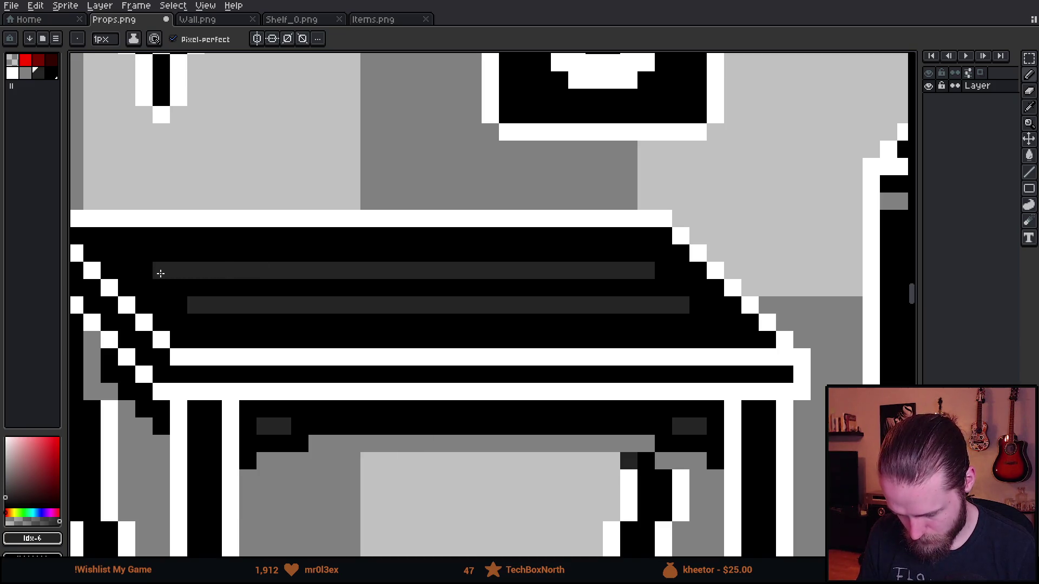
# - Break the table-top streaks with small black gaps and save Props.png
pyautogui.scroll(-5, 161, 273)
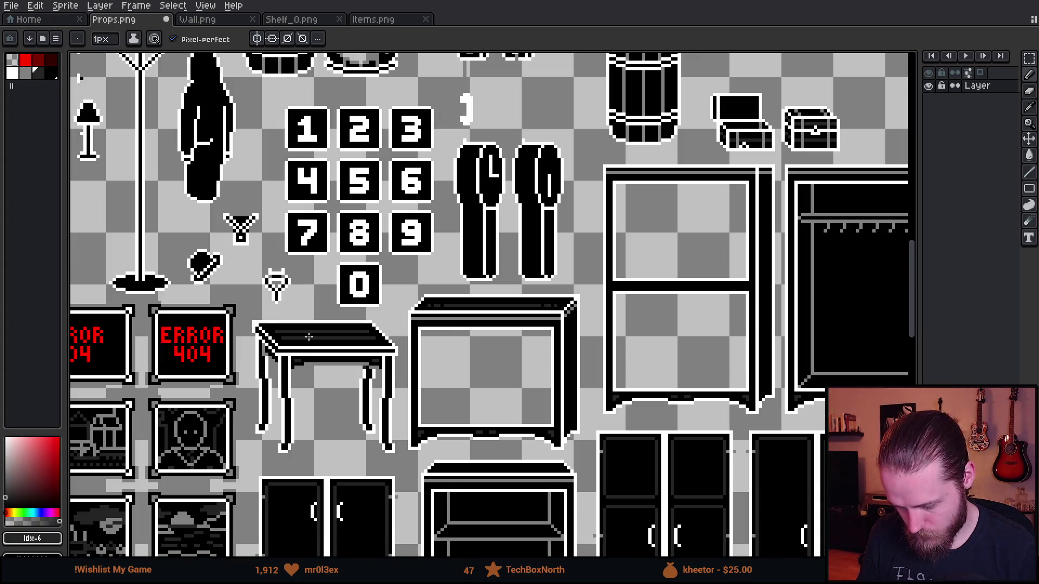
pyautogui.scroll(5, 308, 337)
pyautogui.keyDown('alt'); pyautogui.click(213, 348); pyautogui.keyUp('alt')
pyautogui.click(230, 336)
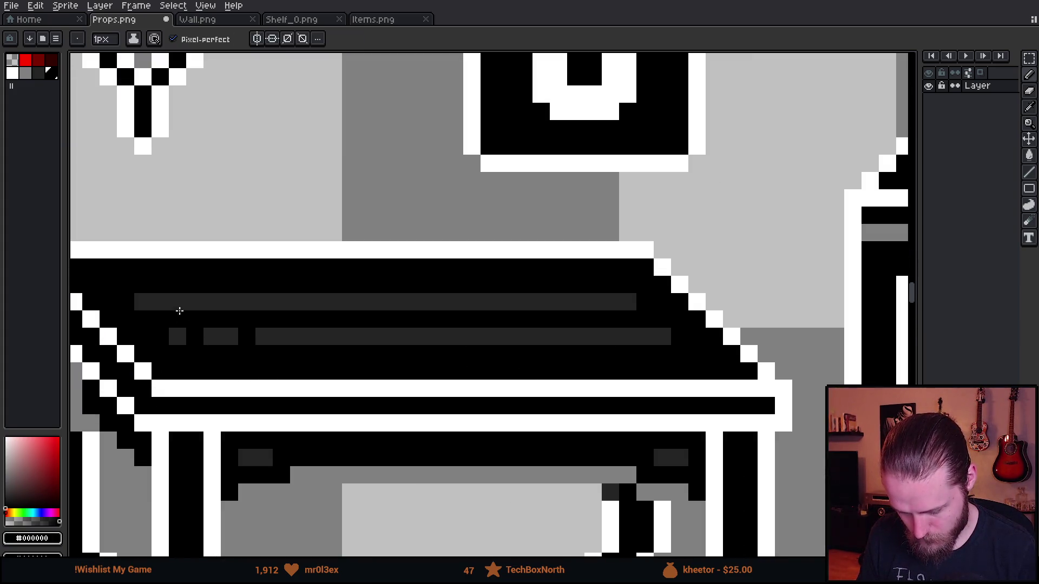
pyautogui.click(212, 303)
pyautogui.click(558, 301)
pyautogui.hotkey('ctrl', 's')
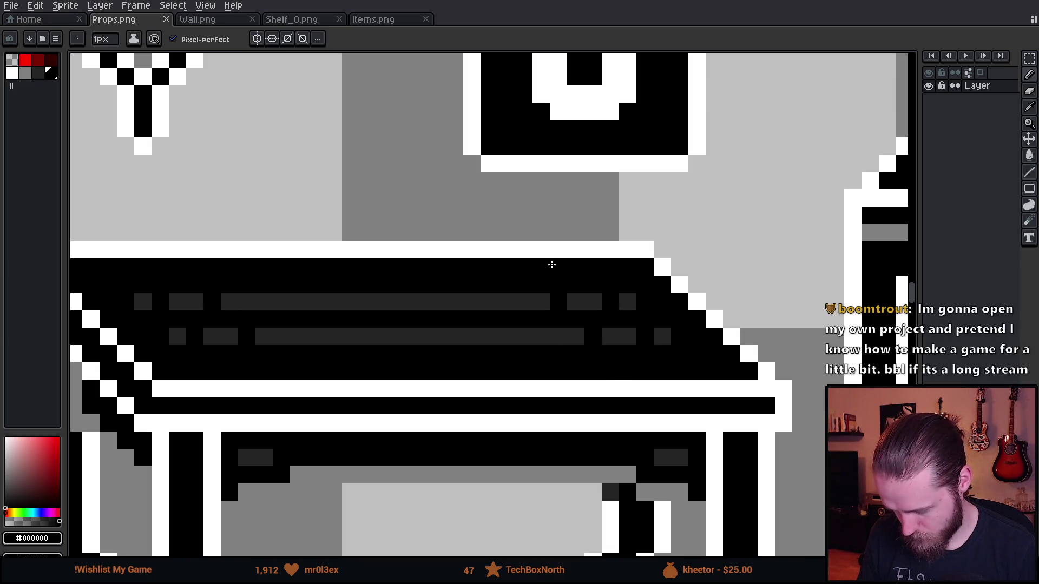
# - After checking in the game, undo the stray pixel and shift the upper streak row one pixel up-left
pyautogui.hotkey('alt', 'Tab')
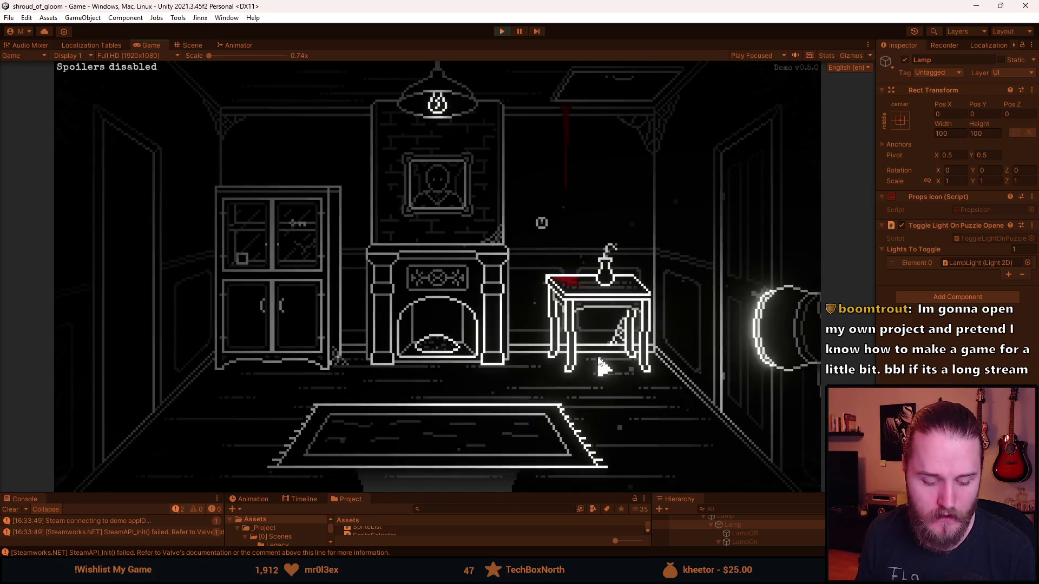
pyautogui.hotkey('alt', 'Tab')
pyautogui.hotkey('ctrl', 'z')
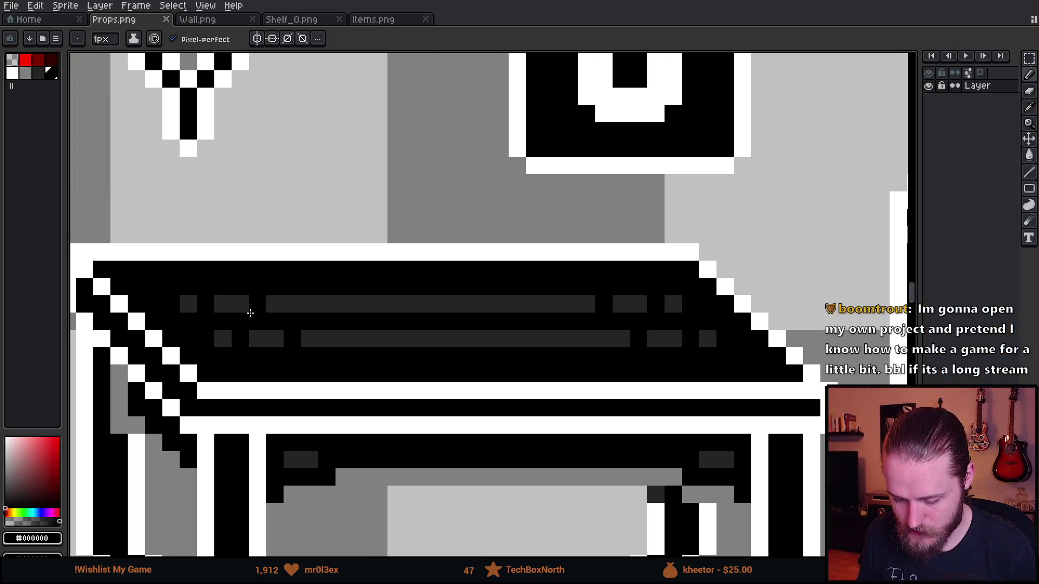
pyautogui.press('m')
pyautogui.moveTo(184, 304); pyautogui.dragTo(682, 313)
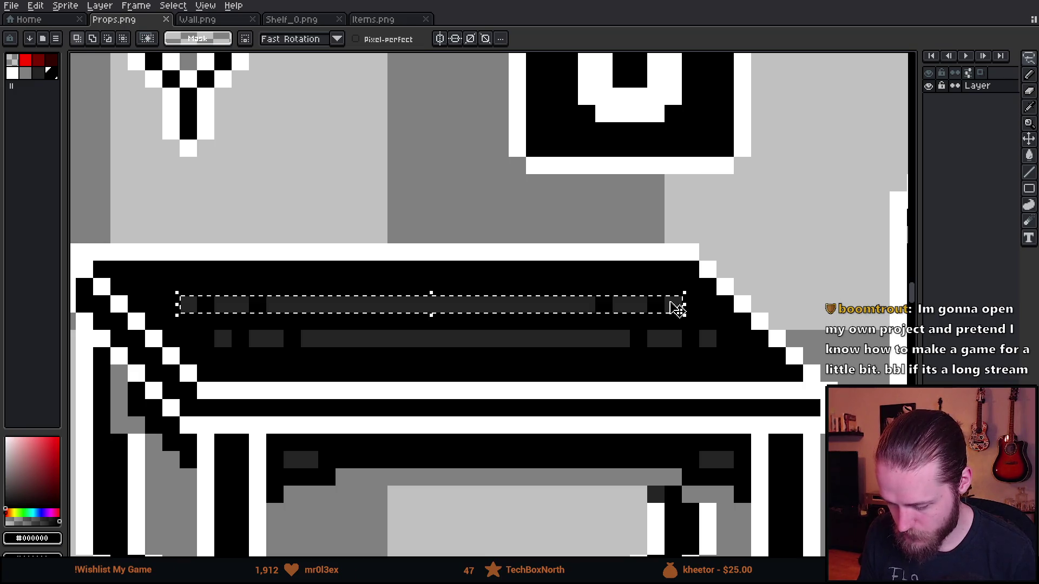
pyautogui.click(565, 314)
pyautogui.moveTo(563, 303); pyautogui.dragTo(540, 296)
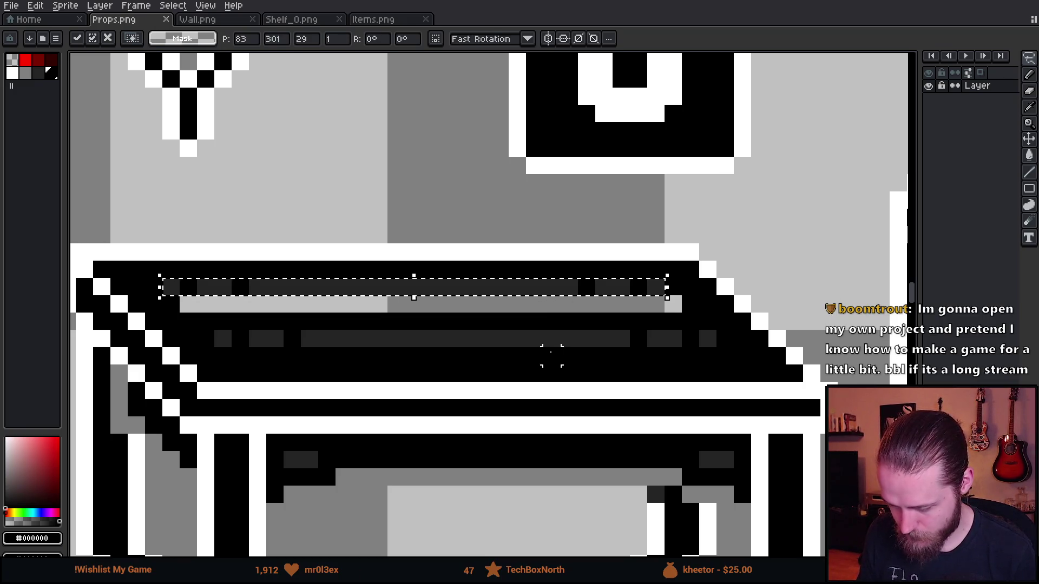
pyautogui.hotkey('ctrl', 'd')
# - Fill the light-grey table-top strip dark using contiguous-only fill, and save Props.png
pyautogui.press('g')
pyautogui.click(238, 303)
pyautogui.hotkey('ctrl', 'z')
pyautogui.click(230, 46)
pyautogui.click(263, 307)
pyautogui.scroll(-4, 297, 346)
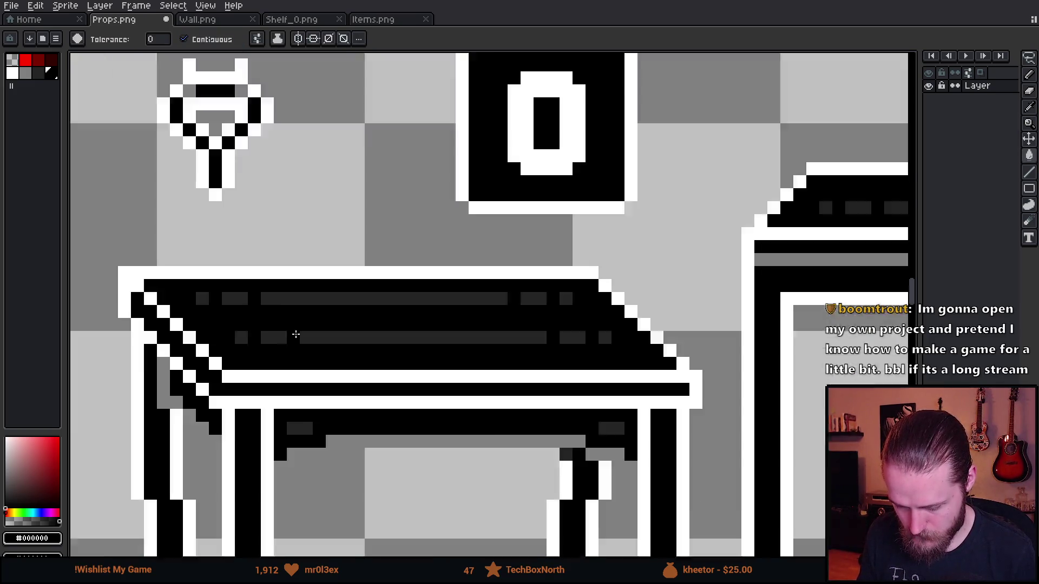
pyautogui.hotkey('ctrl', 's')
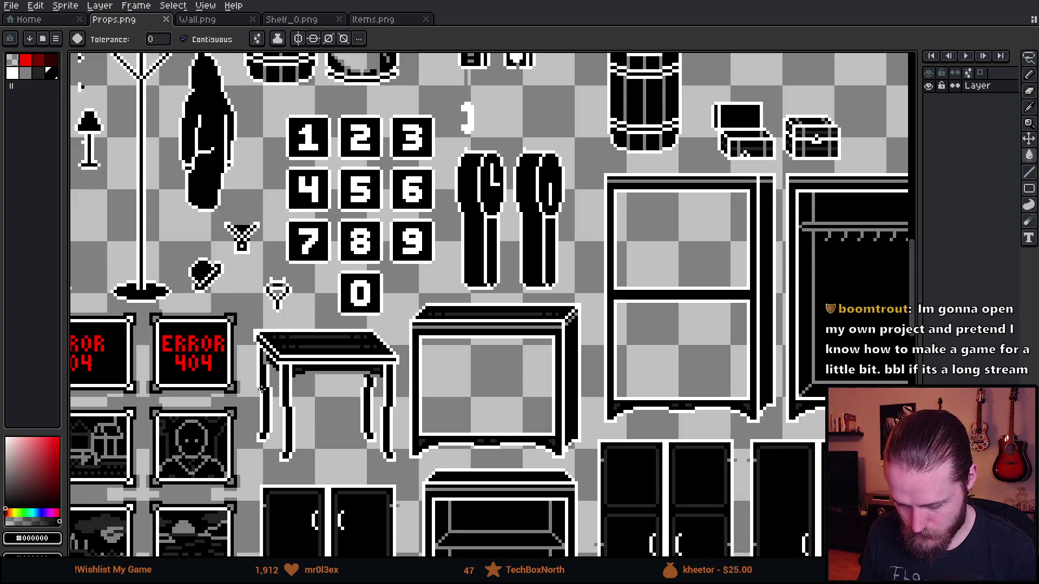
pyautogui.scroll(2, 261, 387)
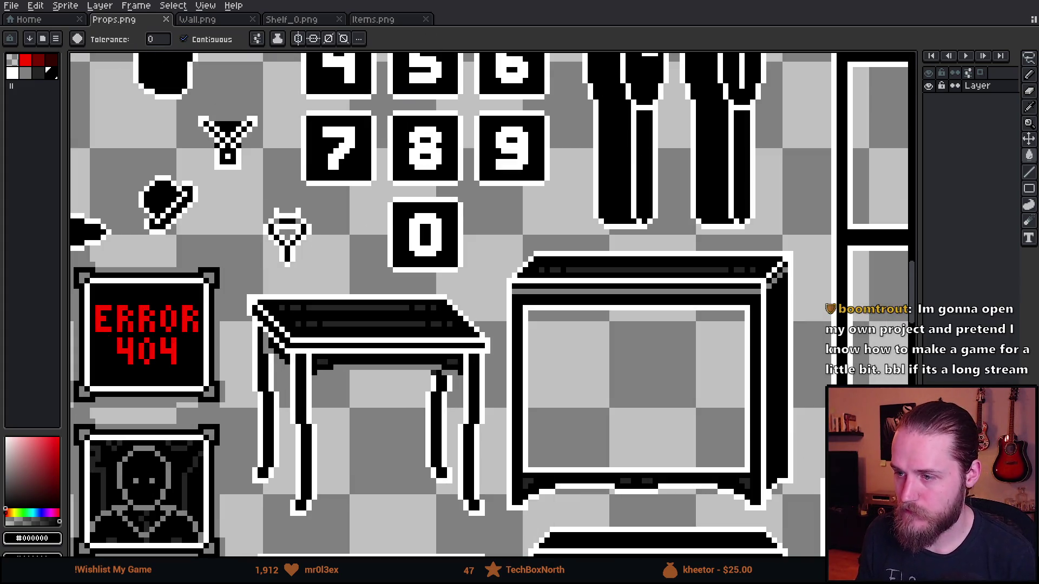
pyautogui.hotkey('alt', 'Tab')
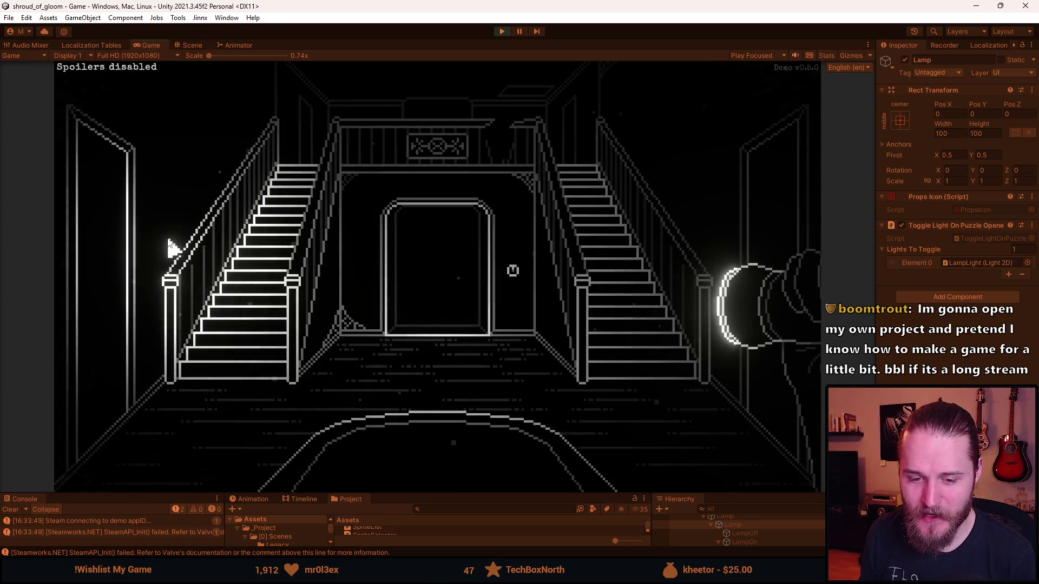
# - Walk through the TV room into the storage room, switch on its lamp, and pause the game
pyautogui.click(134, 233)
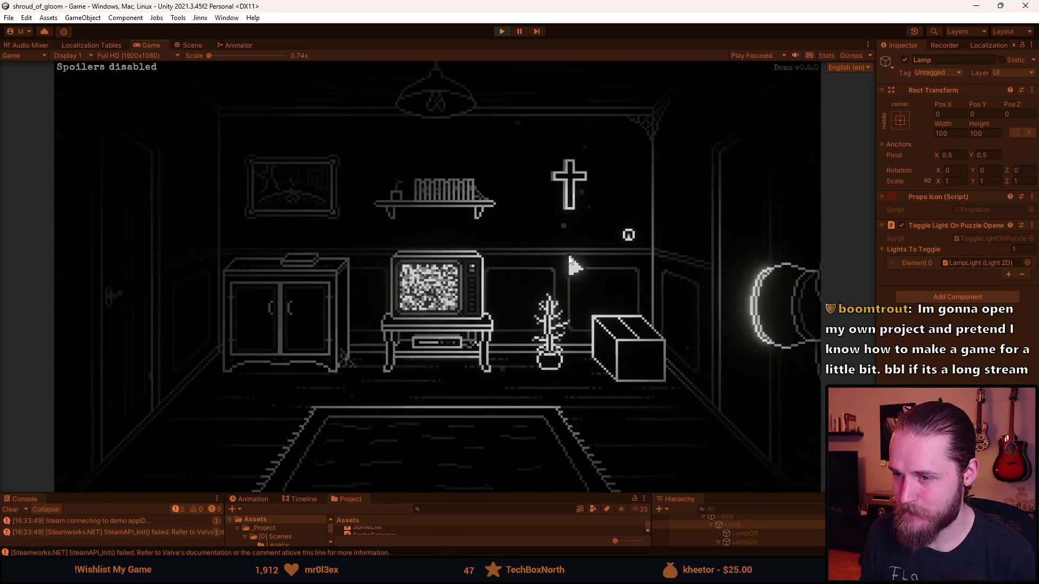
pyautogui.click(136, 279)
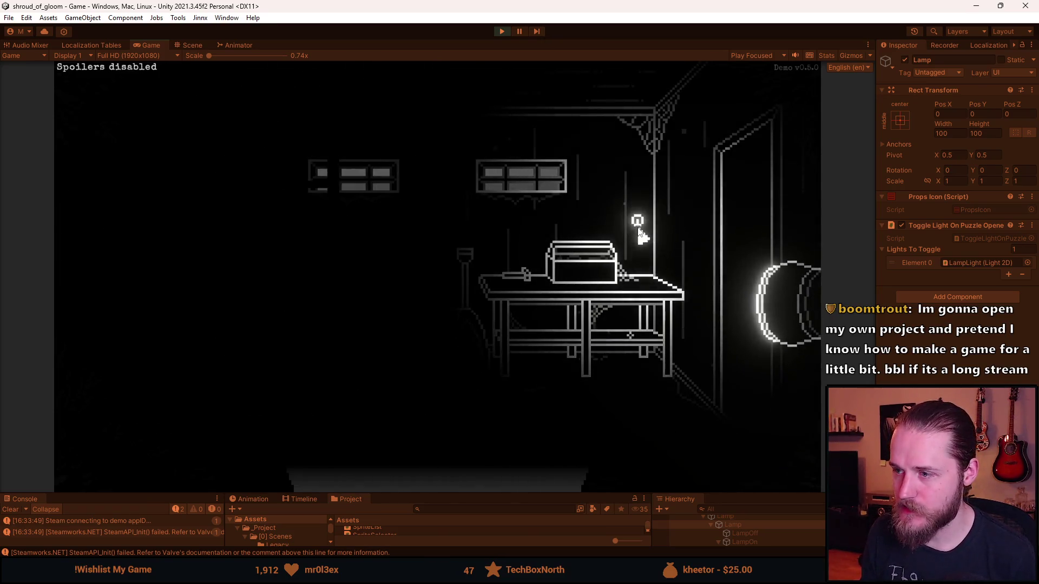
pyautogui.click(637, 221)
pyautogui.press('Escape')
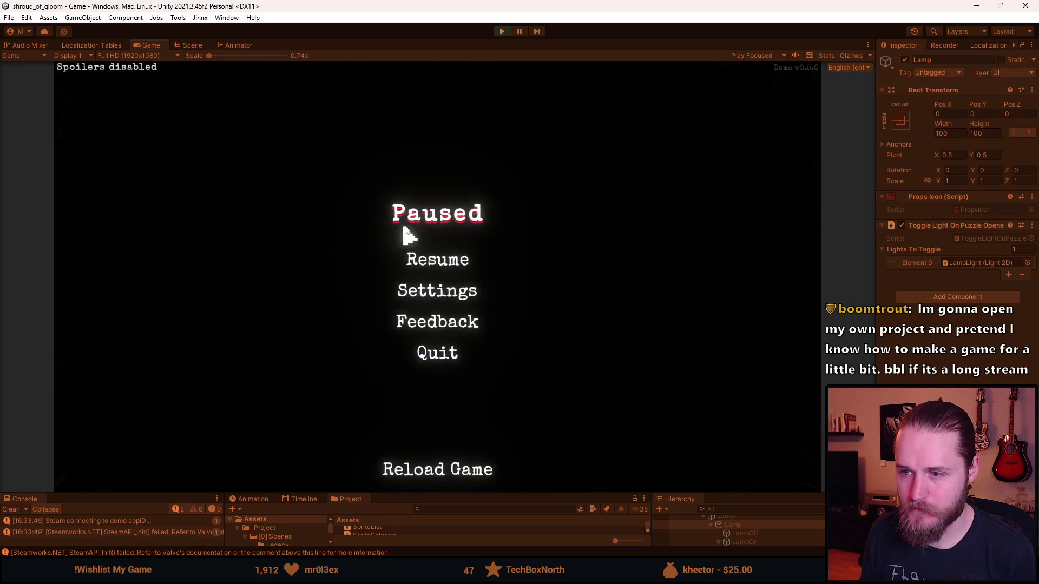
pyautogui.hotkey('ctrl', '1')
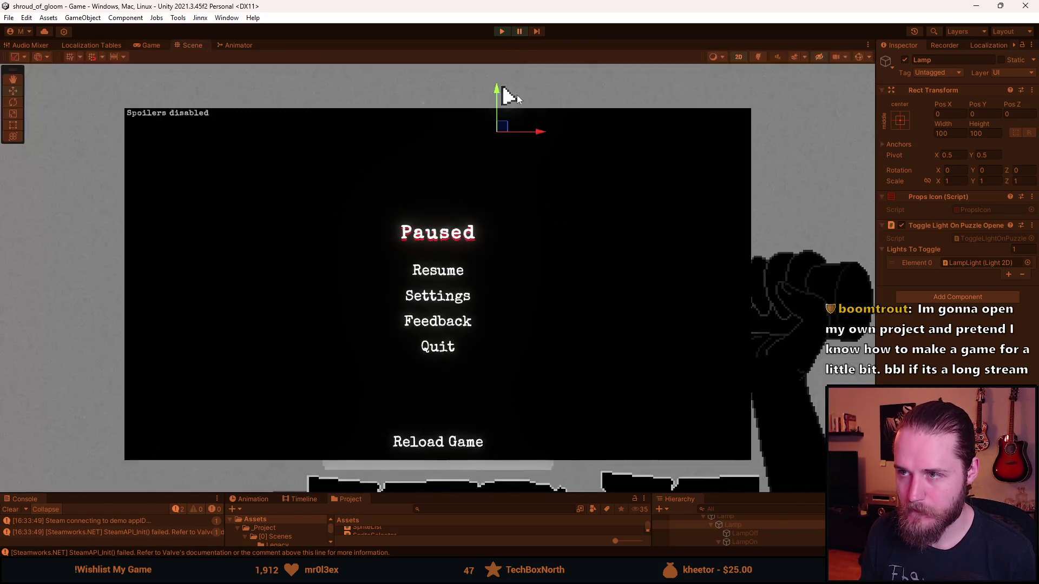
pyautogui.hotkey('alt', 'Tab')
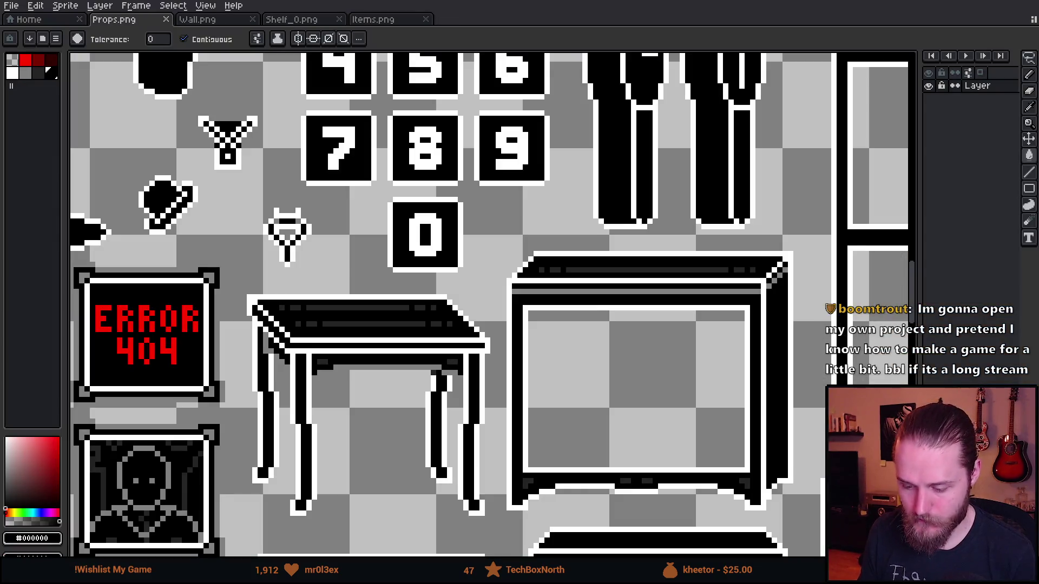
# - Switch to the Wall.png tab and zoom in on its brick and wainscot-panelled wall tiles
pyautogui.click(197, 19)
pyautogui.scroll(-3, 380, 224)
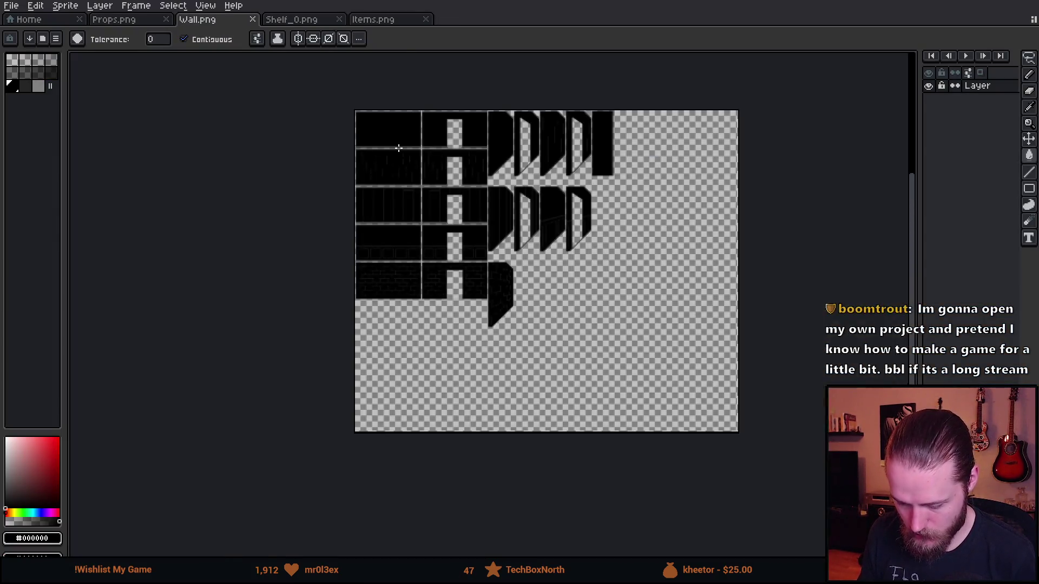
pyautogui.scroll(3, 381, 224)
pyautogui.scroll(-5, 412, 260)
pyautogui.moveTo(478, 304); pyautogui.dragTo(339, 162)
pyautogui.scroll(5, 380, 211)
pyautogui.scroll(1, 380, 212)
pyautogui.scroll(-1, 376, 214)
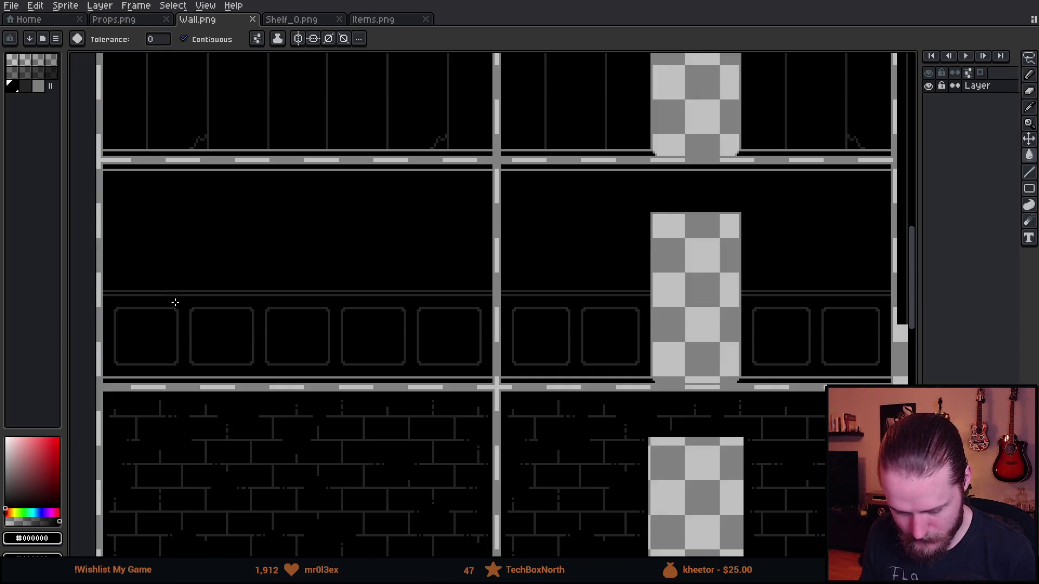
pyautogui.scroll(1, 129, 310)
pyautogui.scroll(-1, 265, 339)
pyautogui.scroll(-1, 280, 295)
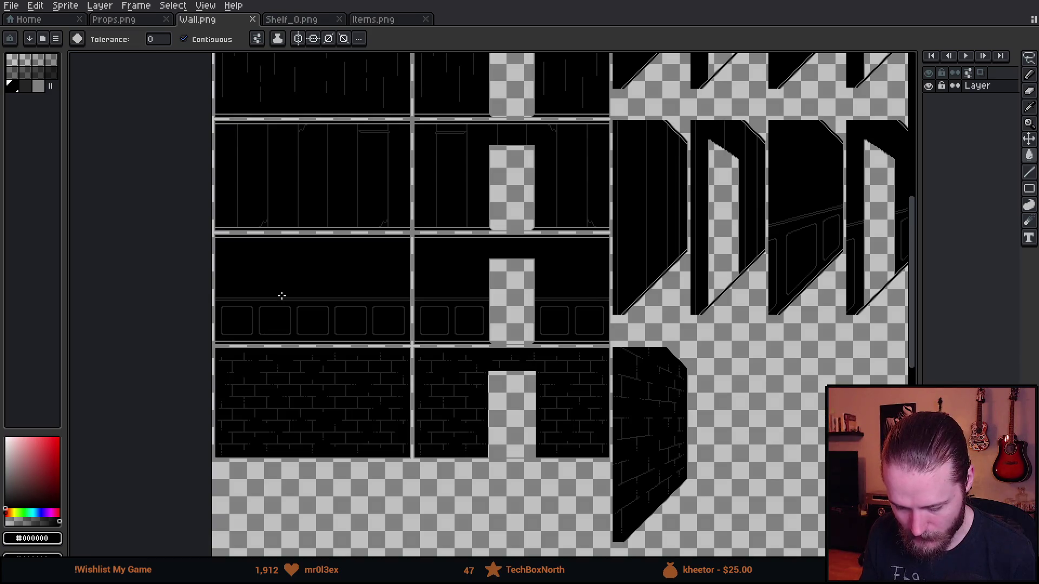
pyautogui.scroll(1, 265, 278)
pyautogui.scroll(4, 240, 250)
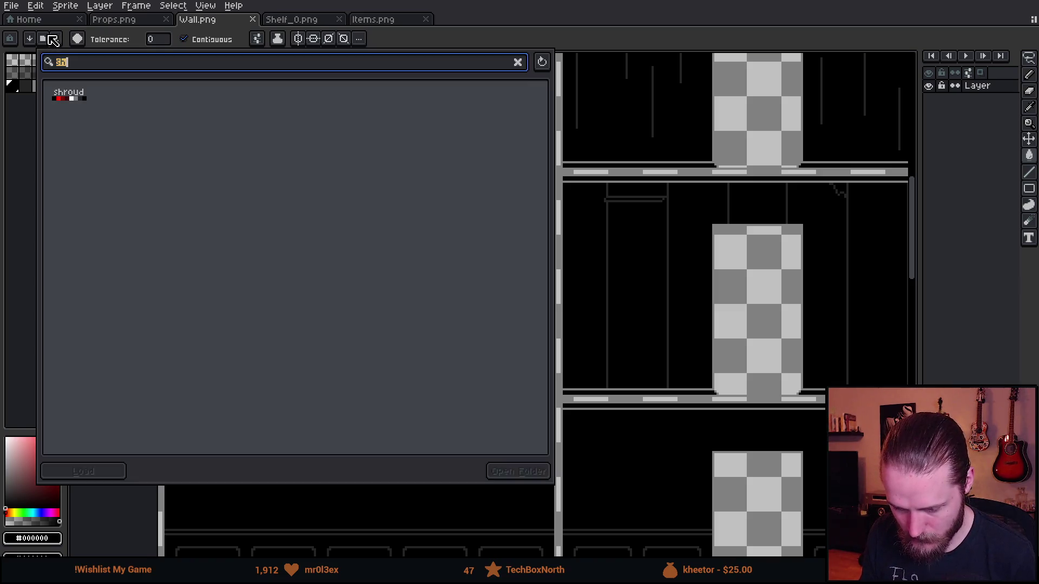
pyautogui.click(50, 85)
pyautogui.write('shr')
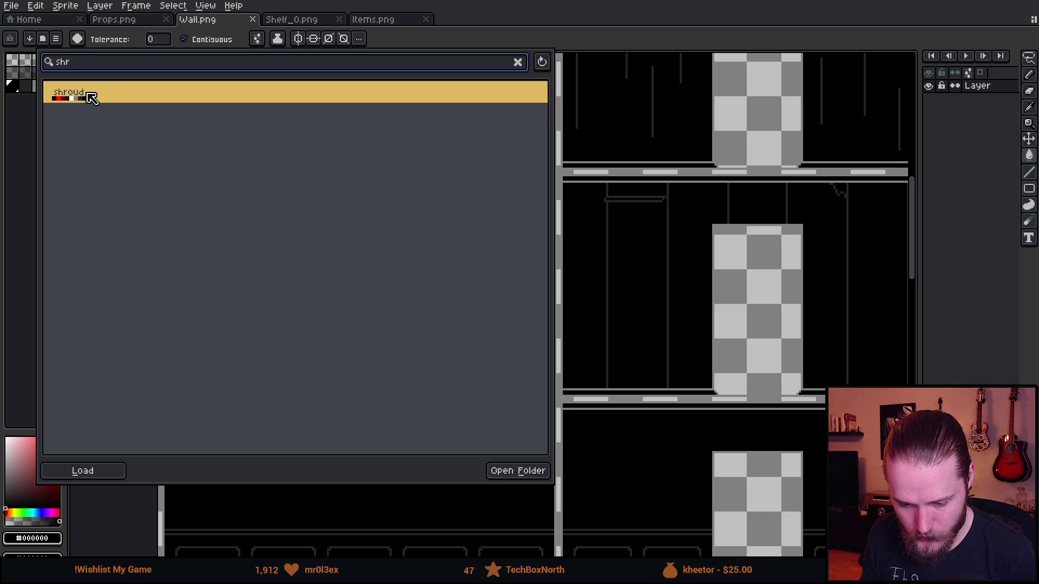
pyautogui.click(65, 100)
pyautogui.click(16, 119)
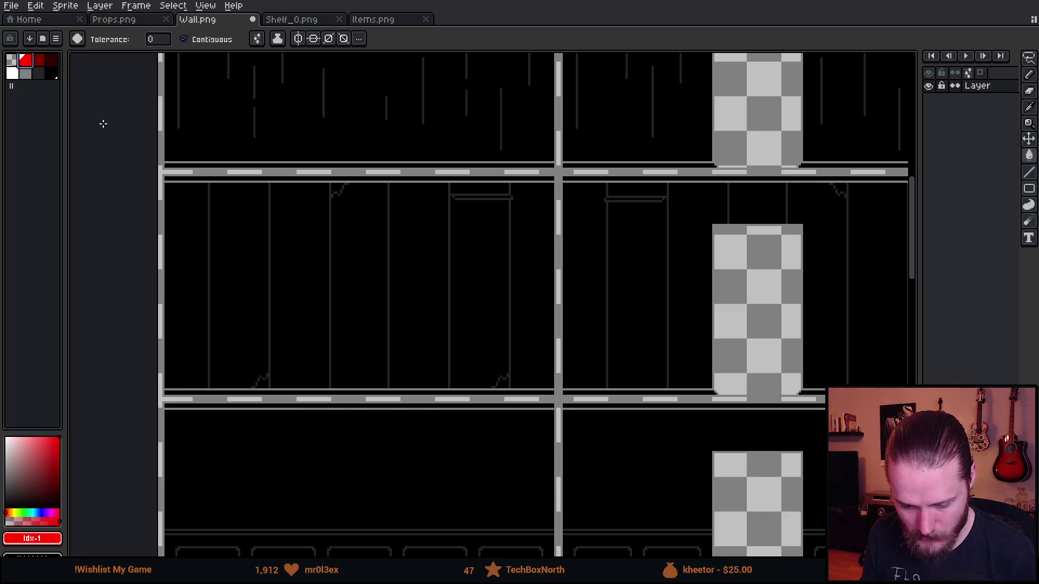
pyautogui.press('b')
pyautogui.moveTo(351, 174)
pyautogui.mouseDown()
pyautogui.moveTo(368, 165)
pyautogui.moveTo(310, 153)
pyautogui.mouseUp()
pyautogui.moveTo(503, 174)
pyautogui.mouseDown()
pyautogui.moveTo(545, 218)
pyautogui.moveTo(487, 173)
pyautogui.mouseUp()
pyautogui.moveTo(519, 353)
pyautogui.mouseDown()
pyautogui.moveTo(474, 390)
pyautogui.moveTo(525, 354)
pyautogui.mouseUp()
pyautogui.moveTo(268, 357)
pyautogui.mouseDown()
pyautogui.moveTo(219, 370)
pyautogui.moveTo(266, 358)
pyautogui.mouseUp()
pyautogui.hotkey('ctrl', 'z')
pyautogui.hotkey('ctrl', 'z')
pyautogui.hotkey('ctrl', 'z')
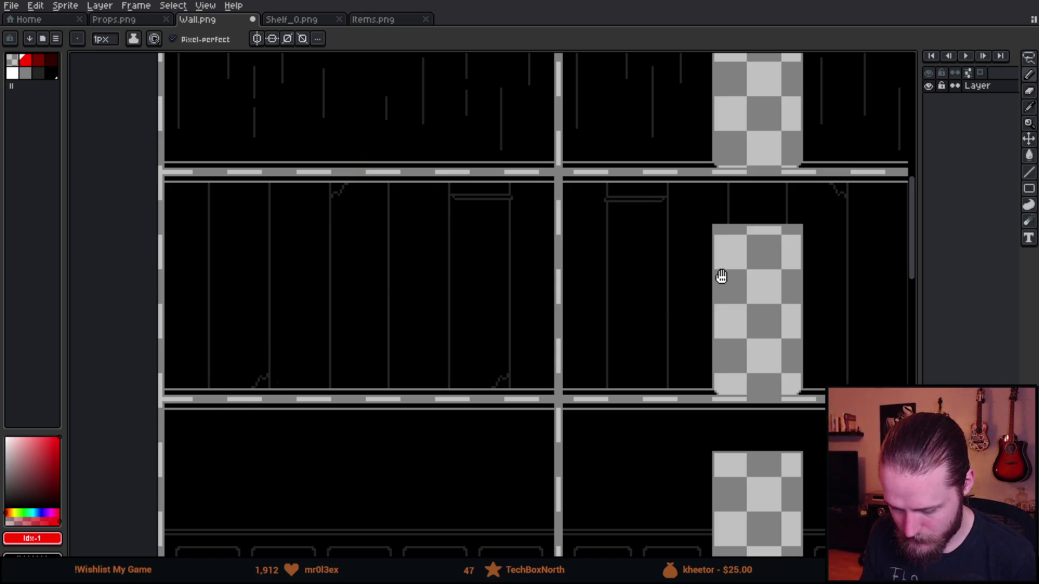
pyautogui.moveTo(726, 274); pyautogui.dragTo(489, 269)
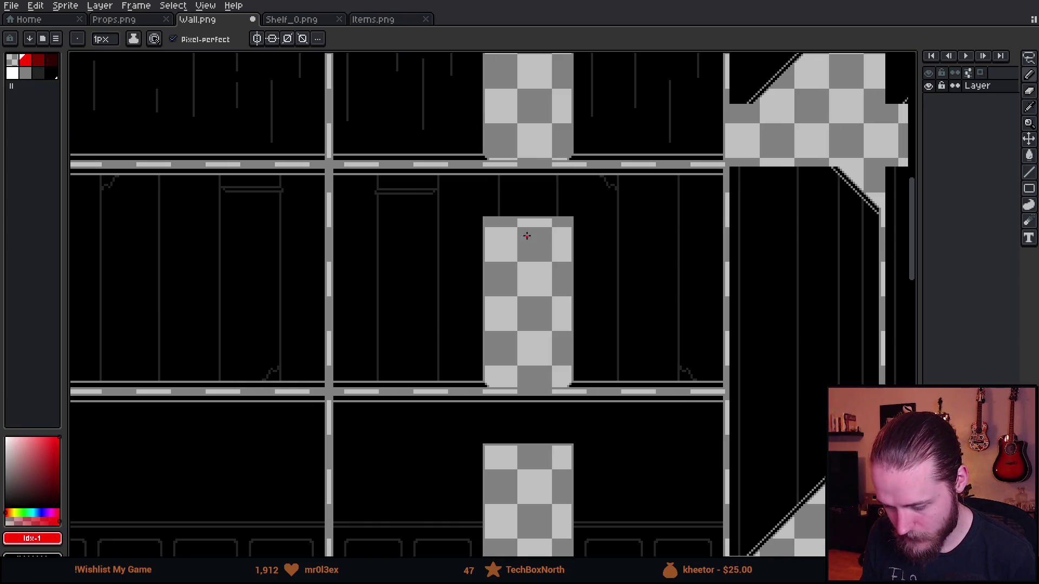
pyautogui.hscroll(5, 520, 236)
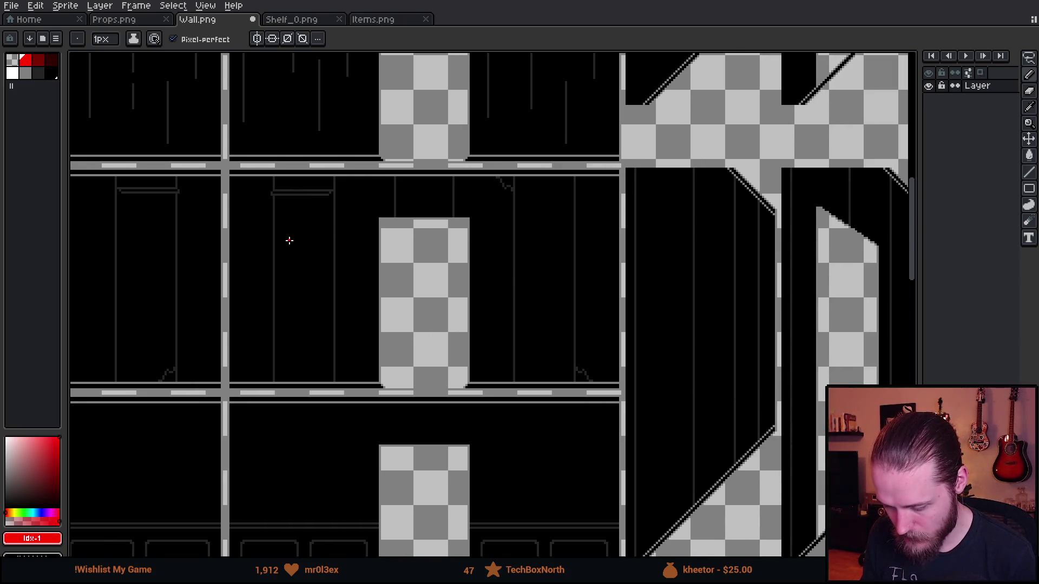
pyautogui.scroll(5, 295, 229)
pyautogui.hscroll(-10, 373, 289)
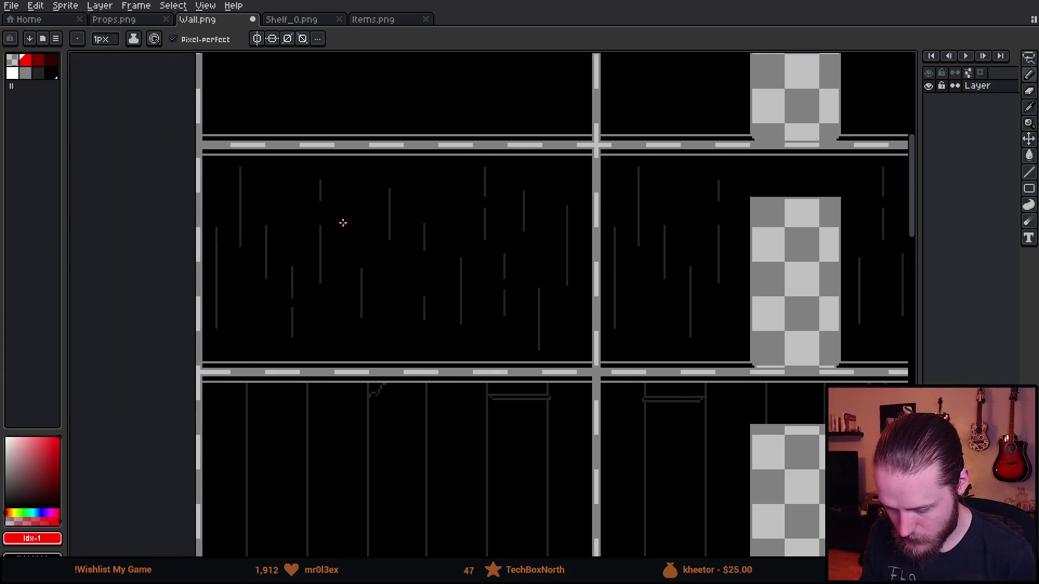
pyautogui.hscroll(5, 327, 218)
# - Temporarily circle wall areas in red to point them out, undoing each circle
pyautogui.moveTo(462, 231); pyautogui.dragTo(578, 60)
pyautogui.moveTo(457, 151)
pyautogui.mouseDown()
pyautogui.moveTo(424, 151)
pyautogui.moveTo(422, 244)
pyautogui.mouseUp()
pyautogui.hotkey('ctrl', 'z')
pyautogui.scroll(-5, 447, 299)
pyautogui.moveTo(476, 225); pyautogui.dragTo(305, 269)
pyautogui.hotkey('ctrl', 'z')
pyautogui.scroll(-5, 408, 439)
pyautogui.moveTo(481, 318)
pyautogui.mouseDown()
pyautogui.moveTo(503, 366)
pyautogui.moveTo(482, 319)
pyautogui.mouseUp()
pyautogui.hotkey('ctrl', 'z')
pyautogui.scroll(-5, 411, 389)
pyautogui.moveTo(502, 166)
pyautogui.mouseDown()
pyautogui.moveTo(290, 343)
pyautogui.moveTo(261, 185)
pyautogui.mouseUp()
pyautogui.hotkey('ctrl', 'z')
# - Zoom into the streaked wall panel and pick black from the wall background
pyautogui.scroll(-1, 324, 209)
pyautogui.scroll(1, 322, 209)
pyautogui.scroll(1, 254, 202)
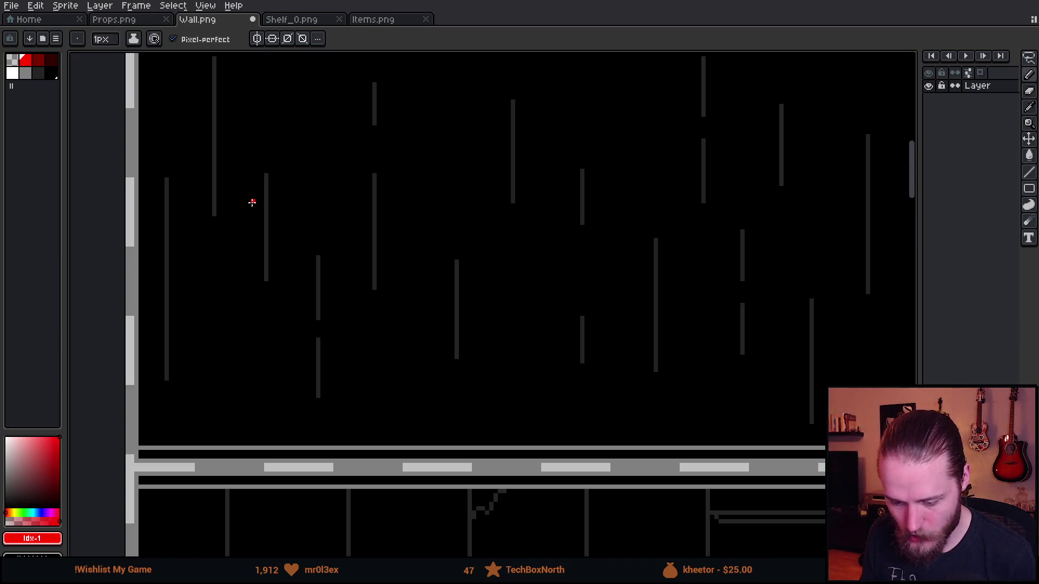
pyautogui.scroll(-1, 249, 211)
pyautogui.scroll(1, 392, 244)
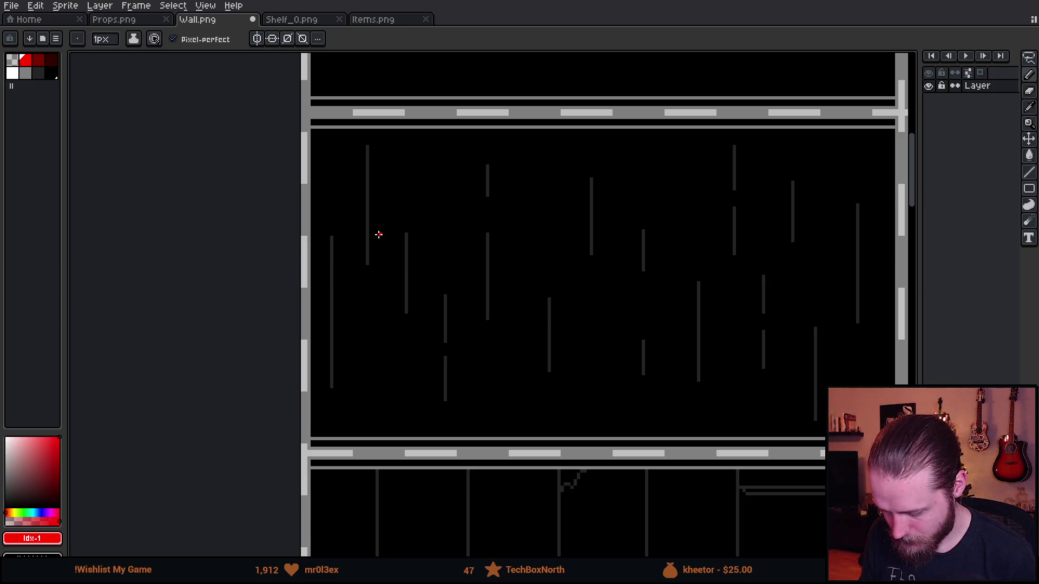
pyautogui.moveTo(498, 290); pyautogui.dragTo(327, 301)
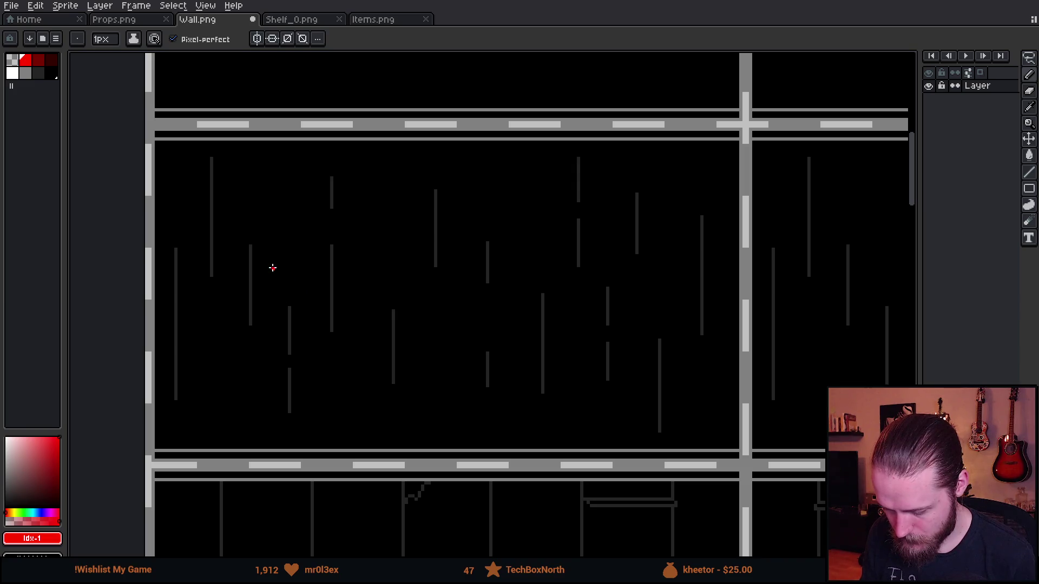
pyautogui.hscroll(8, 575, 297)
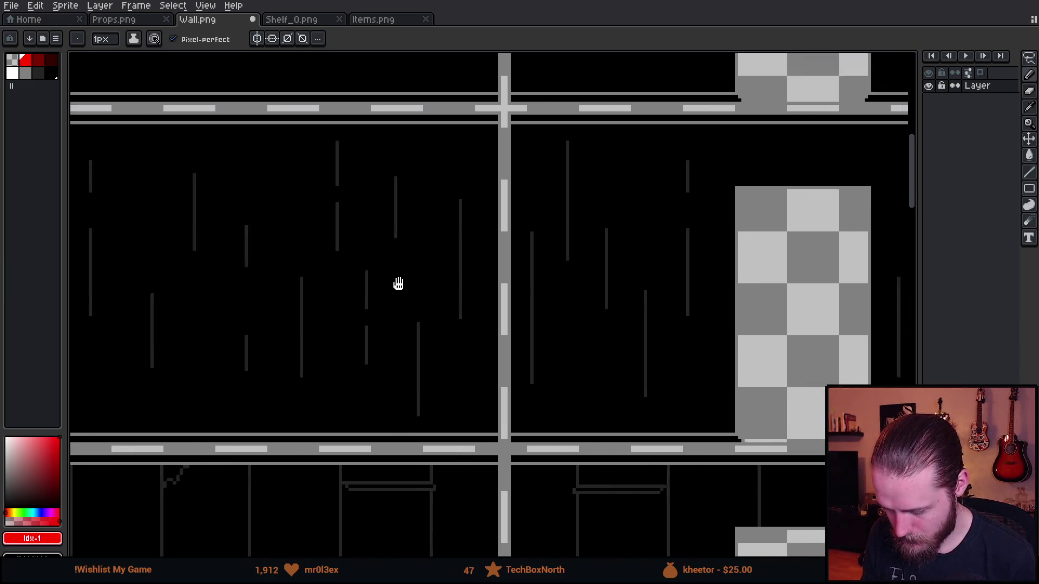
pyautogui.hscroll(10, 452, 294)
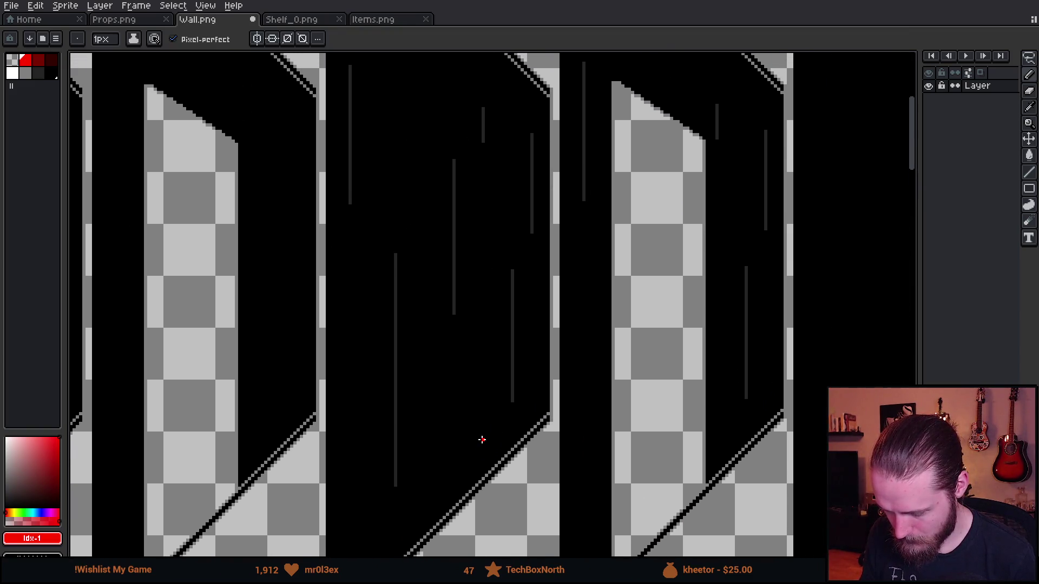
pyautogui.scroll(-2, 479, 433)
pyautogui.hscroll(-3, 432, 377)
pyautogui.scroll(-5, 432, 378)
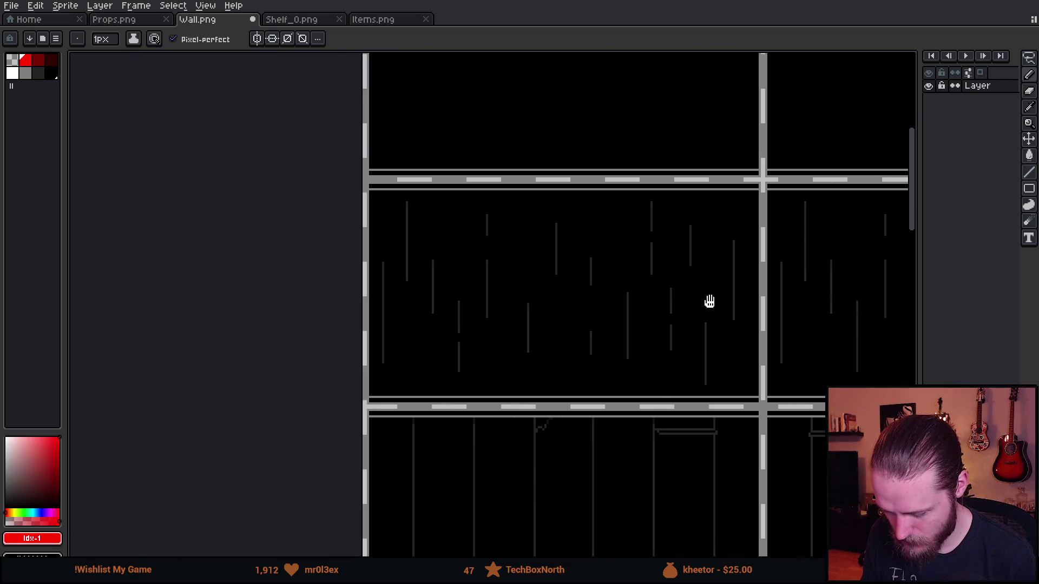
pyautogui.scroll(3, 434, 235)
pyautogui.scroll(1, 421, 217)
pyautogui.keyDown('alt'); pyautogui.click(397, 187); pyautogui.keyUp('alt')
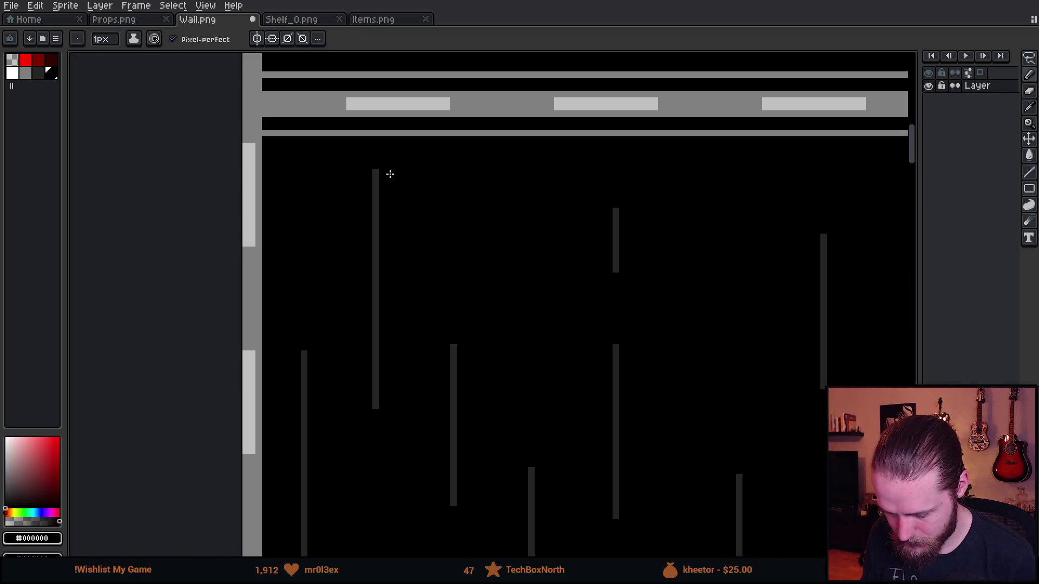
# - Cut black gaps into the grey streaks, two each in the left and right streaks
pyautogui.scroll(1, 374, 197)
pyautogui.scroll(-2, 413, 394)
pyautogui.scroll(1, 408, 302)
pyautogui.scroll(2, 393, 345)
pyautogui.click(393, 345)
pyautogui.click(400, 289)
pyautogui.click(211, 238)
pyautogui.click(213, 288)
pyautogui.click(608, 219)
pyautogui.click(616, 270)
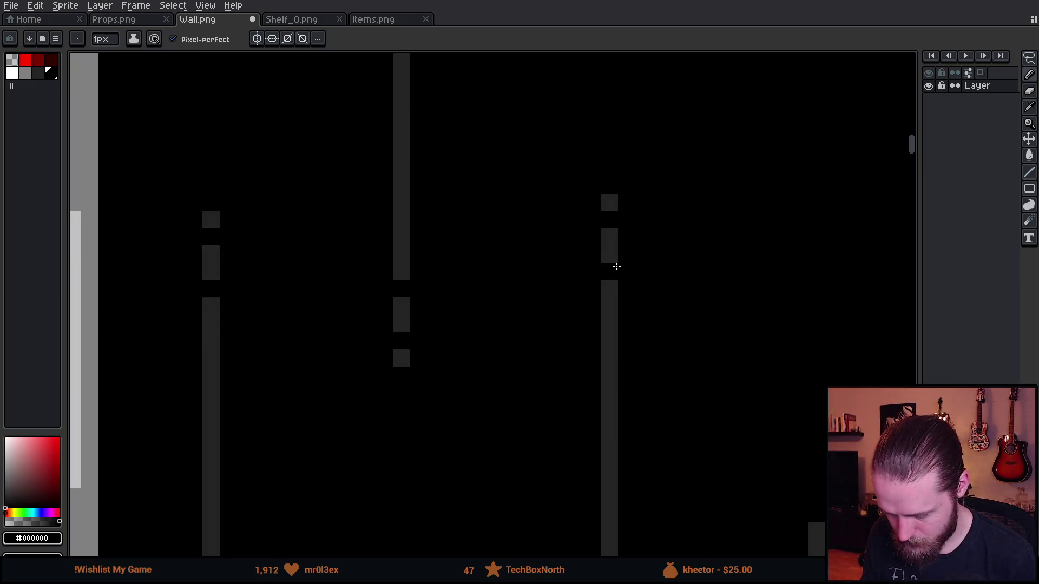
# - Add #242424 grey pixels beside one streak and paint black gaps into it
pyautogui.scroll(-6, 617, 268)
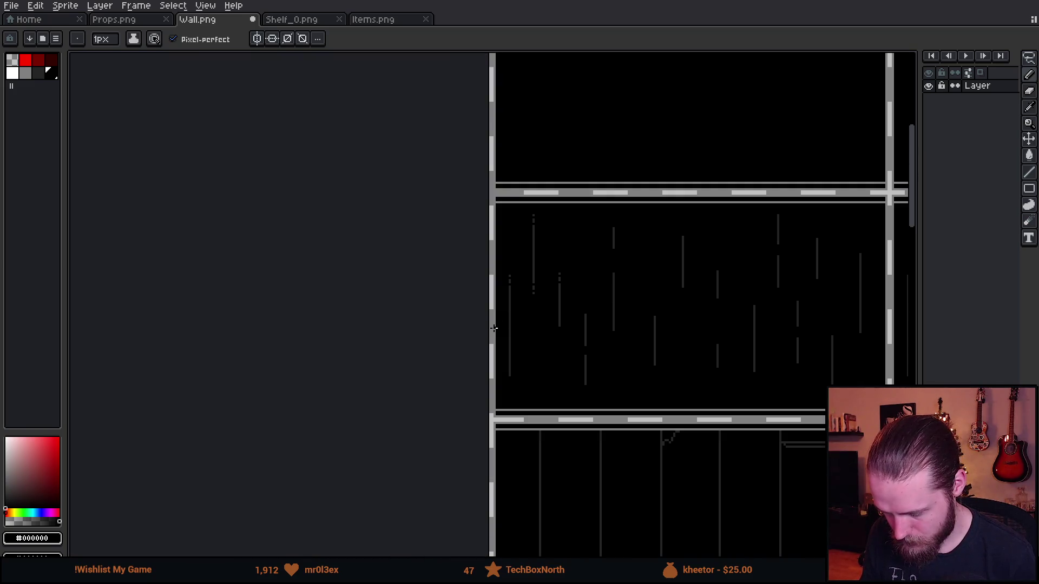
pyautogui.scroll(6, 538, 267)
pyautogui.keyDown('alt'); pyautogui.click(505, 190); pyautogui.keyUp('alt')
pyautogui.click(503, 179)
pyautogui.click(538, 180)
pyautogui.keyDown('alt'); pyautogui.click(537, 196); pyautogui.keyUp('alt')
pyautogui.moveTo(516, 178); pyautogui.dragTo(517, 193)
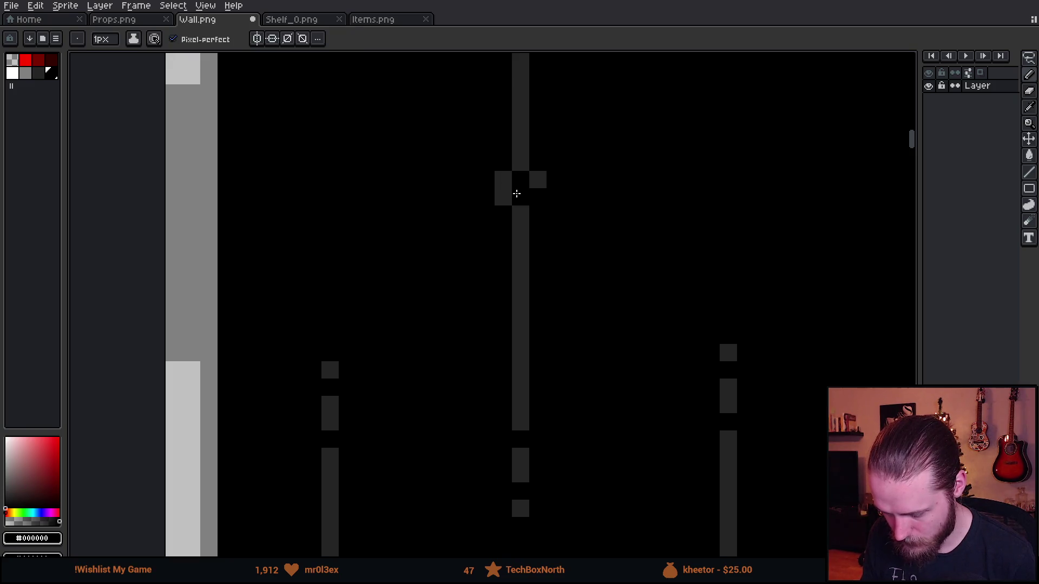
pyautogui.keyDown('alt'); pyautogui.click(539, 179); pyautogui.keyUp('alt')
pyautogui.scroll(-5, 644, 265)
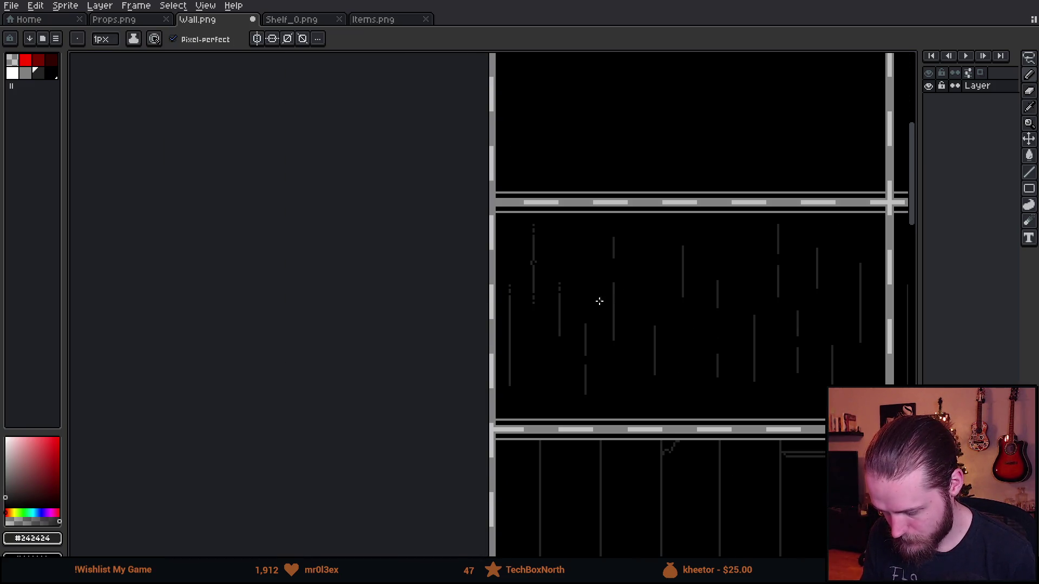
pyautogui.scroll(1, 552, 324)
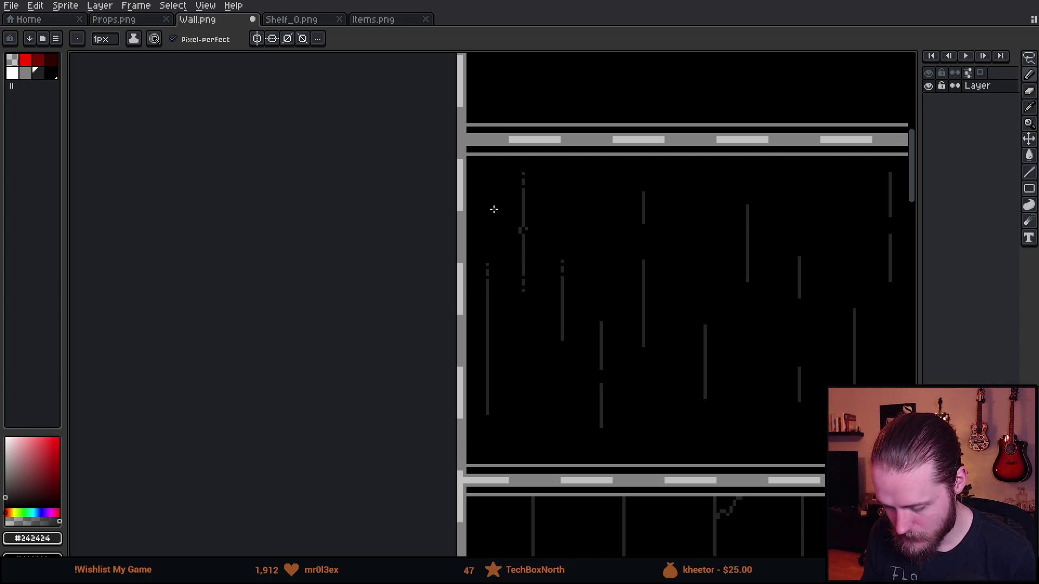
pyautogui.scroll(1, 515, 228)
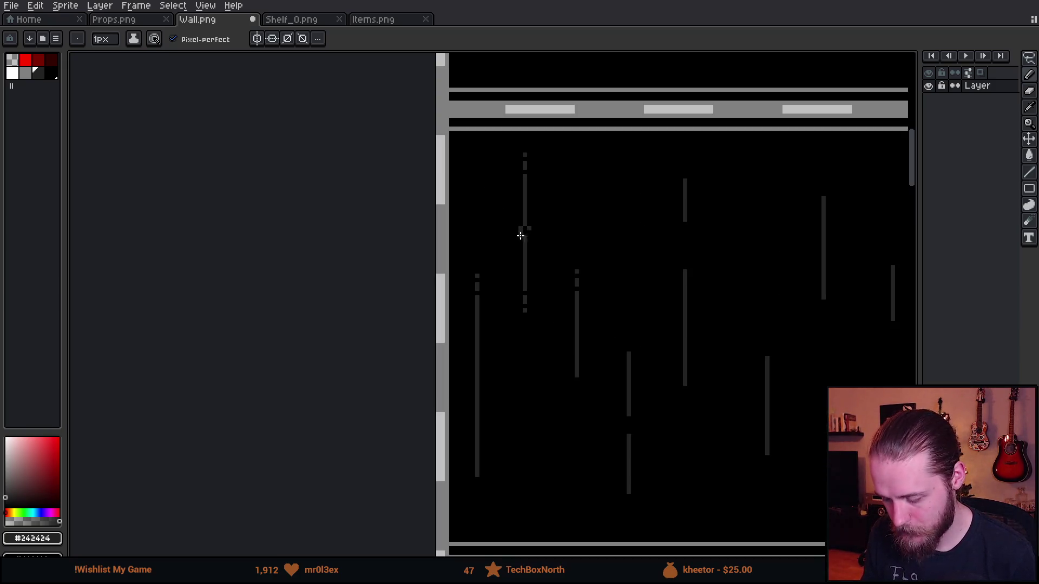
pyautogui.press('v')
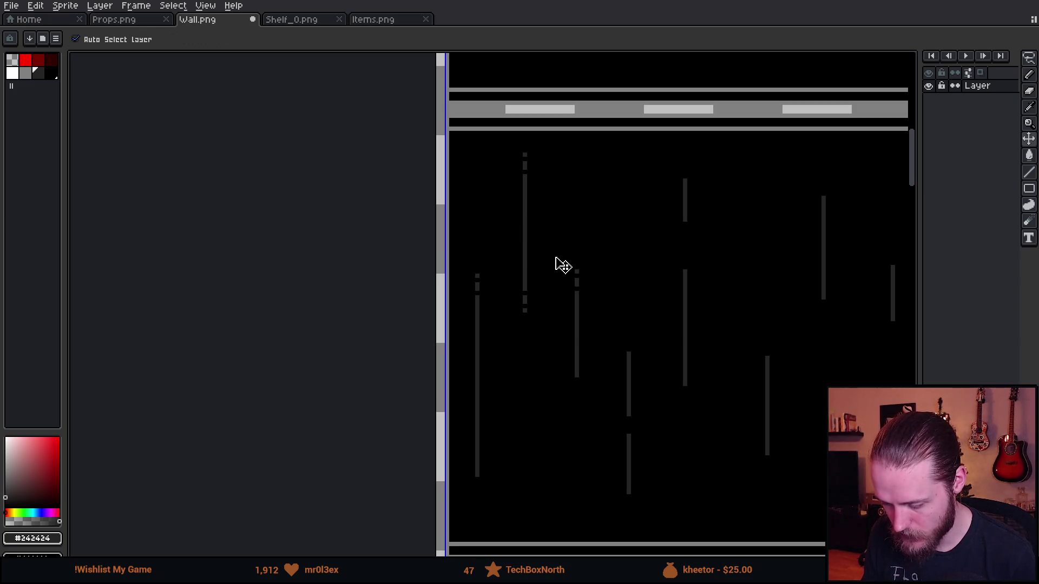
pyautogui.press('b')
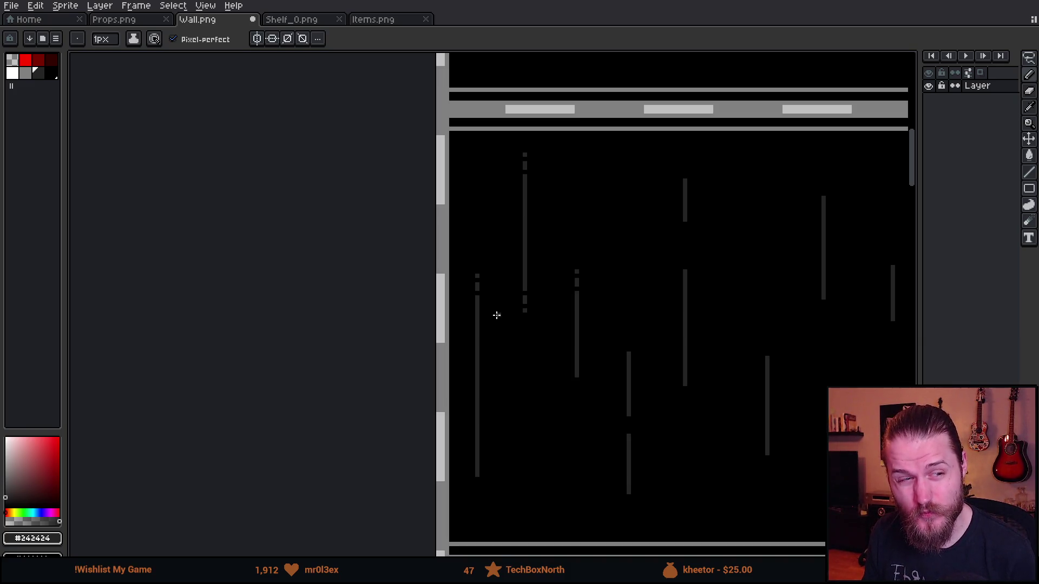
# - Break another streak with several black gaps, then gap the left and right streaks
pyautogui.scroll(1, 497, 318)
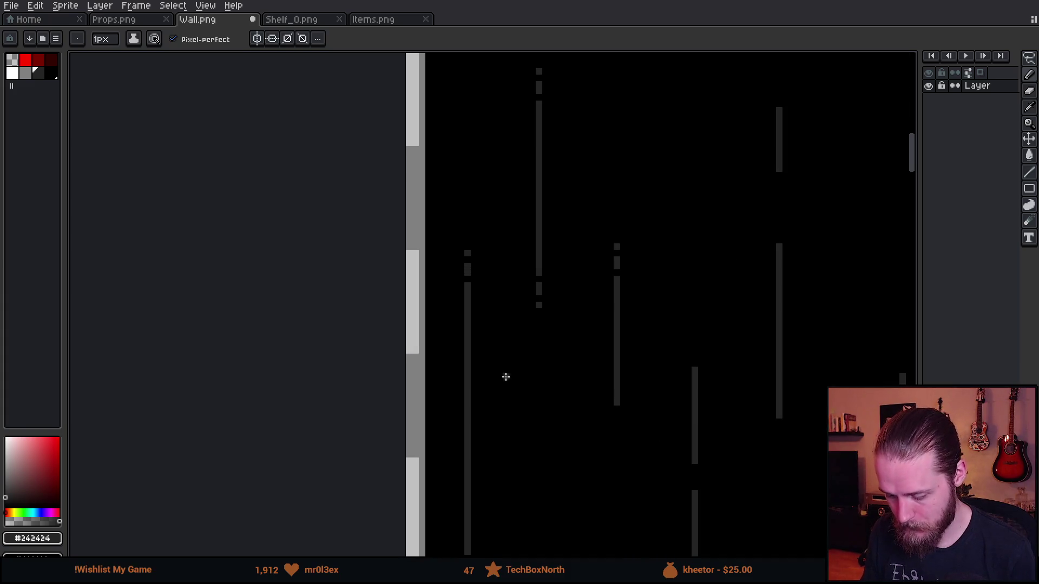
pyautogui.scroll(3, 462, 405)
pyautogui.keyDown('alt'); pyautogui.click(463, 405); pyautogui.keyUp('alt')
pyautogui.click(439, 469)
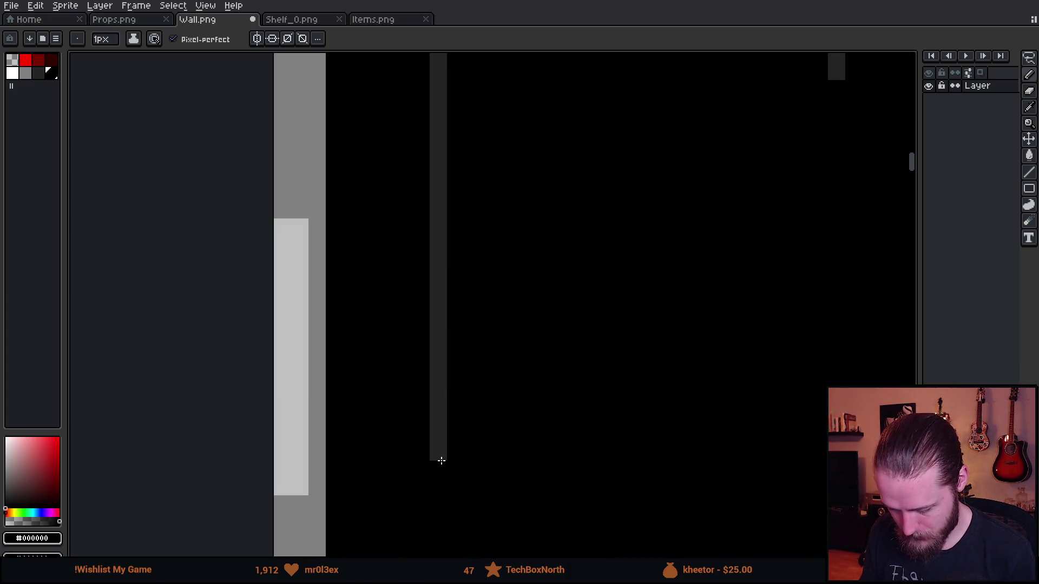
pyautogui.click(438, 418)
pyautogui.click(436, 401)
pyautogui.scroll(-4, 479, 383)
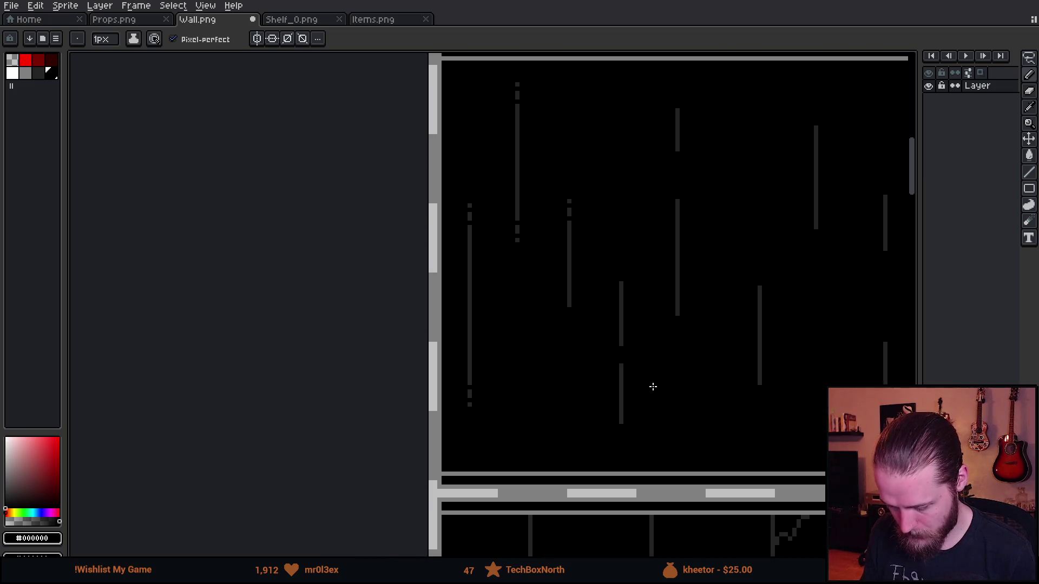
pyautogui.scroll(5, 584, 303)
pyautogui.click(458, 244)
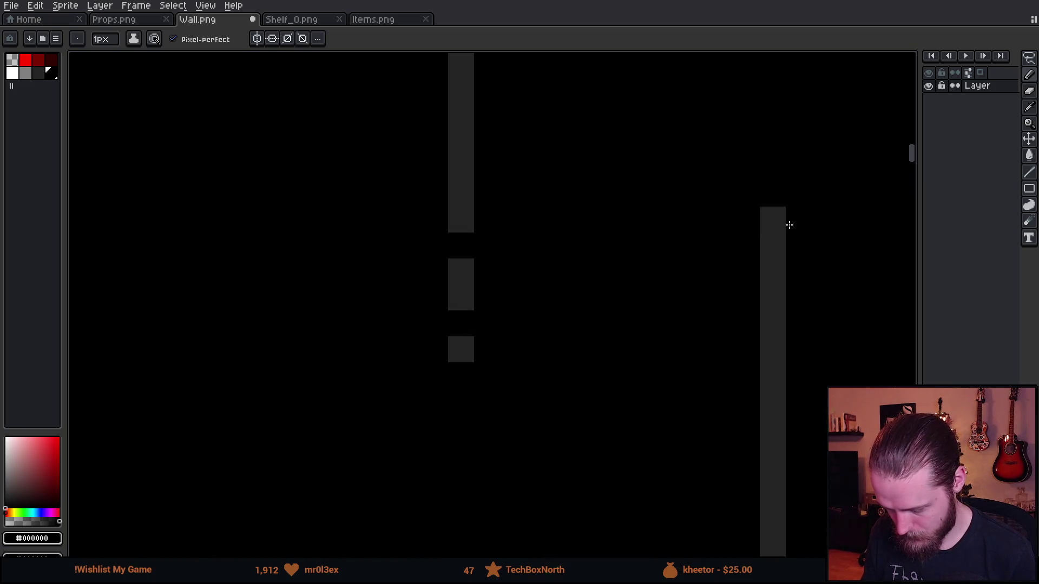
pyautogui.click(779, 245)
pyautogui.click(779, 314)
# - Add four black gaps along the right streak, redoing a misplaced pixel
pyautogui.scroll(-5, 779, 314)
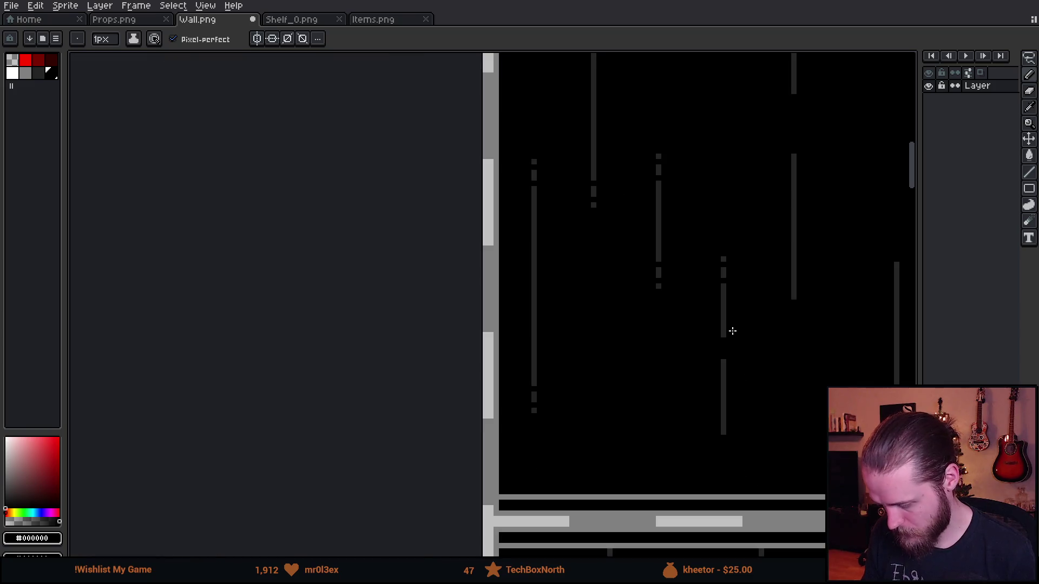
pyautogui.scroll(3, 732, 332)
pyautogui.click(708, 332)
pyautogui.click(705, 285)
pyautogui.click(705, 454)
pyautogui.click(706, 506)
pyautogui.scroll(-3, 709, 505)
pyautogui.scroll(-1, 621, 287)
pyautogui.scroll(4, 621, 330)
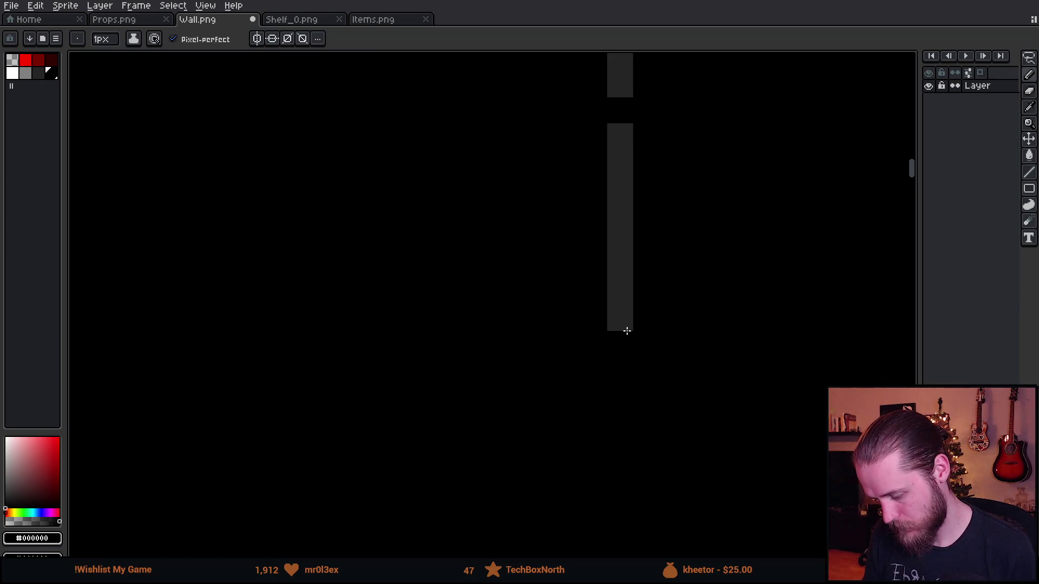
pyautogui.hotkey('ctrl', 'z')
pyautogui.click(617, 294)
pyautogui.hotkey('ctrl', 'z')
pyautogui.click(620, 319)
pyautogui.click(620, 242)
# - Move to the next wall panel and draw a stepped #242424 streak bridging the gap
pyautogui.scroll(-3, 616, 259)
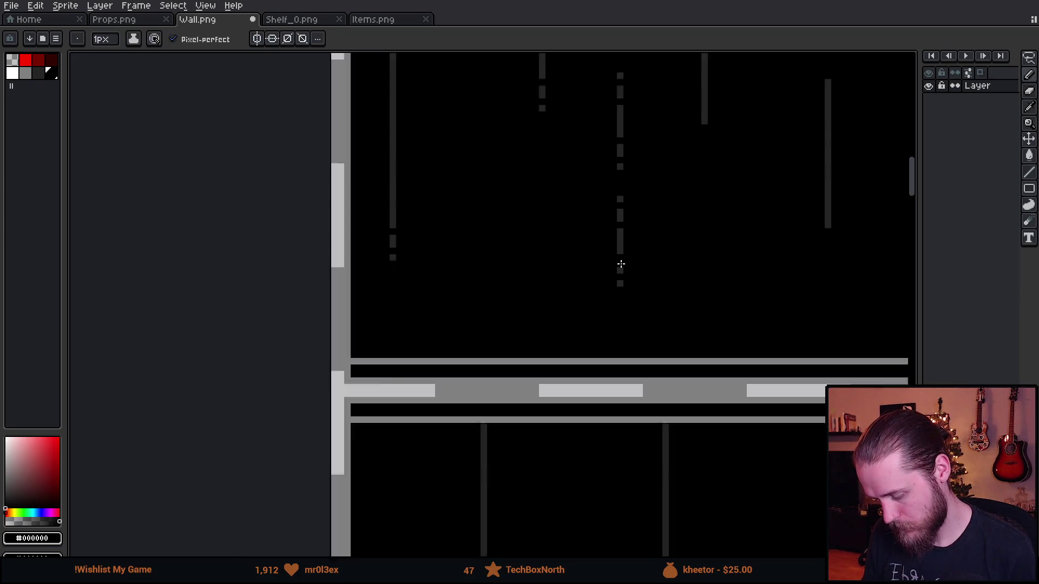
pyautogui.scroll(2, 673, 232)
pyautogui.scroll(-1, 644, 340)
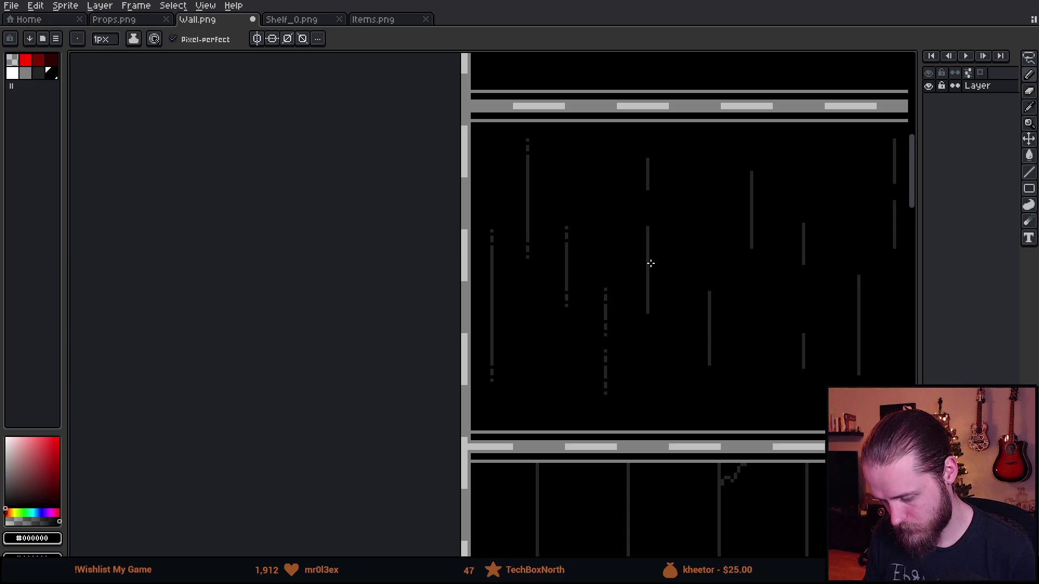
pyautogui.moveTo(650, 263)
pyautogui.mouseDown()
pyautogui.moveTo(561, 287)
pyautogui.moveTo(399, 287)
pyautogui.mouseUp()
pyautogui.moveTo(648, 285)
pyautogui.mouseDown()
pyautogui.moveTo(596, 252)
pyautogui.moveTo(357, 251)
pyautogui.mouseUp()
pyautogui.moveTo(631, 250); pyautogui.dragTo(482, 250)
pyautogui.moveTo(557, 225)
pyautogui.mouseDown()
pyautogui.moveTo(406, 236)
pyautogui.moveTo(693, 239)
pyautogui.mouseUp()
pyautogui.moveTo(362, 256); pyautogui.dragTo(626, 271)
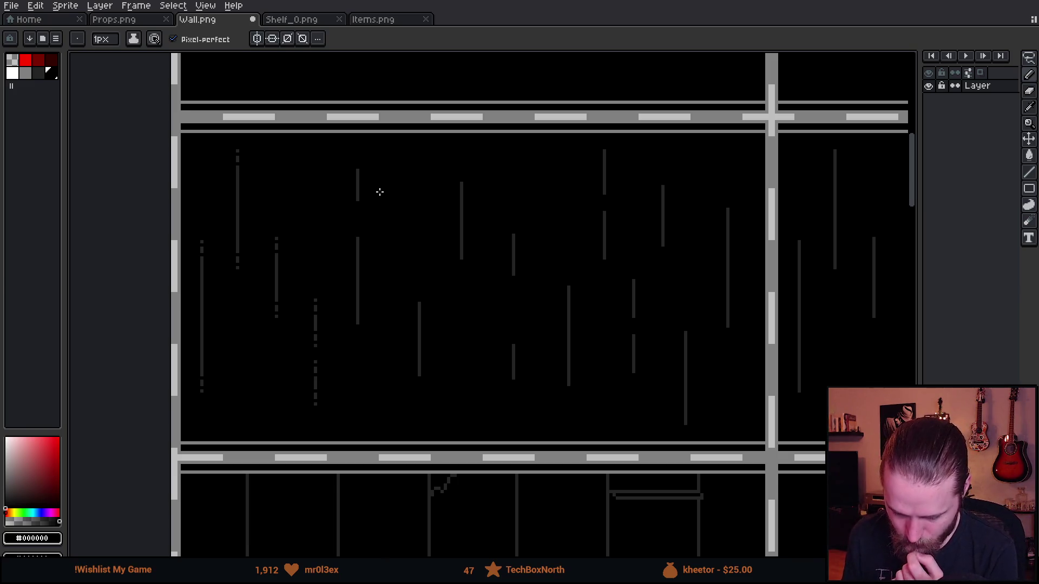
pyautogui.scroll(3, 271, 262)
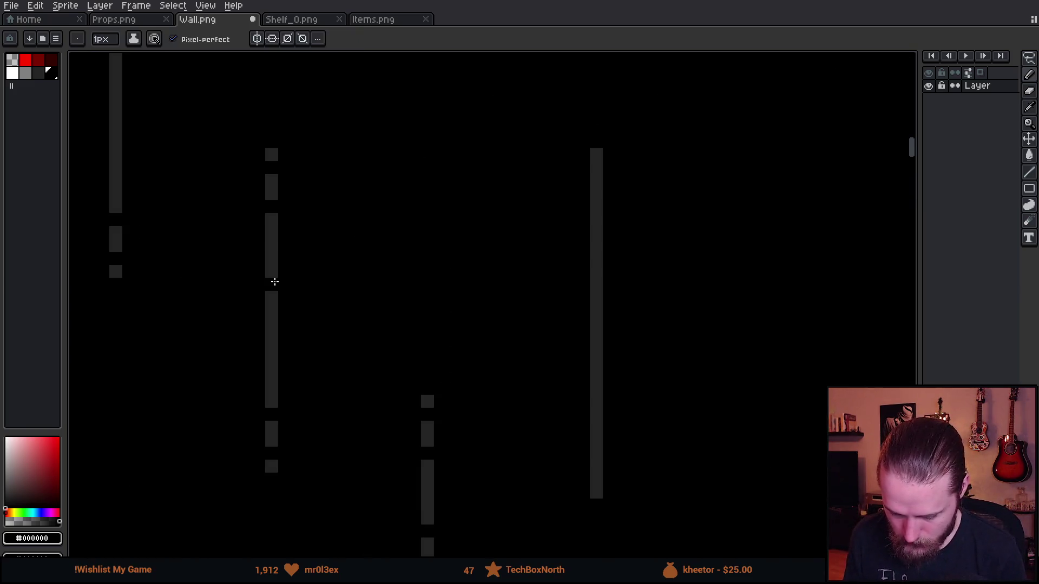
pyautogui.keyDown('alt'); pyautogui.click(270, 276); pyautogui.keyUp('alt')
pyautogui.moveTo(272, 285)
pyautogui.mouseDown()
pyautogui.moveTo(325, 285)
pyautogui.moveTo(325, 244)
pyautogui.moveTo(314, 394)
pyautogui.moveTo(324, 401)
pyautogui.mouseUp()
pyautogui.scroll(-5, 324, 401)
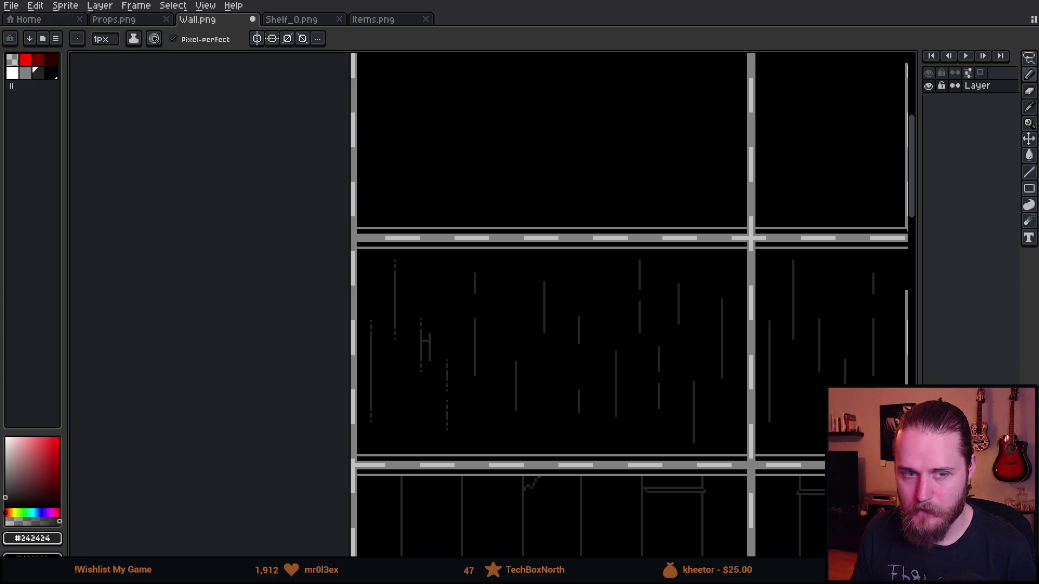
# - Undo the stray H-shaped pencil stroke among the streaks, then pan to the right panels
pyautogui.scroll(2, 439, 353)
pyautogui.hotkey('ctrl', 'z')
pyautogui.hotkey('ctrl', 'z')
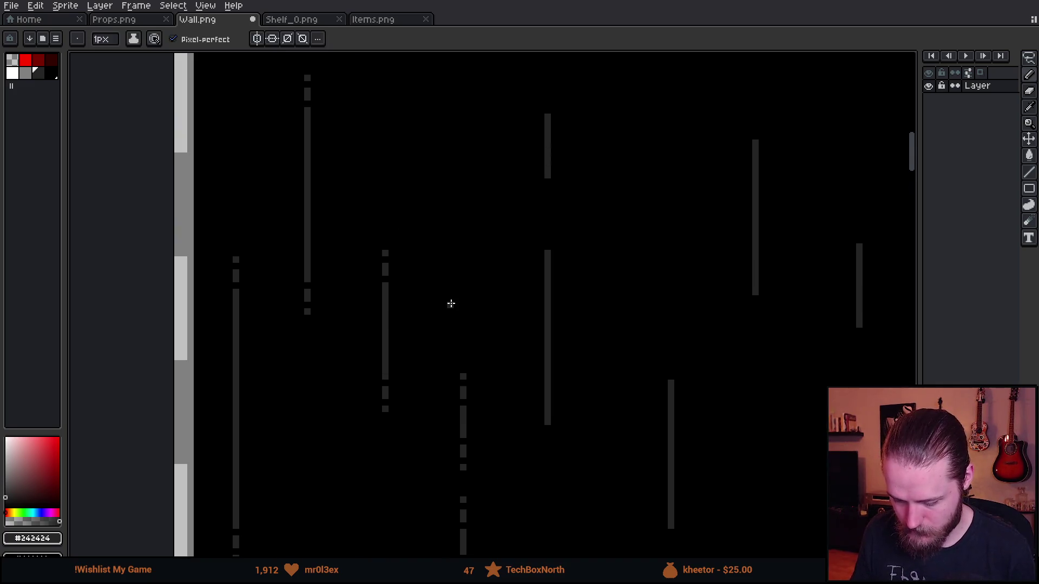
pyautogui.scroll(-2, 451, 304)
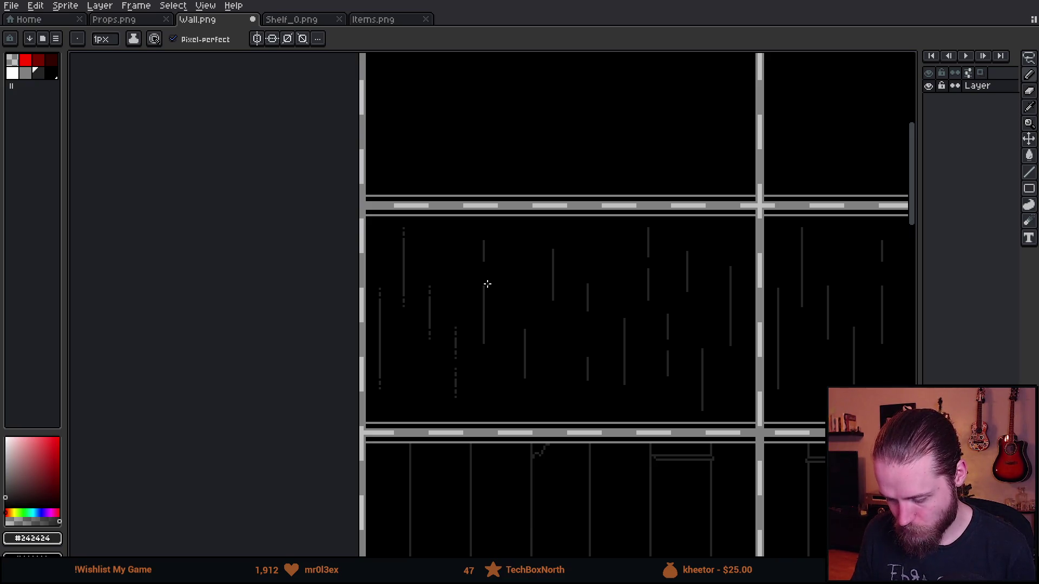
pyautogui.moveTo(581, 336)
pyautogui.mouseDown()
pyautogui.moveTo(318, 320)
pyautogui.moveTo(378, 322)
pyautogui.mouseUp()
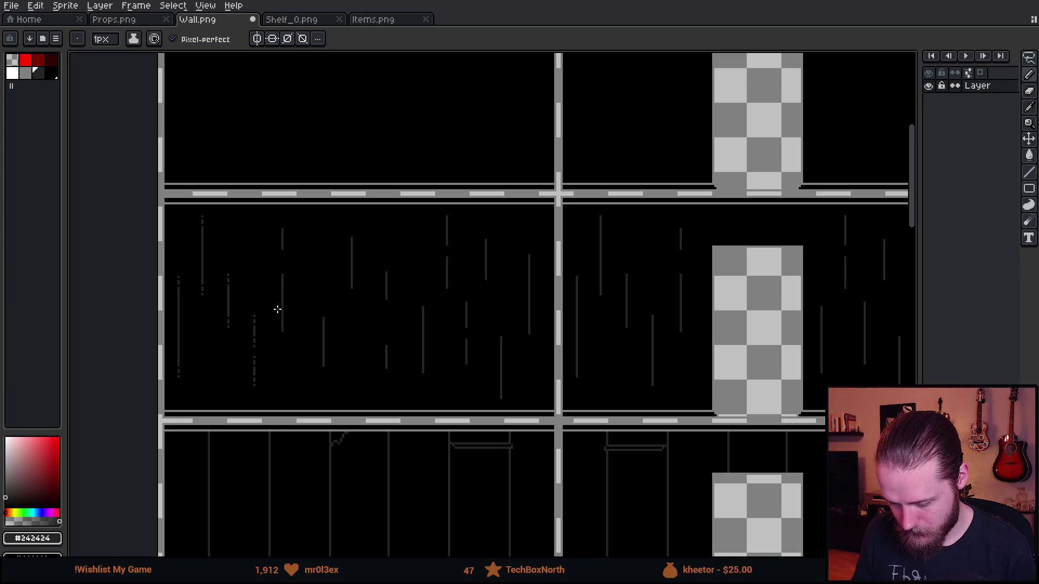
# - Marquee-select the streak block, move it left and nudge it one pixel up-left, then commit
pyautogui.press('m')
pyautogui.scroll(2, 168, 208)
pyautogui.moveTo(155, 200)
pyautogui.mouseDown()
pyautogui.moveTo(388, 553)
pyautogui.moveTo(429, 462)
pyautogui.moveTo(343, 464)
pyautogui.moveTo(347, 478)
pyautogui.mouseUp()
pyautogui.scroll(-3, 520, 340)
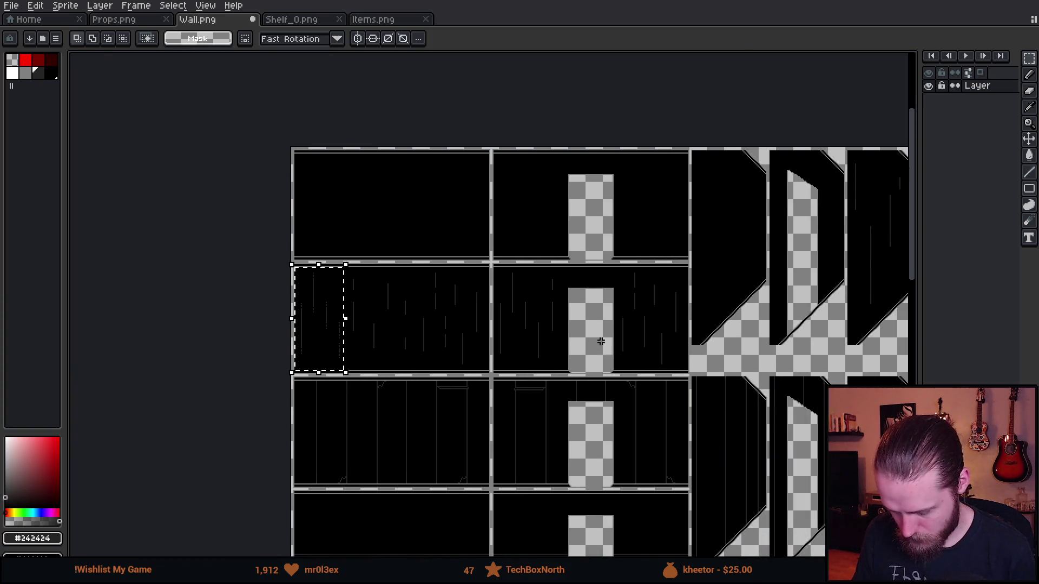
pyautogui.scroll(4, 523, 341)
pyautogui.moveTo(468, 294); pyautogui.dragTo(343, 304)
pyautogui.press('Left')
pyautogui.press('Up')
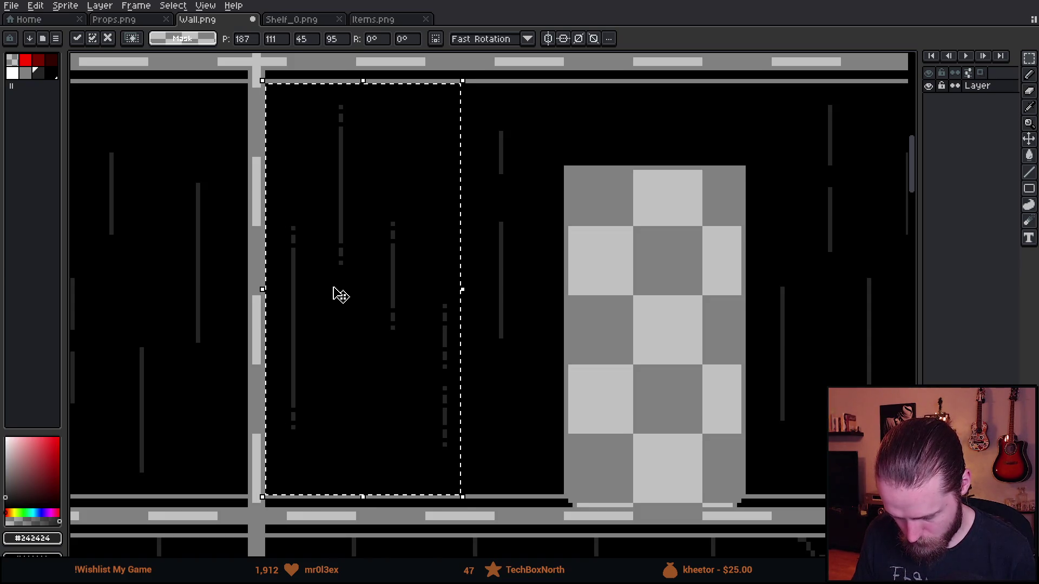
pyautogui.press('Return')
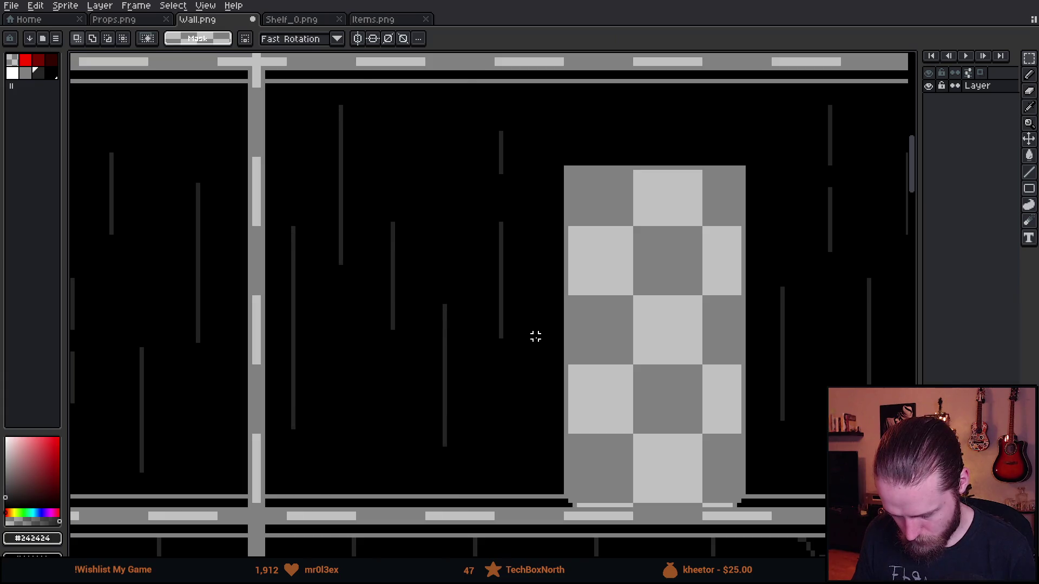
# - Deselect and return to the 1px Pencil with black sampled from the background
pyautogui.hotkey('ctrl', 'd')
pyautogui.scroll(-1, 536, 339)
pyautogui.scroll(2, 506, 360)
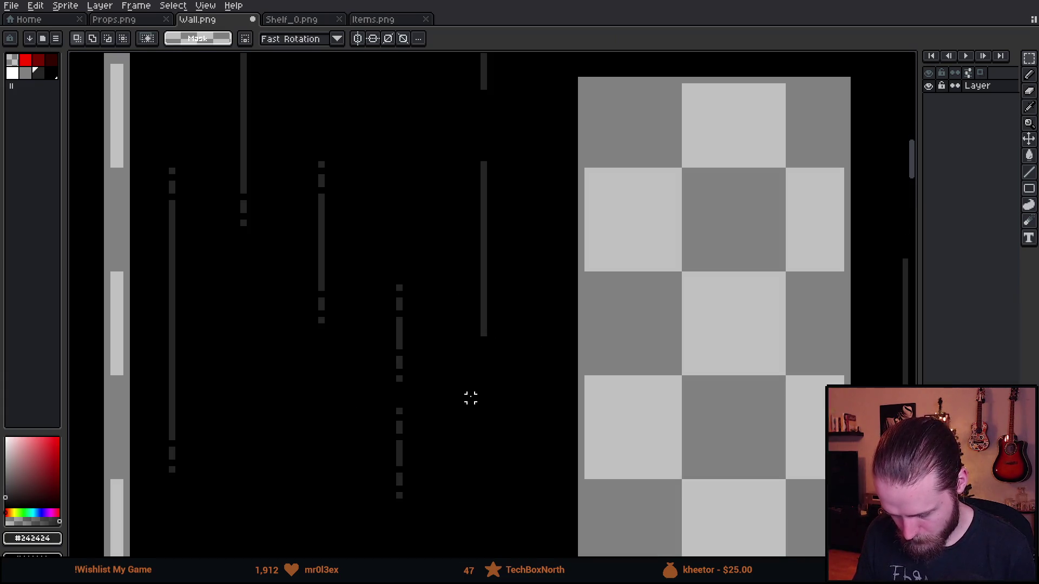
pyautogui.press('b')
pyautogui.keyDown('alt'); pyautogui.click(482, 323); pyautogui.keyUp('alt')
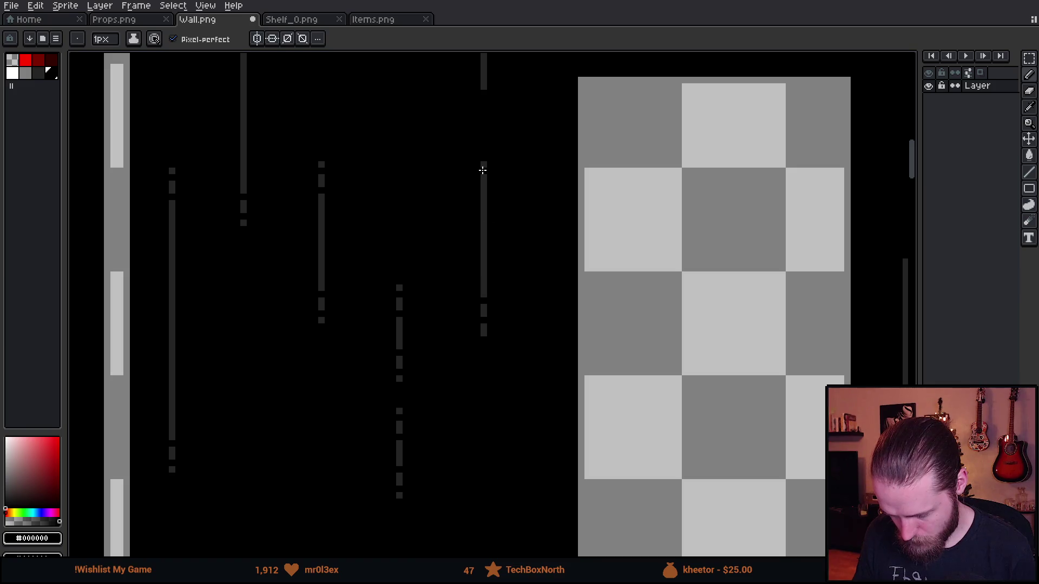
# - Cut one gap in black, then refill gaps in a streak with the sampled dark grey
pyautogui.scroll(6, 466, 379)
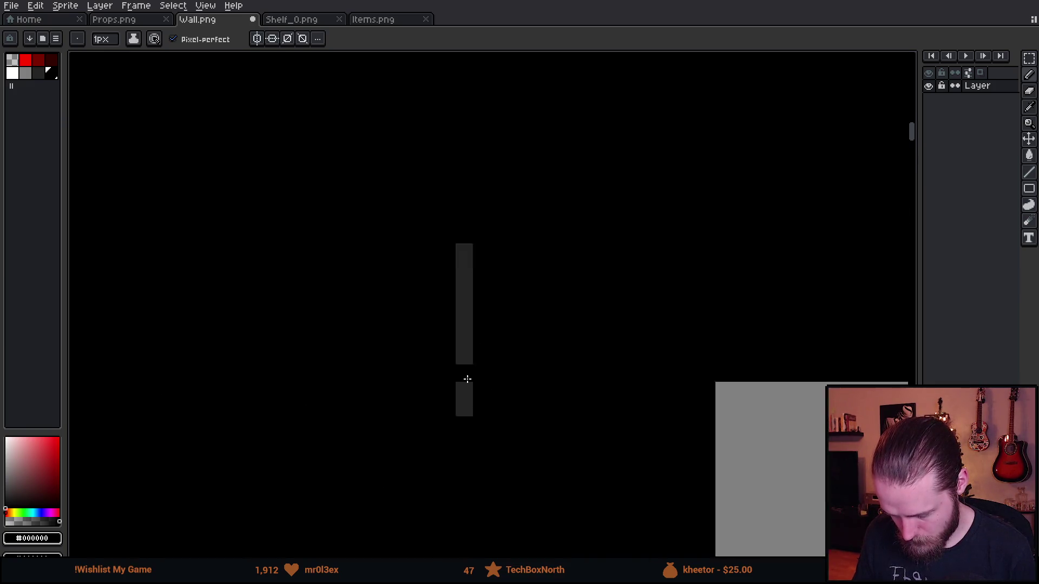
pyautogui.click(464, 211)
pyautogui.scroll(-5, 463, 210)
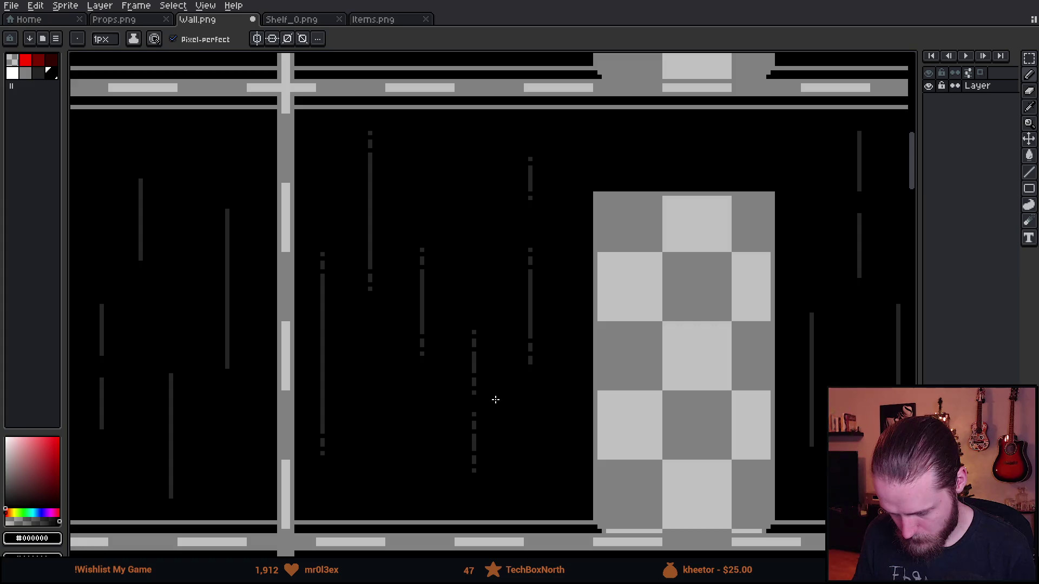
pyautogui.scroll(3, 496, 400)
pyautogui.keyDown('alt'); pyautogui.click(441, 248); pyautogui.keyUp('alt')
pyautogui.moveTo(436, 281); pyautogui.dragTo(430, 179)
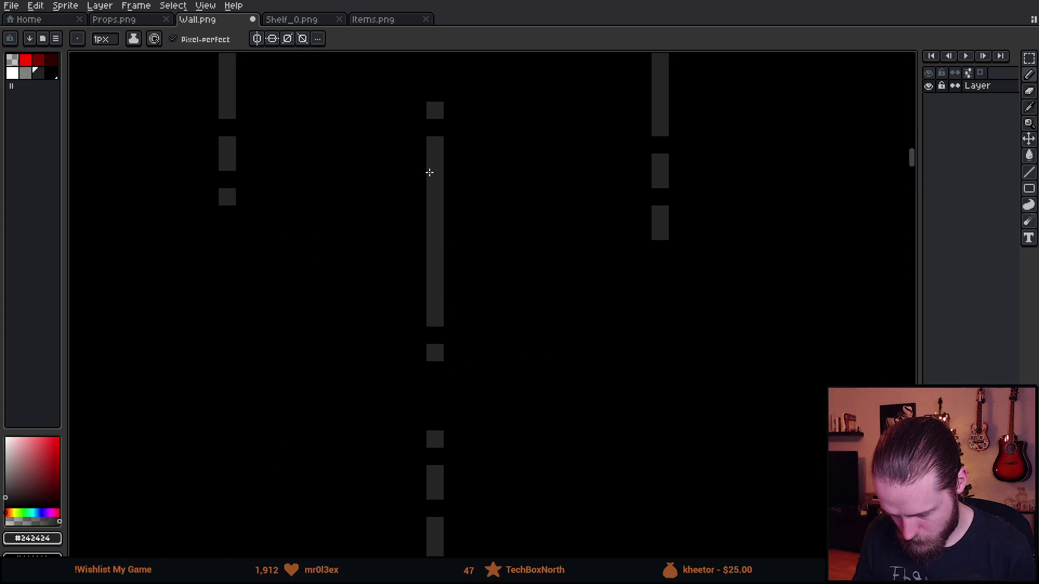
pyautogui.scroll(-5, 460, 217)
pyautogui.click(474, 276)
pyautogui.click(474, 363)
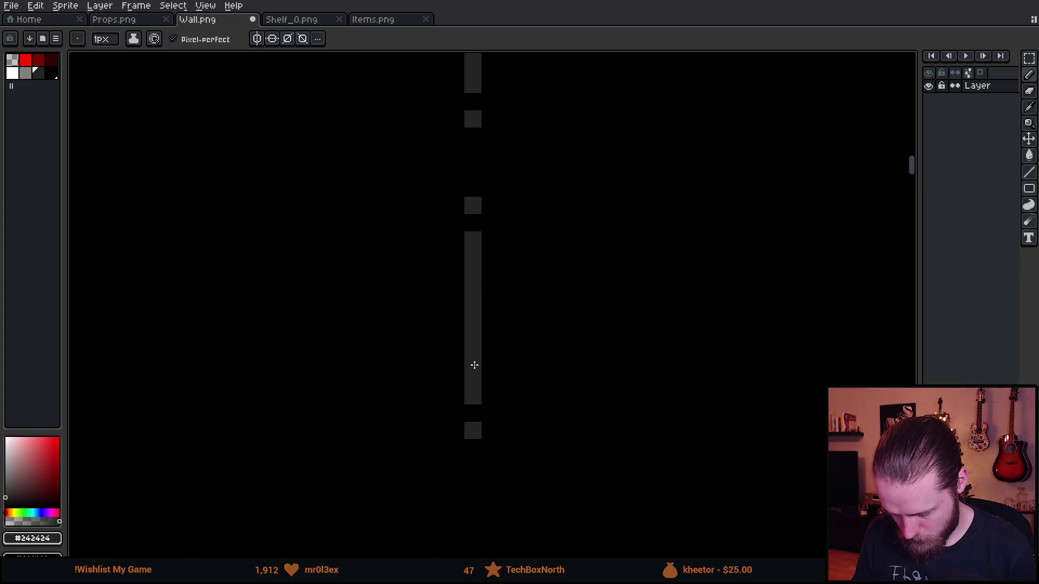
pyautogui.scroll(-4, 474, 365)
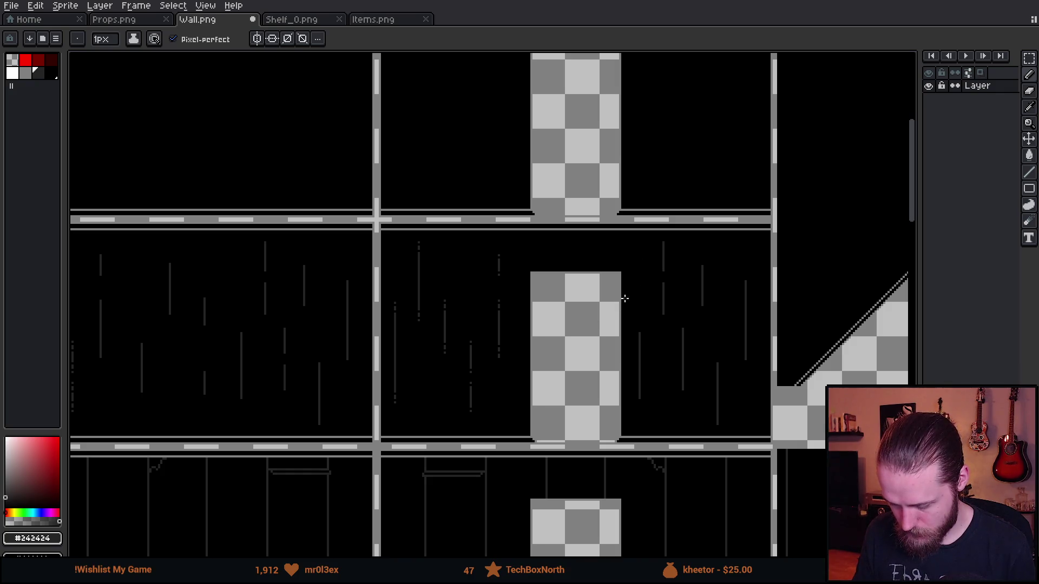
pyautogui.scroll(5, 682, 259)
# - Resample black and cut gaps into several more streaks across the panel
pyautogui.keyDown('alt'); pyautogui.click(693, 146); pyautogui.keyUp('alt')
pyautogui.click(597, 135)
pyautogui.click(595, 324)
pyautogui.scroll(-4, 622, 271)
pyautogui.click(605, 234)
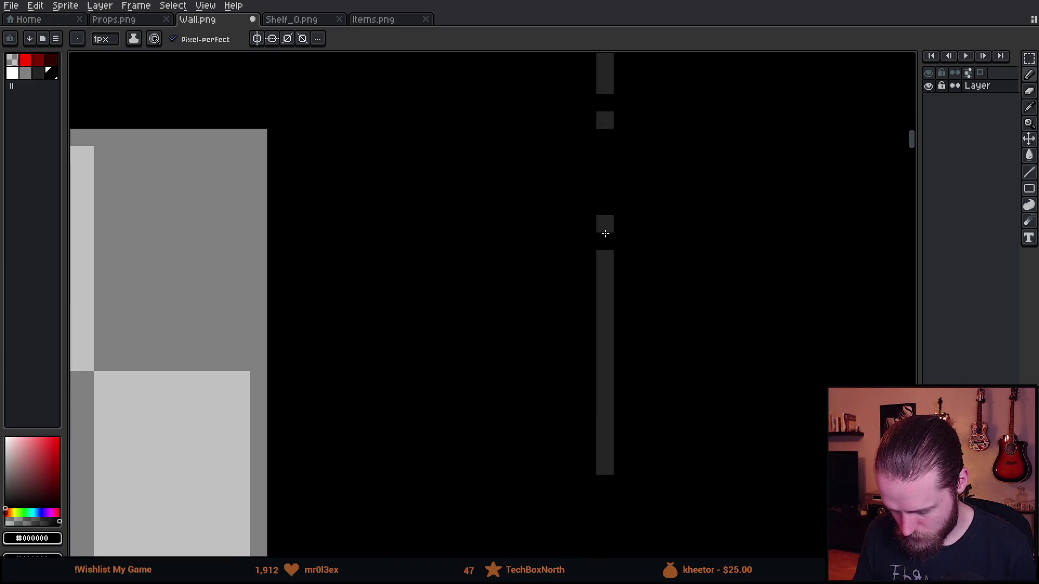
pyautogui.click(605, 449)
pyautogui.scroll(-3, 633, 457)
pyautogui.scroll(3, 559, 331)
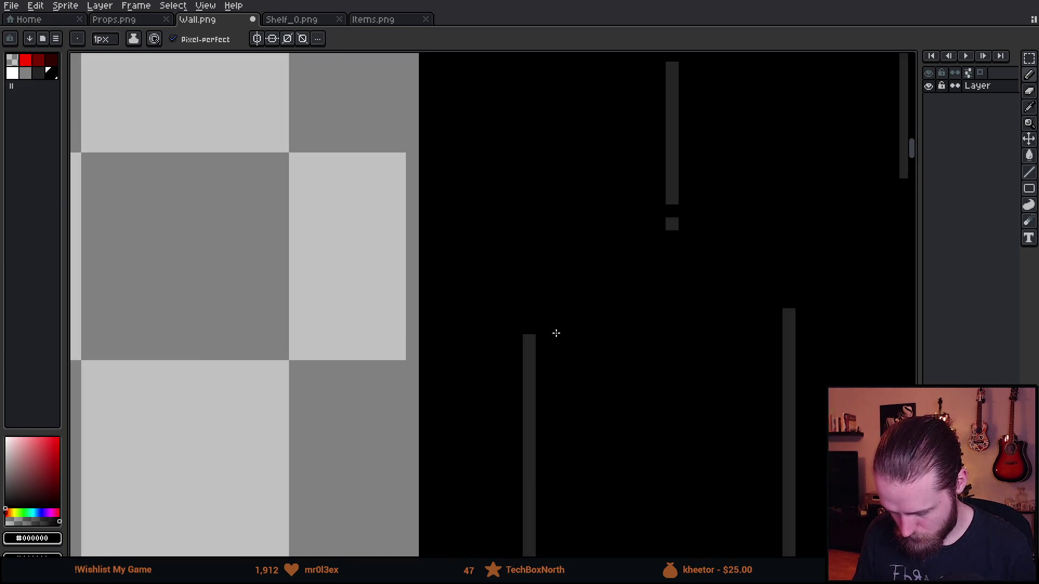
pyautogui.click(530, 393)
pyautogui.scroll(3, 552, 347)
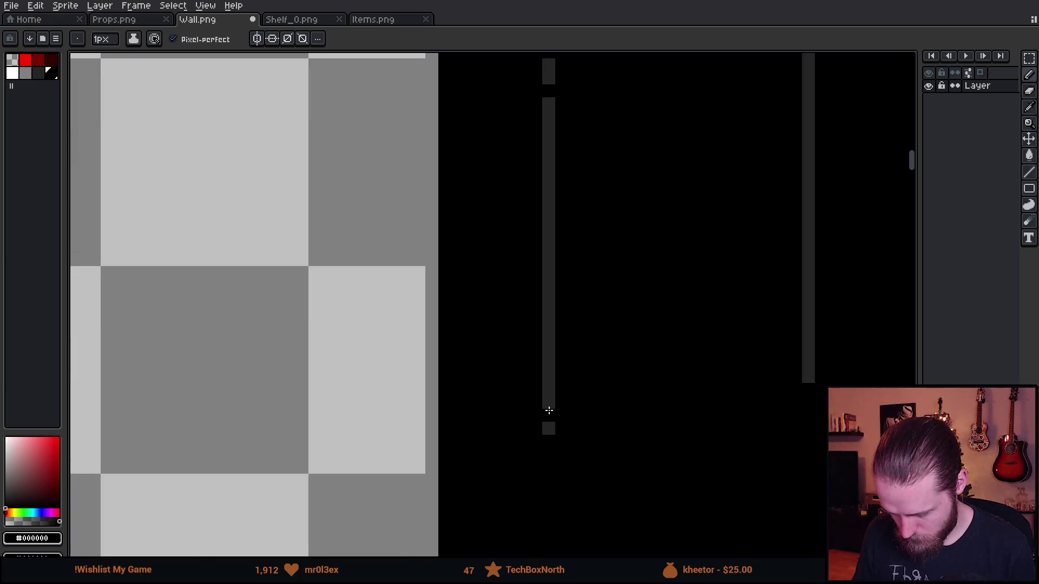
# - Cut further gaps on the right side, erasing a short run from one streak
pyautogui.click(809, 336)
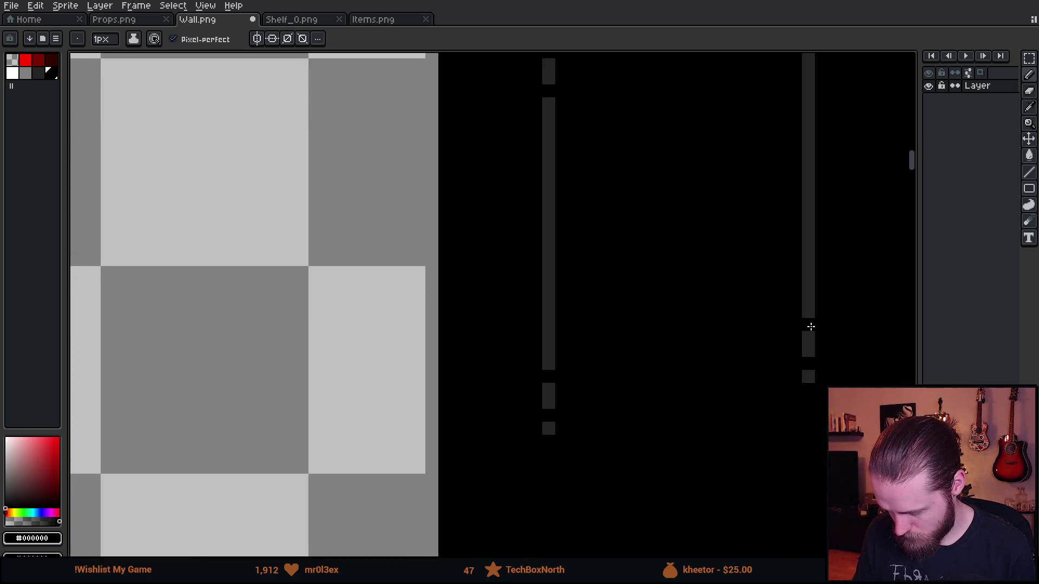
pyautogui.scroll(5, 613, 397)
pyautogui.hscroll(3, 612, 397)
pyautogui.click(615, 332)
pyautogui.moveTo(614, 335); pyautogui.dragTo(614, 371)
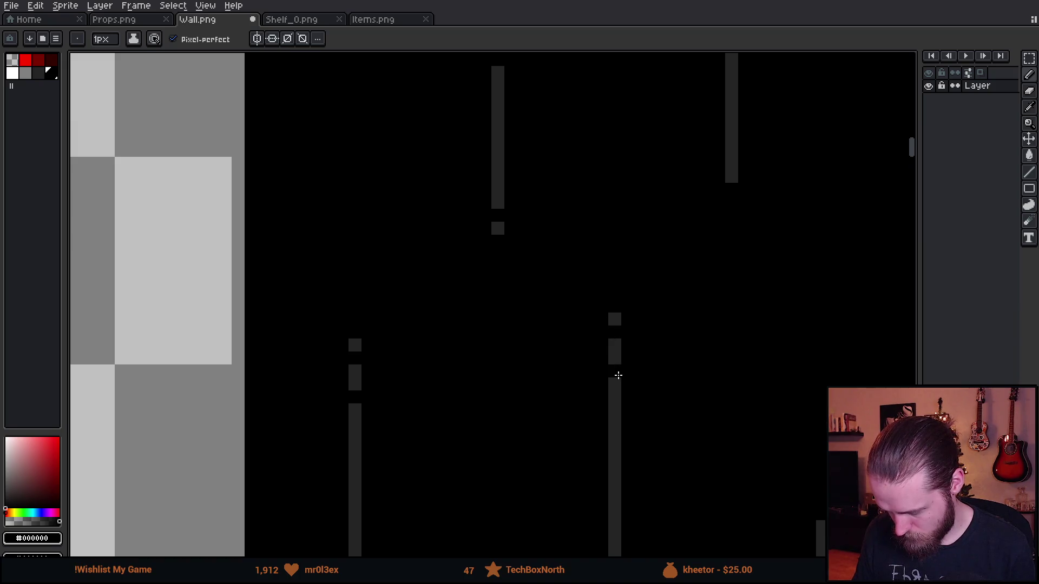
pyautogui.hscroll(3, 657, 431)
pyautogui.scroll(-1, 657, 432)
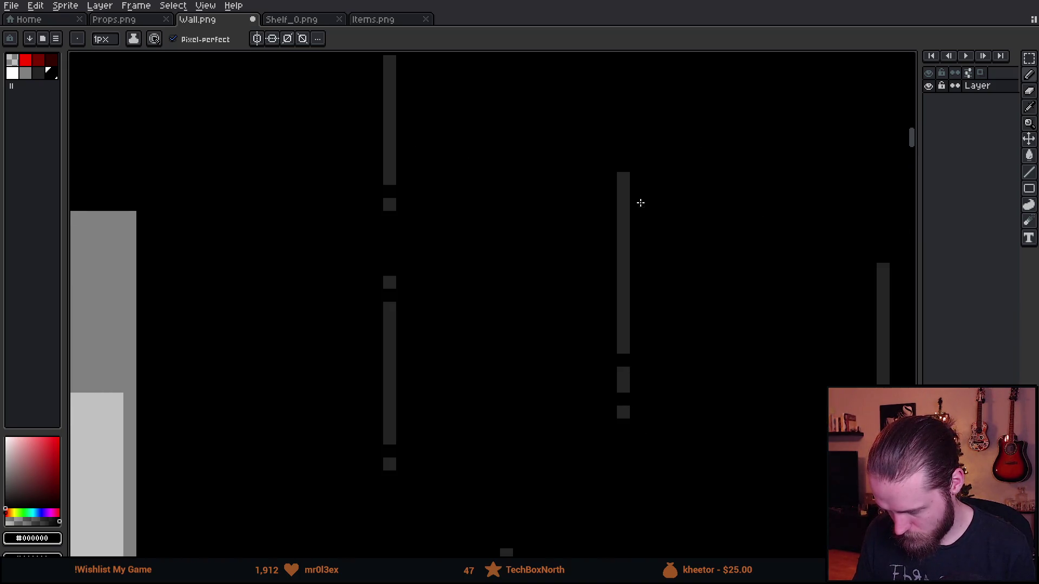
pyautogui.hscroll(5, 548, 415)
pyautogui.scroll(3, 549, 416)
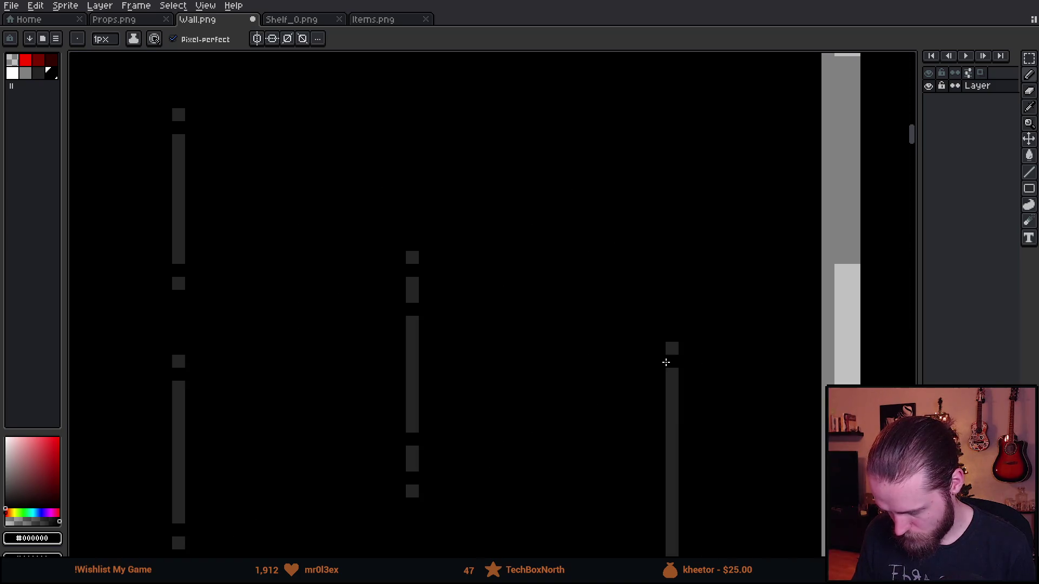
pyautogui.hscroll(3, 575, 211)
pyautogui.scroll(4, 575, 211)
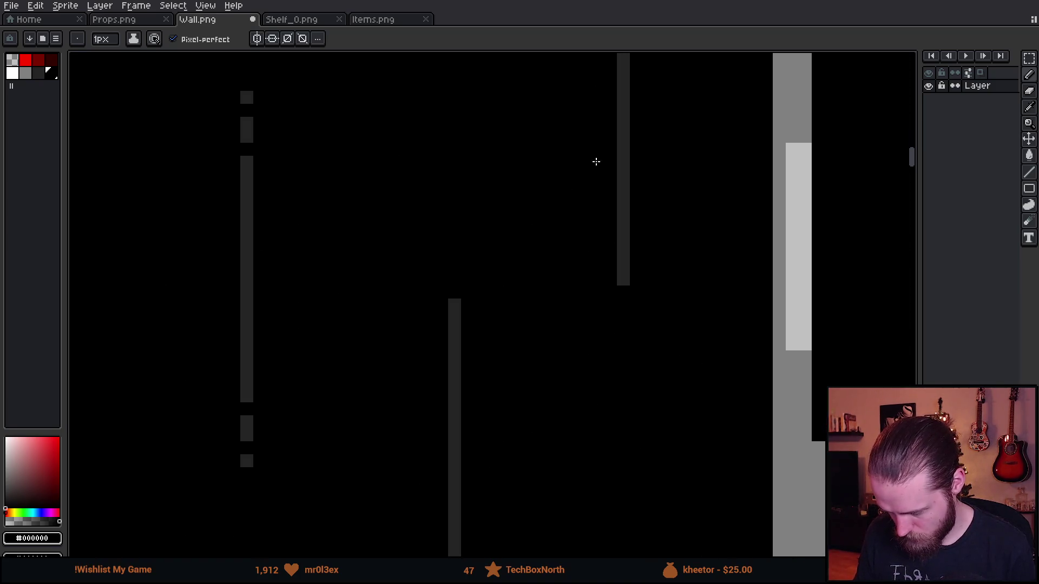
# - Patch gap pixels back in grey, extend a short dash, and undo a misplaced gap shift
pyautogui.rightClick(621, 253)
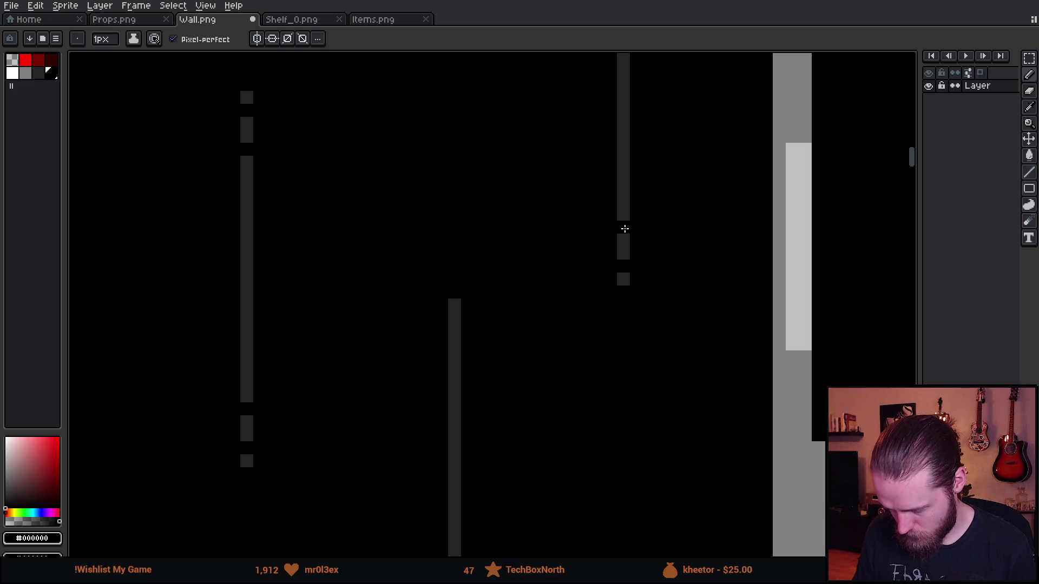
pyautogui.rightClick(452, 349)
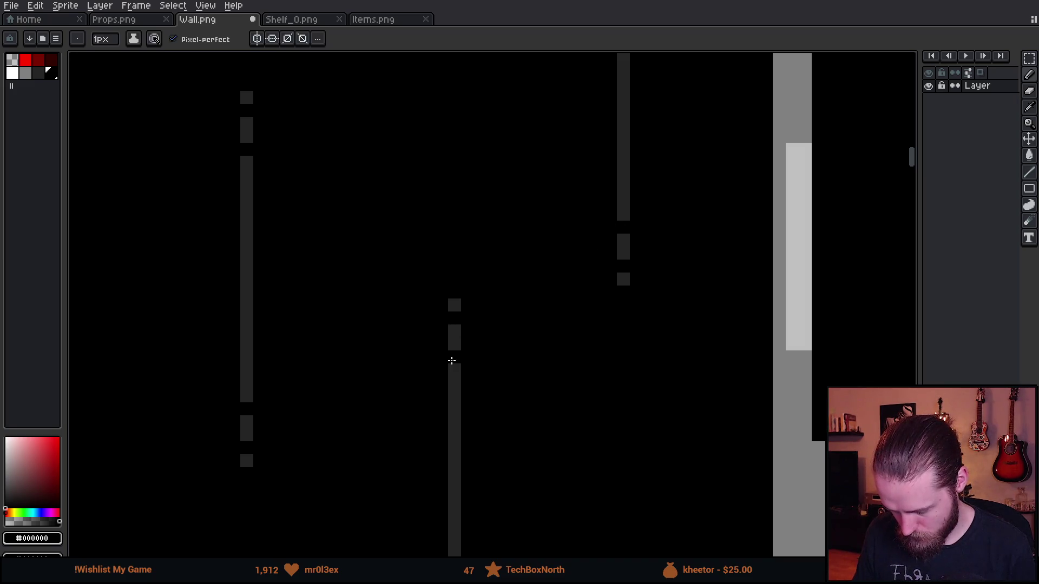
pyautogui.hscroll(3, 473, 413)
pyautogui.scroll(1, 473, 413)
pyautogui.rightClick(469, 246)
pyautogui.click(469, 232)
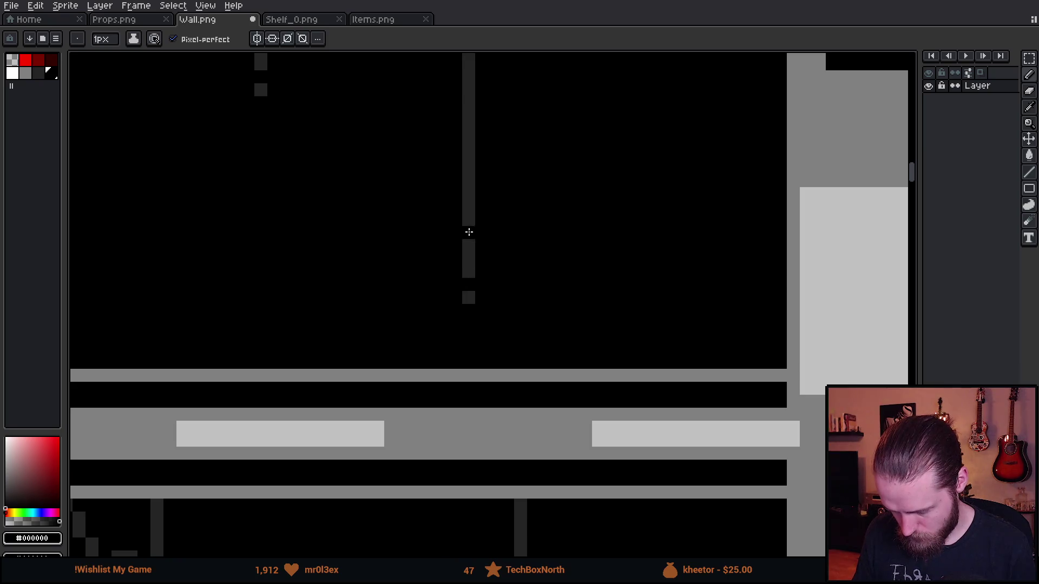
pyautogui.hotkey('ctrl', 'z')
pyautogui.hotkey('ctrl', 'z')
pyautogui.scroll(-3, 449, 292)
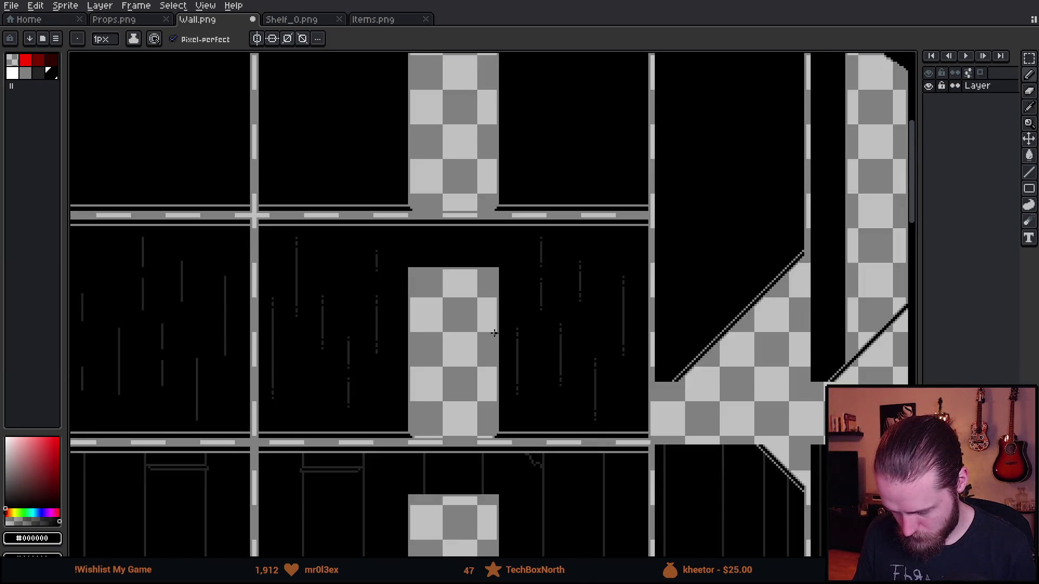
pyautogui.scroll(2, 337, 375)
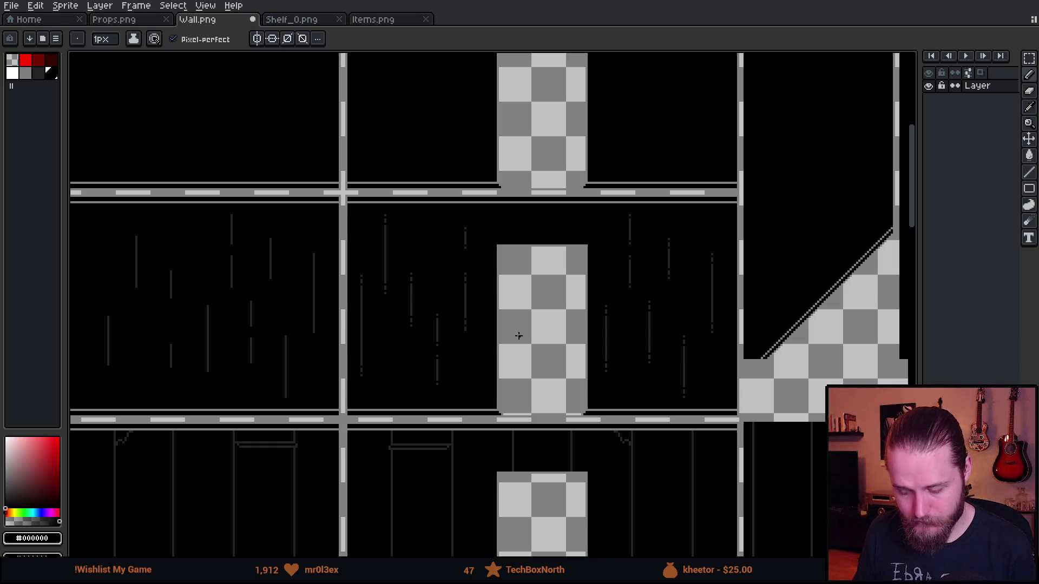
pyautogui.scroll(-3, 526, 353)
pyautogui.scroll(3, 526, 352)
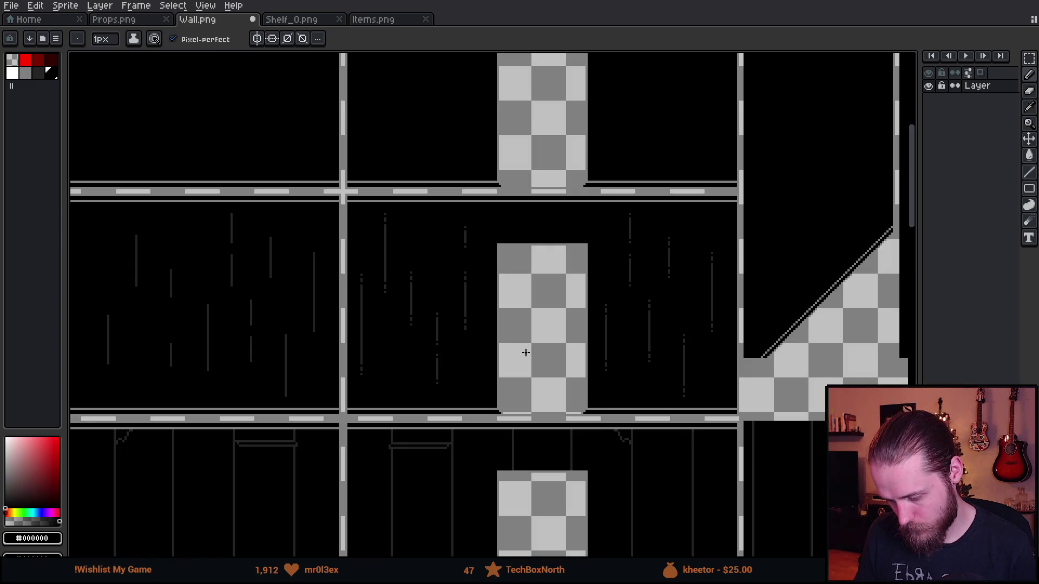
pyautogui.scroll(1, 554, 342)
# - Paste a copy of the streaked panel onto the neighbouring panel, nudged one pixel left
pyautogui.press('m')
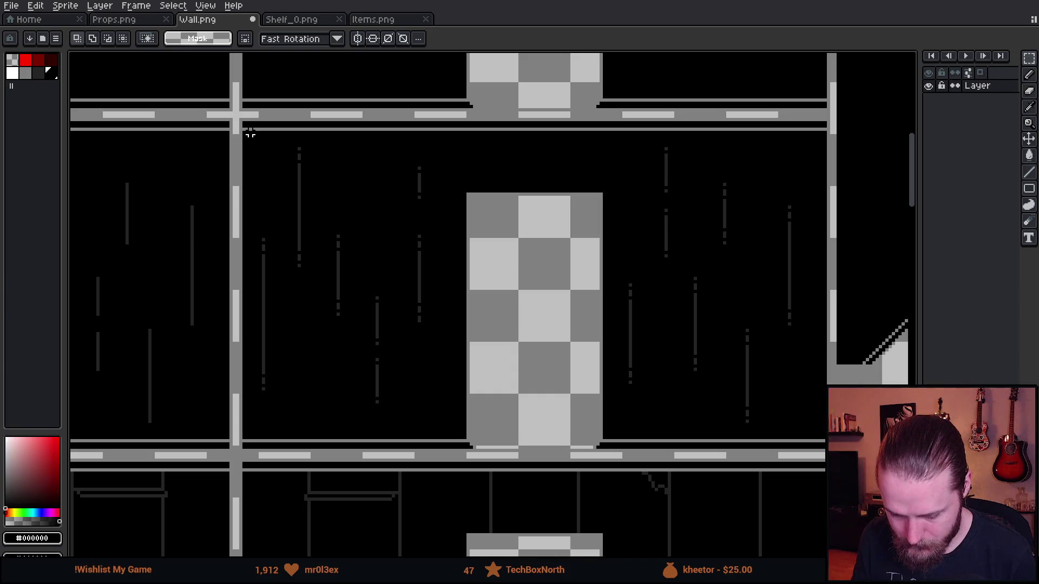
pyautogui.moveTo(244, 133); pyautogui.dragTo(467, 441)
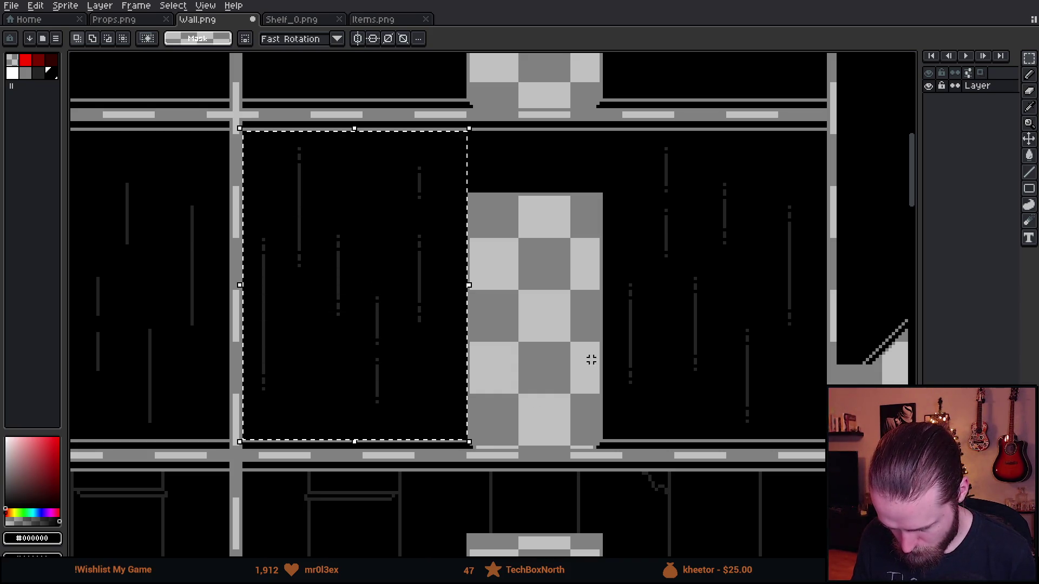
pyautogui.moveTo(604, 437)
pyautogui.mouseDown()
pyautogui.moveTo(709, 310)
pyautogui.moveTo(828, 130)
pyautogui.mouseUp()
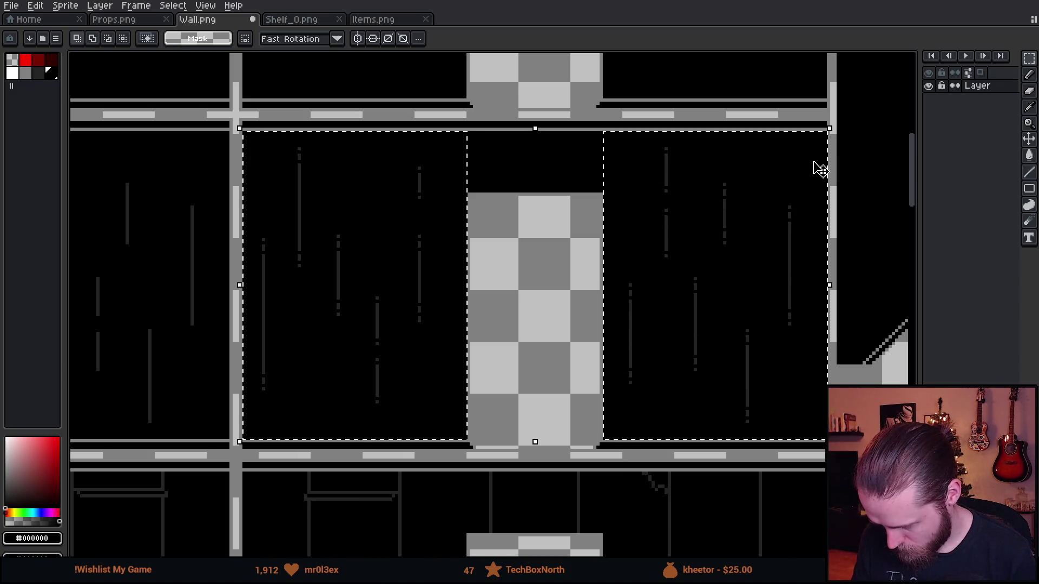
pyautogui.hscroll(-5, 470, 297)
pyautogui.scroll(1, 403, 239)
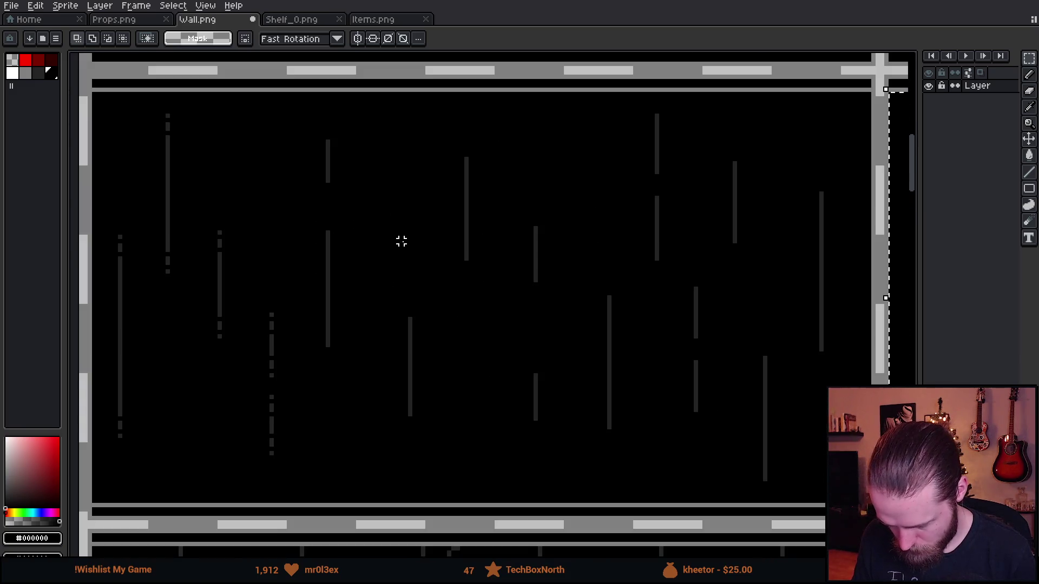
pyautogui.hotkey('ctrl', 'v')
pyautogui.press('Left')
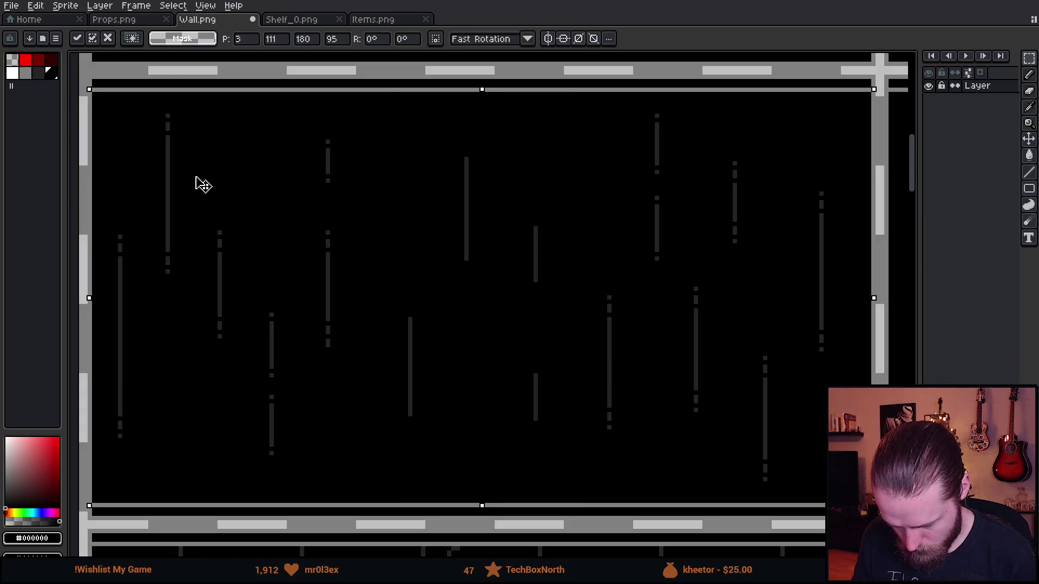
pyautogui.scroll(2, 498, 322)
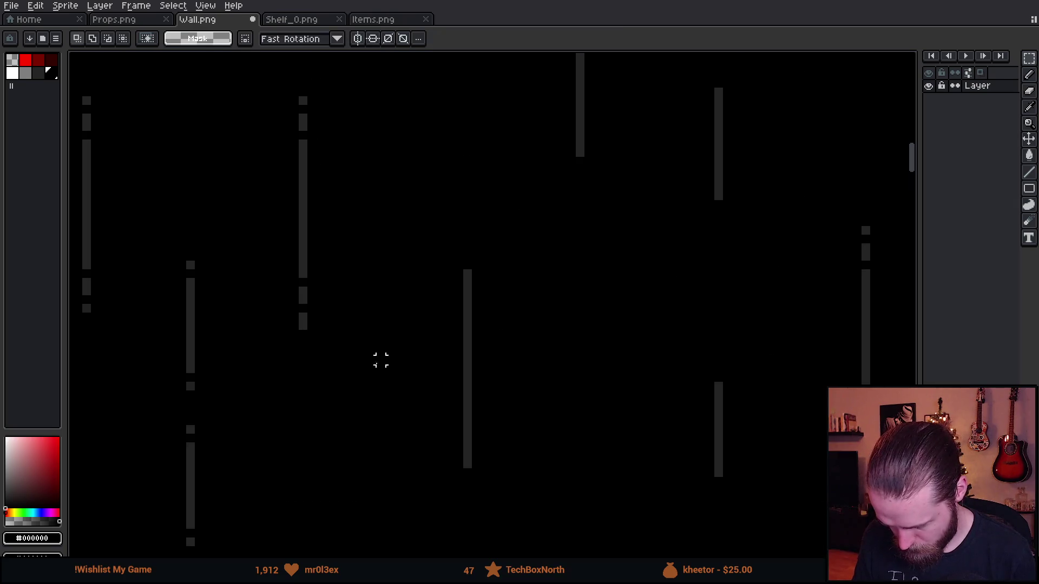
pyautogui.scroll(2, 372, 359)
# - With the black Pencil, cut gaps into the pasted panel's streaks, including two in the right streak
pyautogui.press('b')
pyautogui.click(454, 281)
pyautogui.click(450, 315)
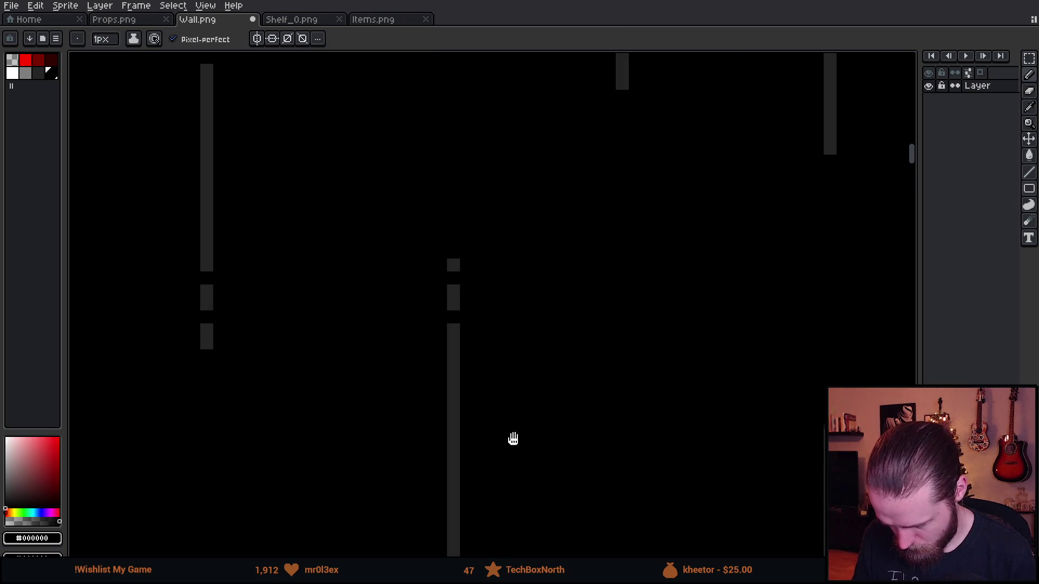
pyautogui.scroll(-5, 514, 443)
pyautogui.click(488, 301)
pyautogui.hscroll(3, 541, 311)
pyautogui.scroll(1, 541, 311)
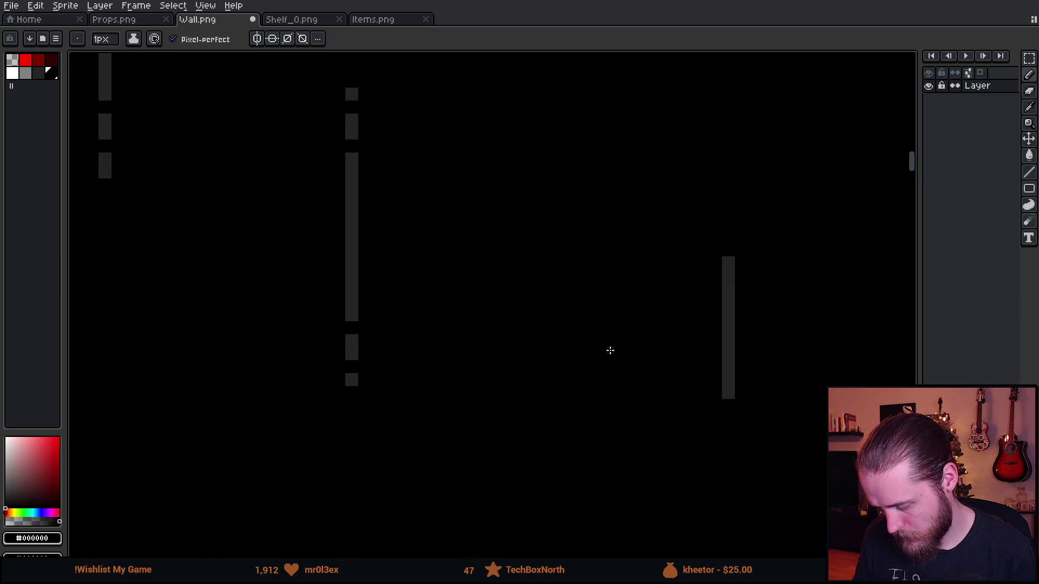
pyautogui.click(729, 275)
pyautogui.click(732, 379)
pyautogui.scroll(-3, 743, 246)
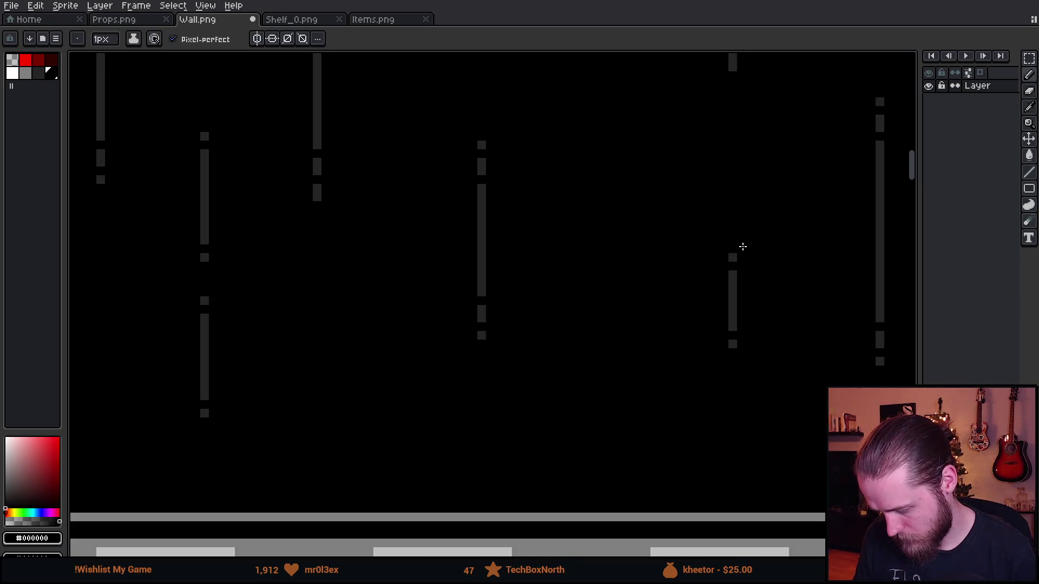
pyautogui.scroll(4, 642, 394)
# - Punch more black gaps into the right streak and the long left-side streaks
pyautogui.click(628, 330)
pyautogui.click(623, 155)
pyautogui.click(353, 243)
pyautogui.click(351, 192)
pyautogui.scroll(-5, 499, 534)
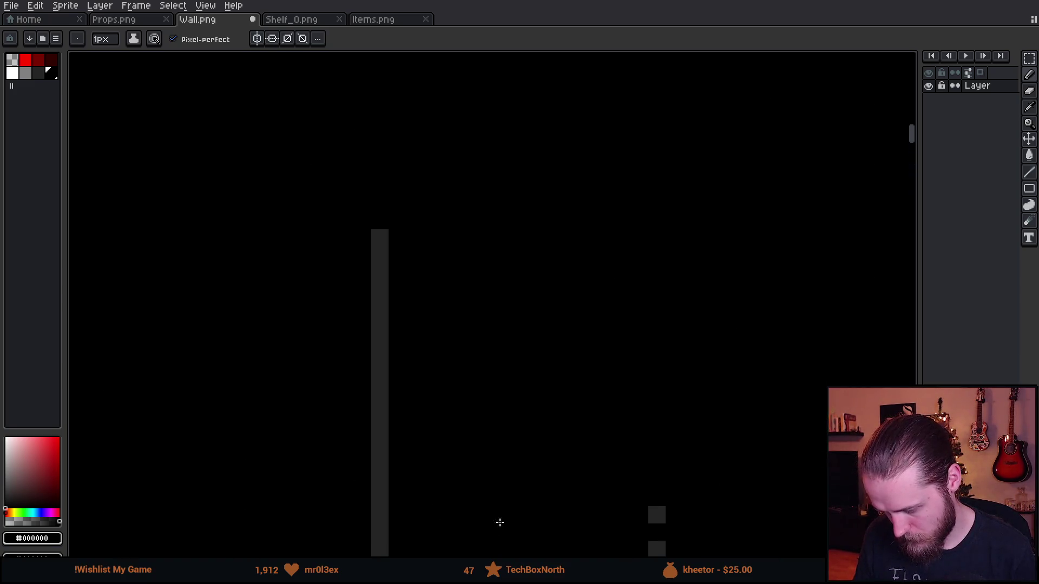
pyautogui.click(379, 254)
pyautogui.click(380, 307)
pyautogui.scroll(-5, 490, 372)
pyautogui.scroll(-2, 489, 372)
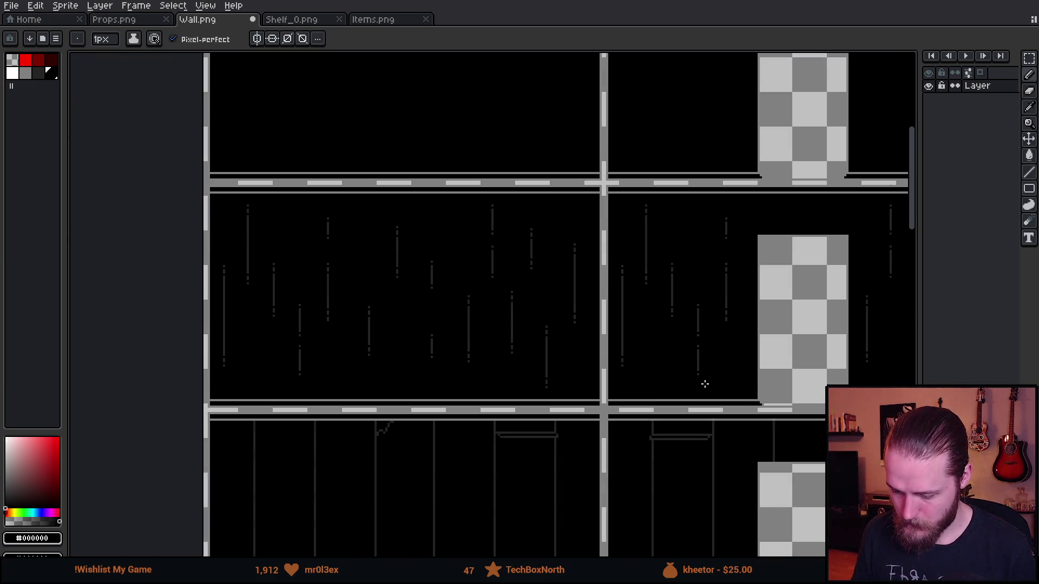
pyautogui.scroll(5, 711, 386)
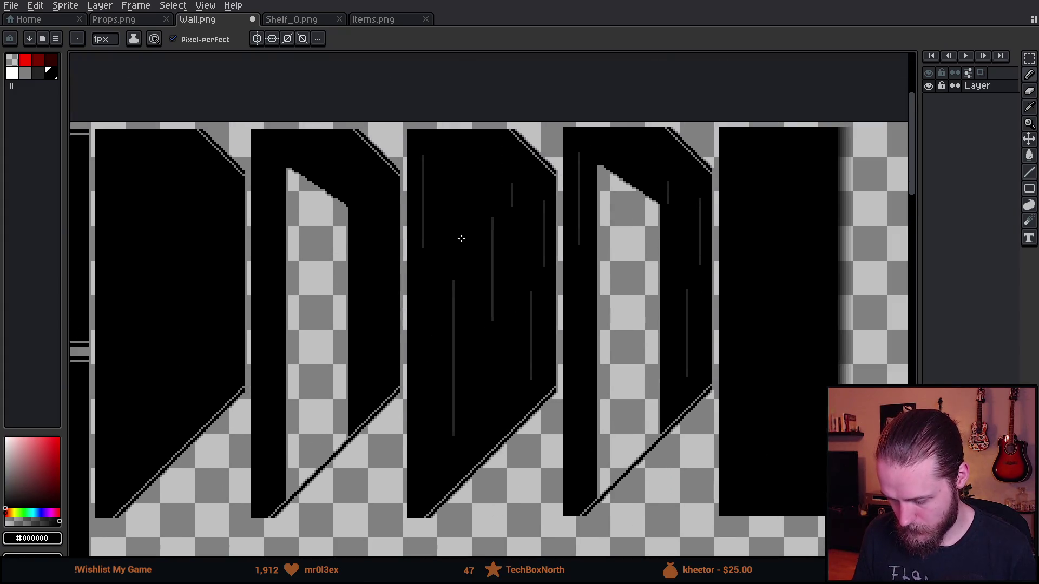
pyautogui.scroll(5, 427, 168)
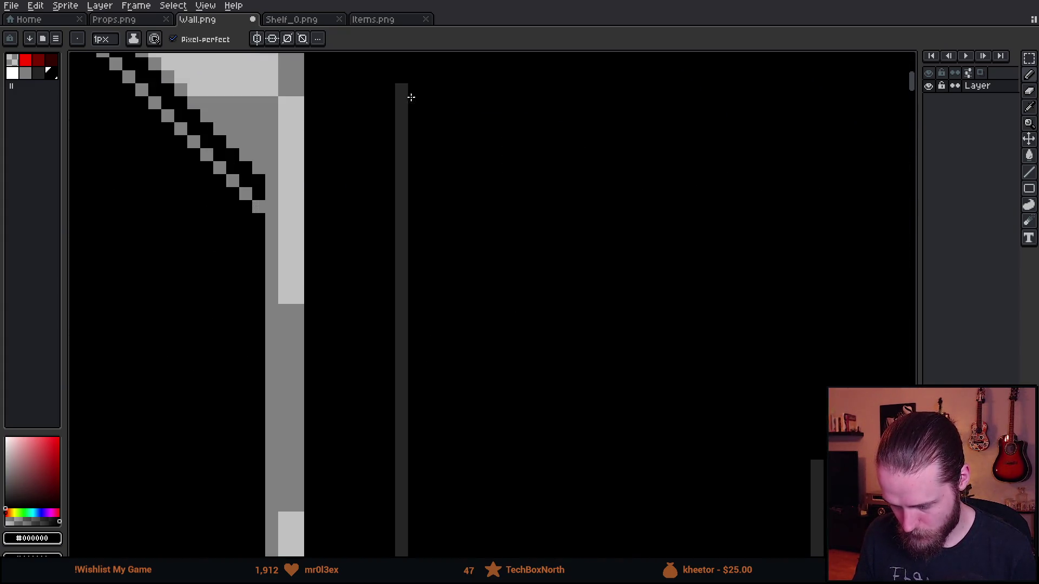
# - Pan along the wall and break further dark streaks, including one near the diagonal stair edge
pyautogui.moveTo(445, 390)
pyautogui.mouseDown()
pyautogui.moveTo(467, 244)
pyautogui.moveTo(496, 159)
pyautogui.mouseUp()
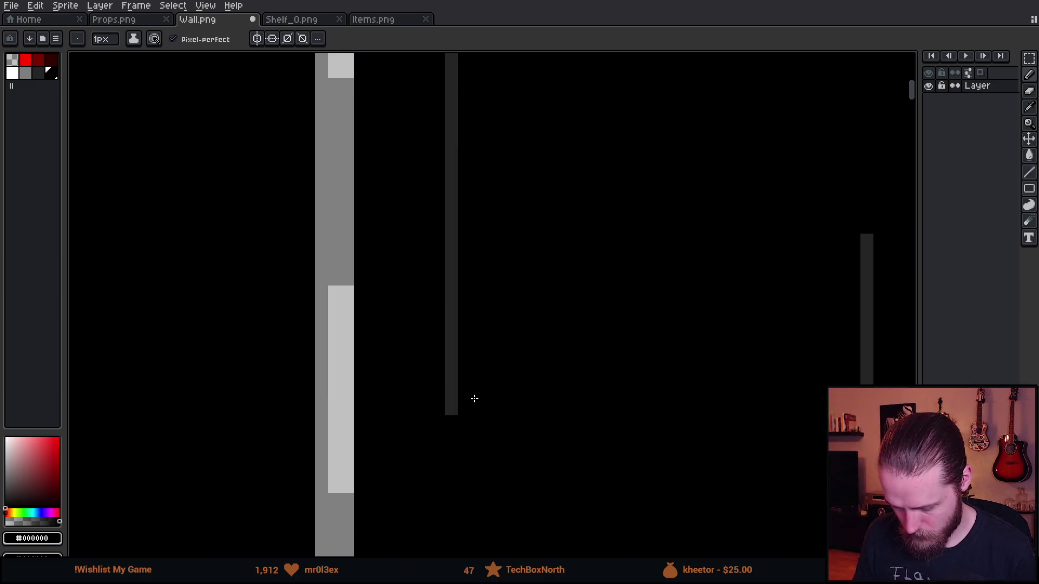
pyautogui.click(451, 357)
pyautogui.scroll(-3, 515, 394)
pyautogui.scroll(4, 525, 411)
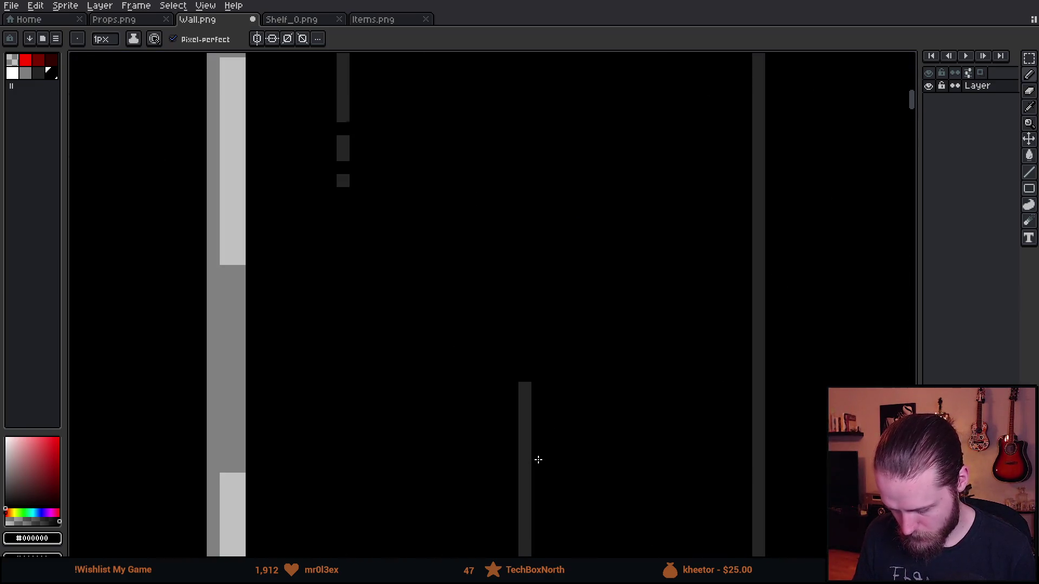
pyautogui.click(525, 441)
pyautogui.moveTo(609, 509); pyautogui.dragTo(601, 101)
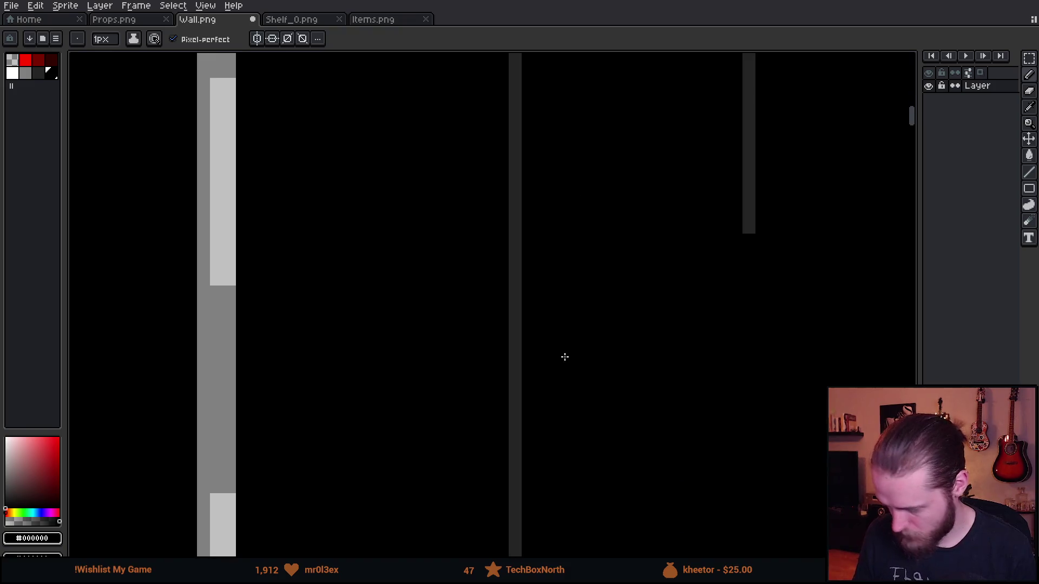
pyautogui.moveTo(563, 355); pyautogui.dragTo(568, 118)
pyautogui.moveTo(557, 446); pyautogui.dragTo(536, 235)
pyautogui.click(537, 274)
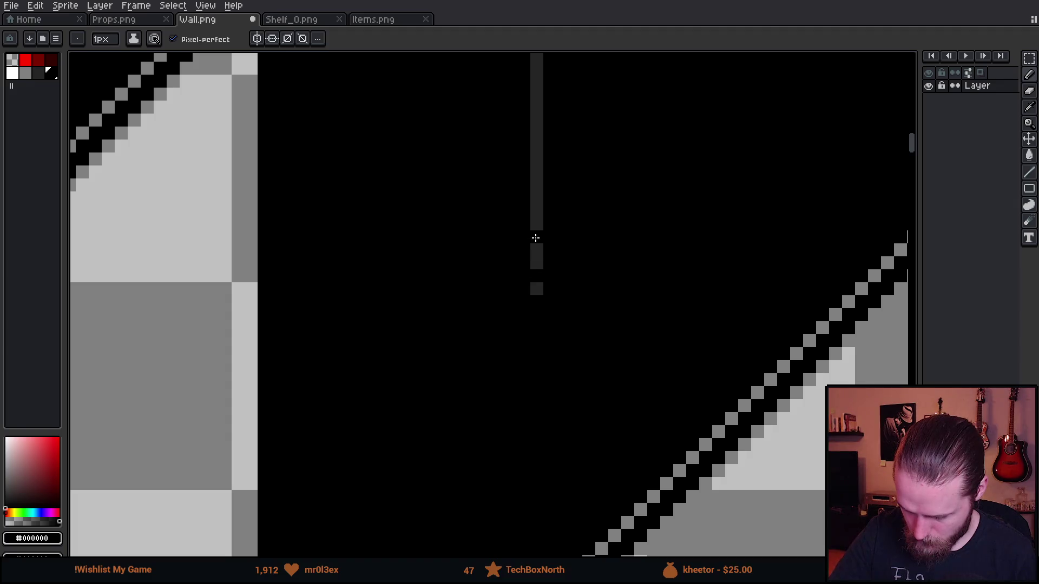
# - Pan to the lower wall streaks and cut gaps there, two in the rightmost streak
pyautogui.moveTo(680, 166)
pyautogui.mouseDown()
pyautogui.moveTo(445, 477)
pyautogui.moveTo(700, 285)
pyautogui.moveTo(712, 413)
pyautogui.moveTo(703, 503)
pyautogui.mouseUp()
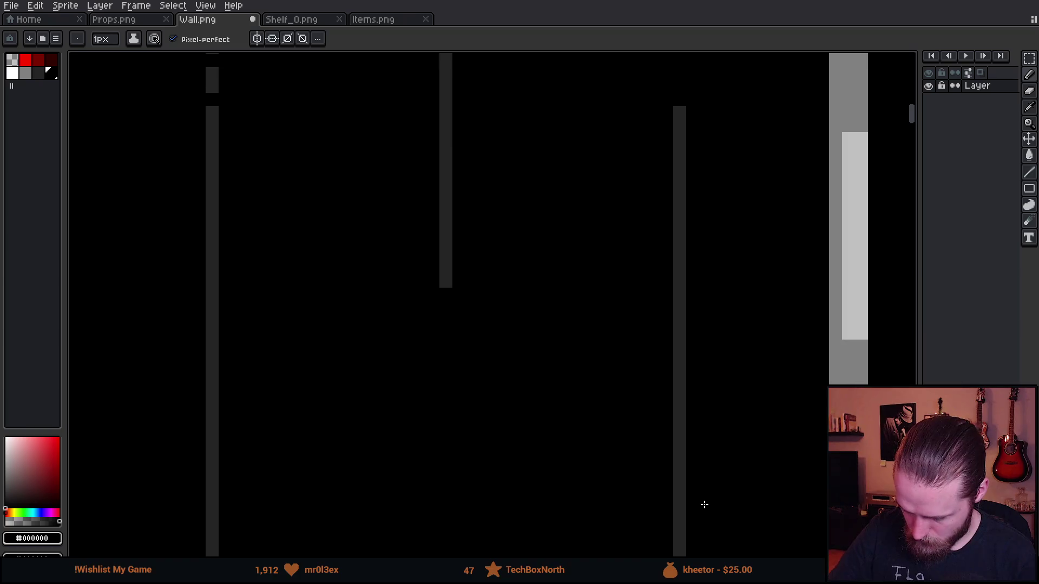
pyautogui.moveTo(511, 228); pyautogui.dragTo(513, 420)
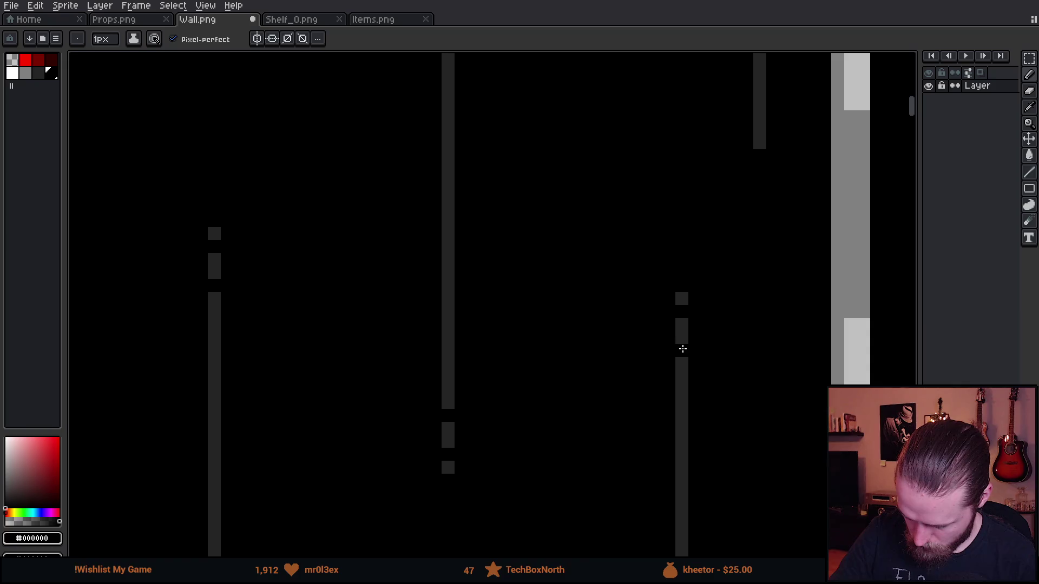
pyautogui.moveTo(722, 179); pyautogui.dragTo(710, 453)
pyautogui.click(755, 401)
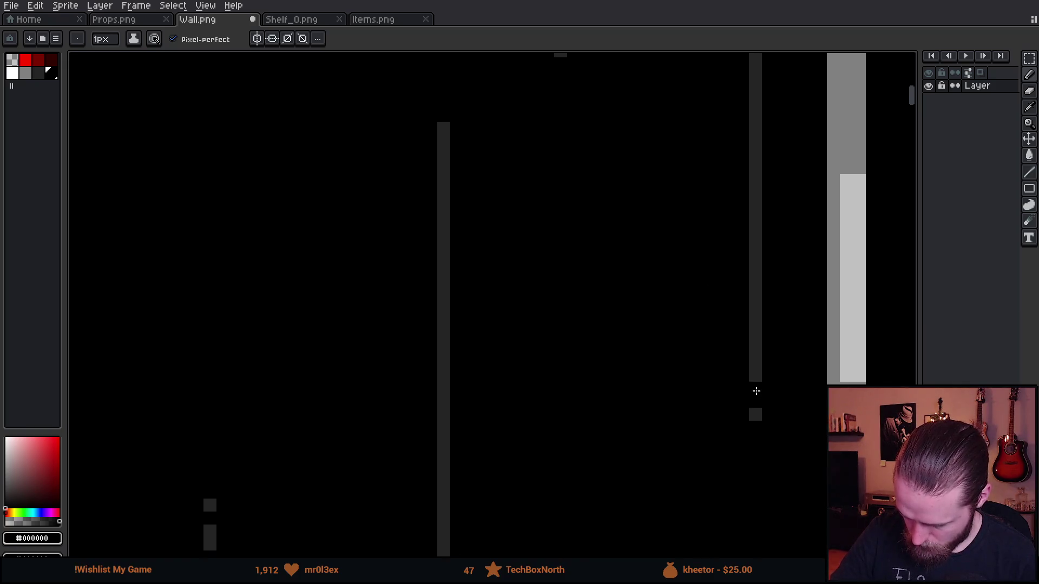
pyautogui.click(443, 141)
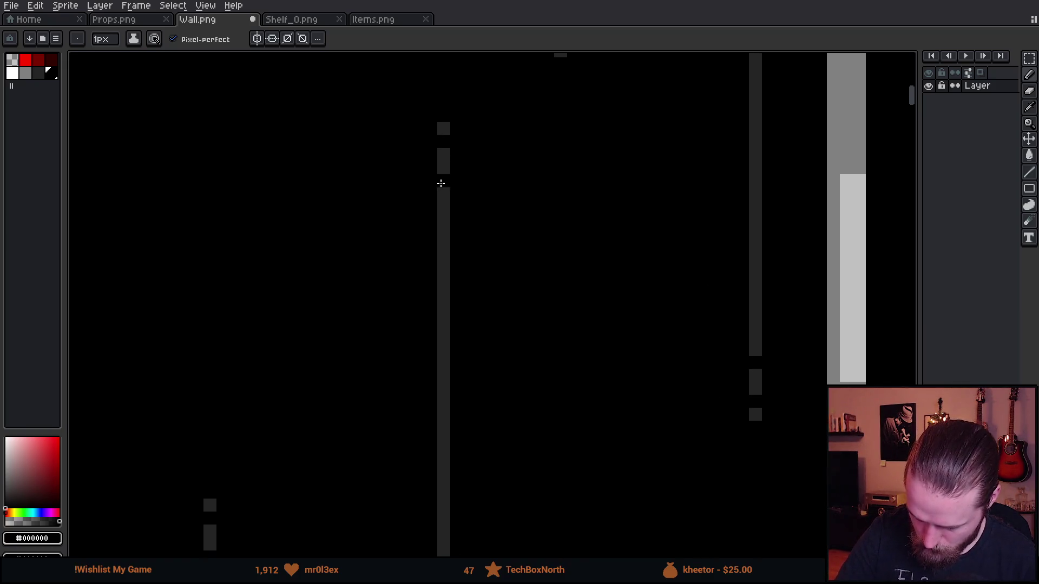
pyautogui.moveTo(557, 181); pyautogui.dragTo(557, 498)
pyautogui.click(546, 329)
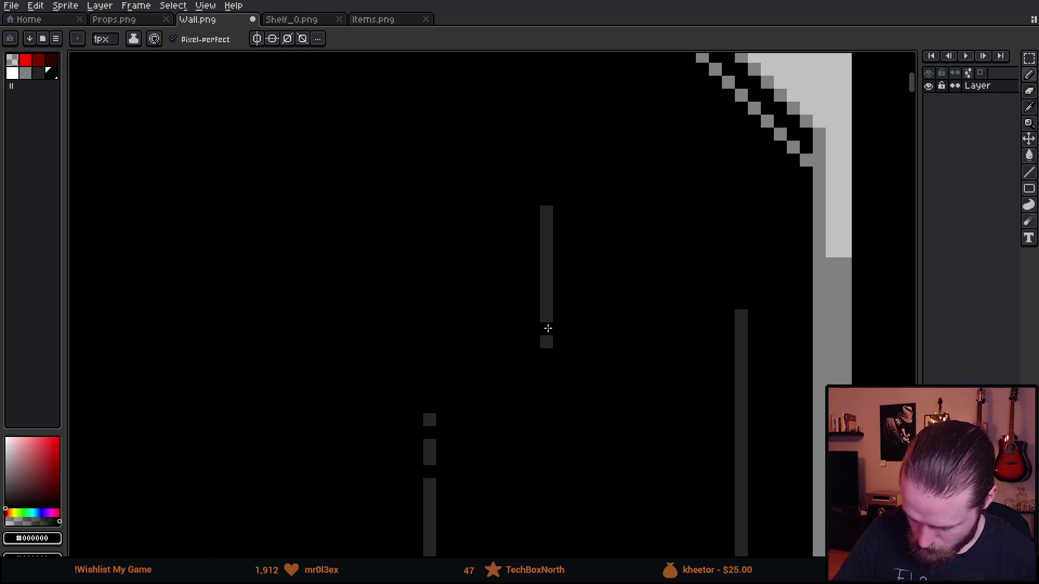
pyautogui.click(741, 329)
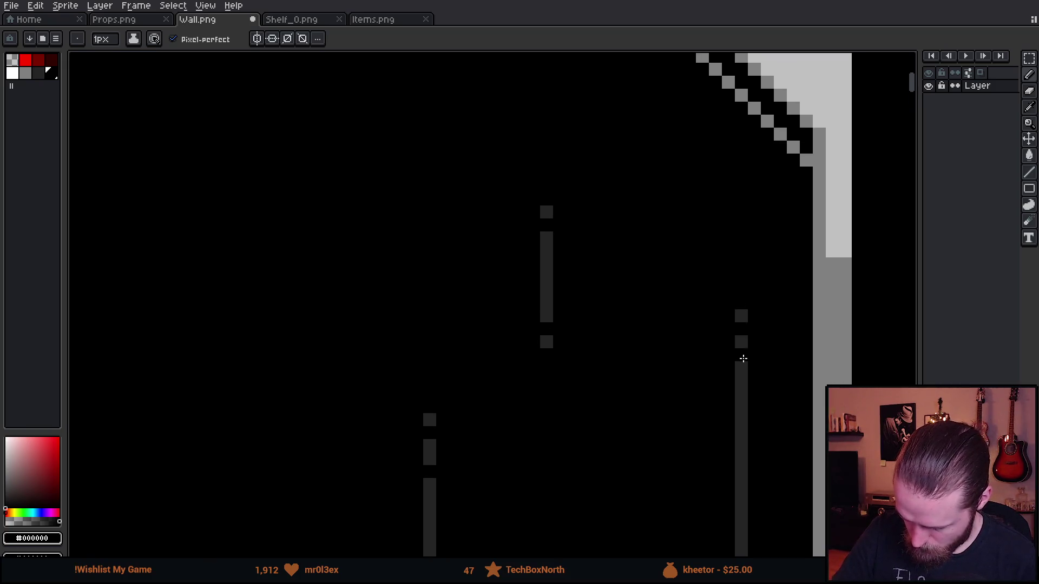
pyautogui.click(740, 374)
pyautogui.scroll(-5, 744, 381)
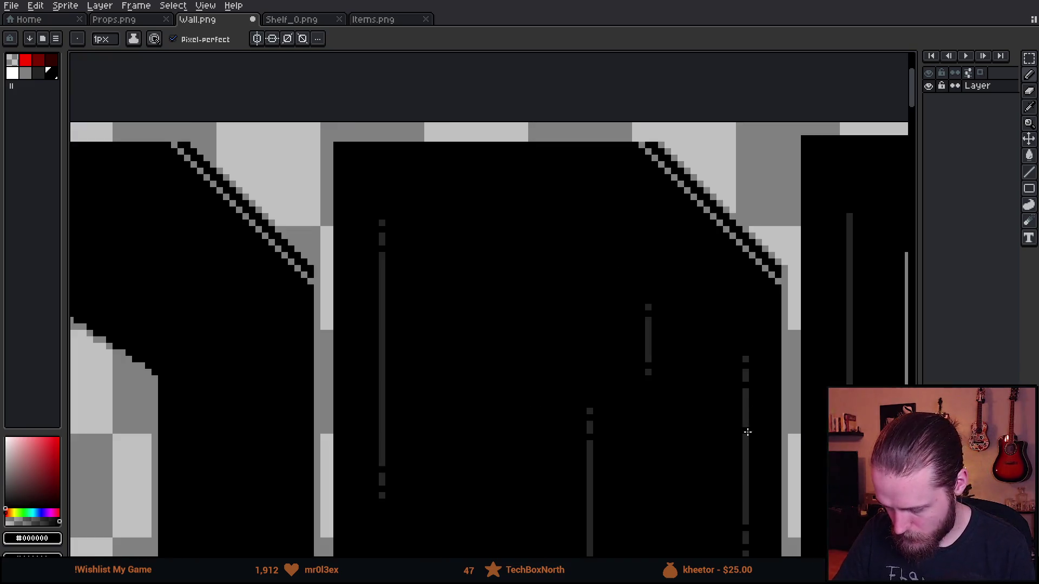
# - Zoom out and pan across Wall.png past the checkered column to the sheet's top-left edges
pyautogui.scroll(-3, 777, 352)
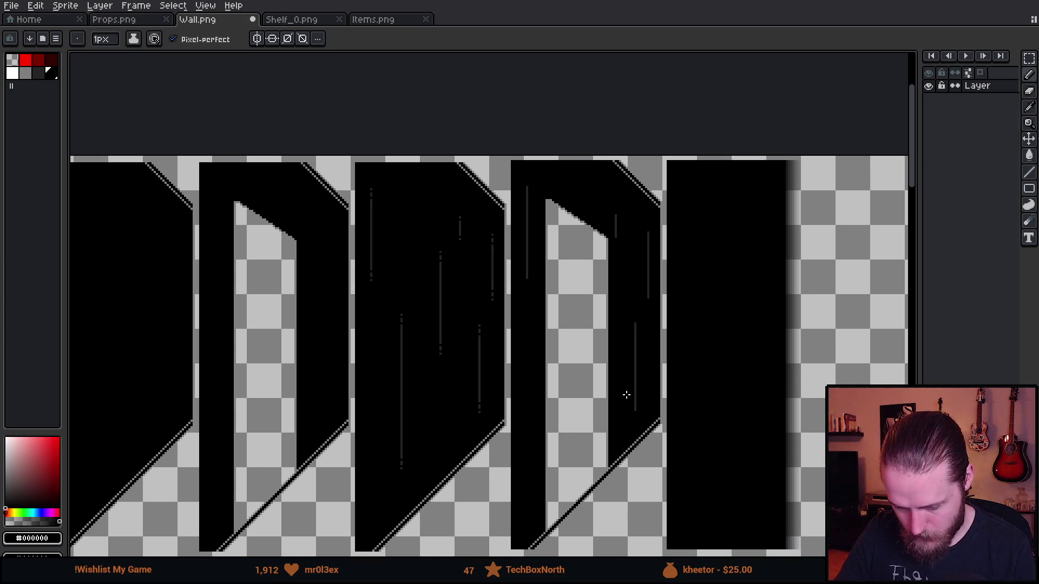
pyautogui.scroll(5, 603, 353)
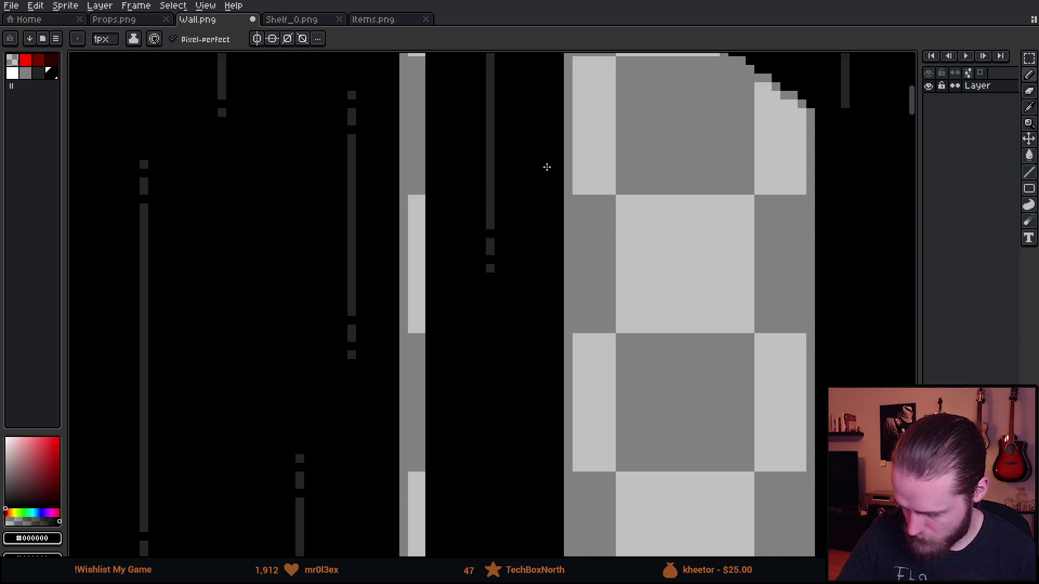
pyautogui.moveTo(545, 171); pyautogui.dragTo(556, 429)
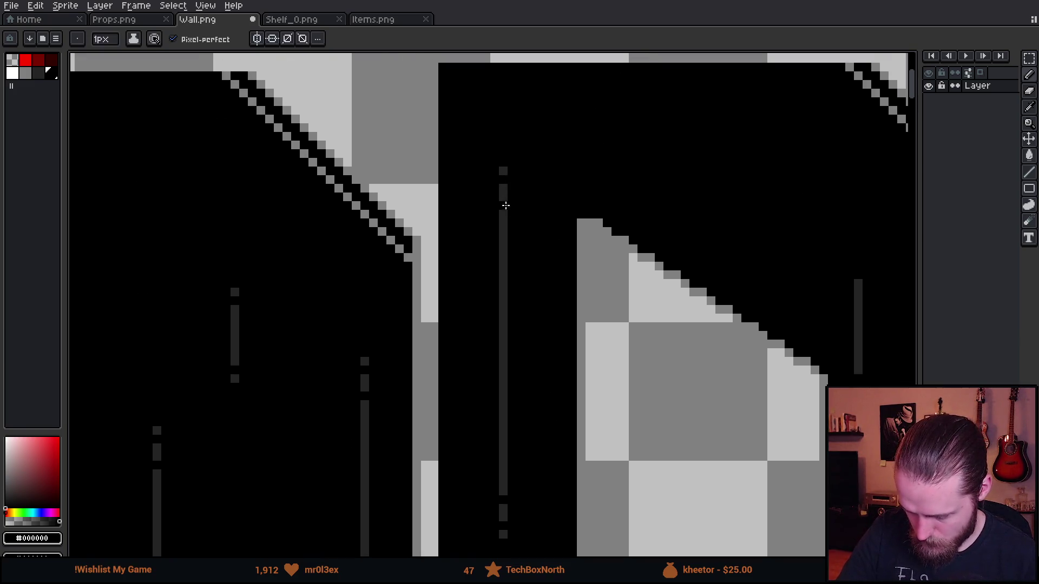
pyautogui.moveTo(785, 296); pyautogui.dragTo(542, 158)
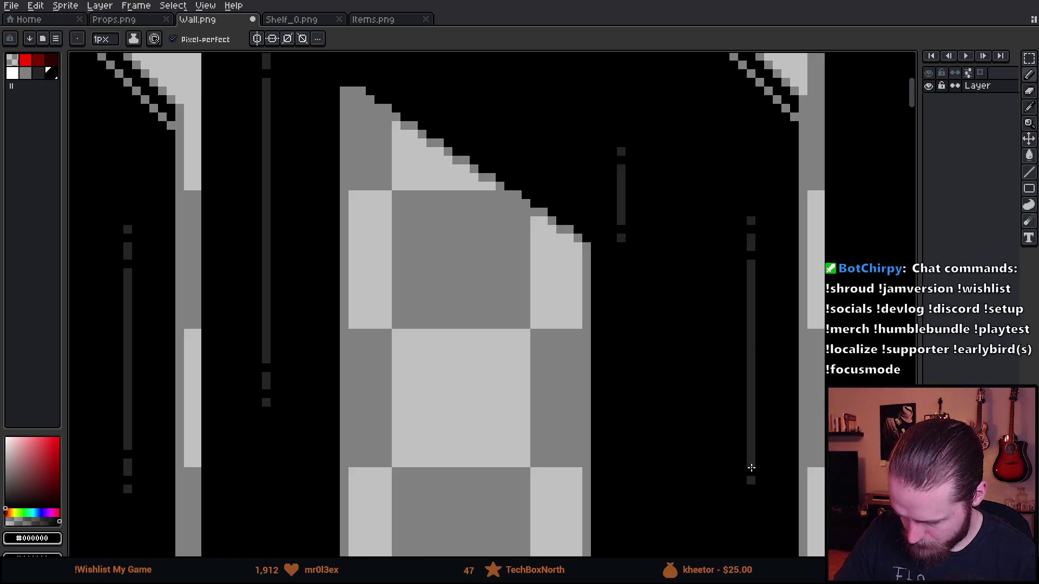
pyautogui.moveTo(760, 450); pyautogui.dragTo(621, 102)
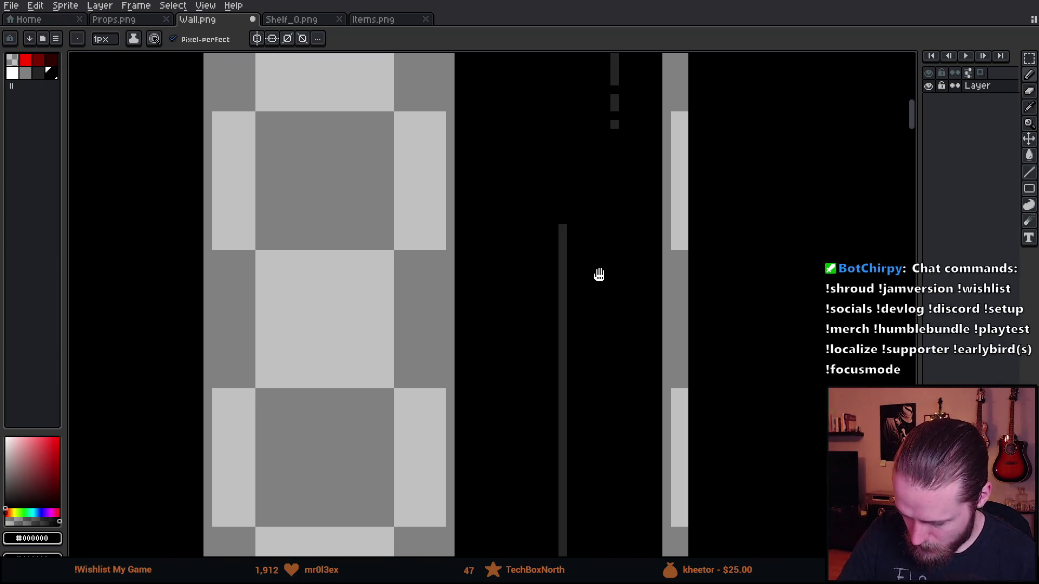
pyautogui.moveTo(599, 274); pyautogui.dragTo(637, 183)
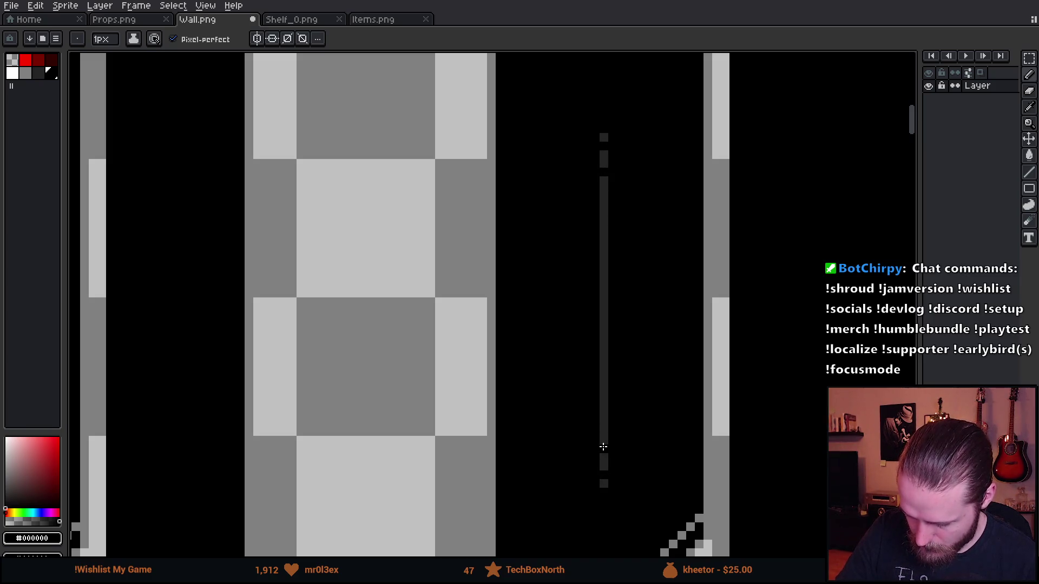
pyautogui.scroll(-5, 690, 375)
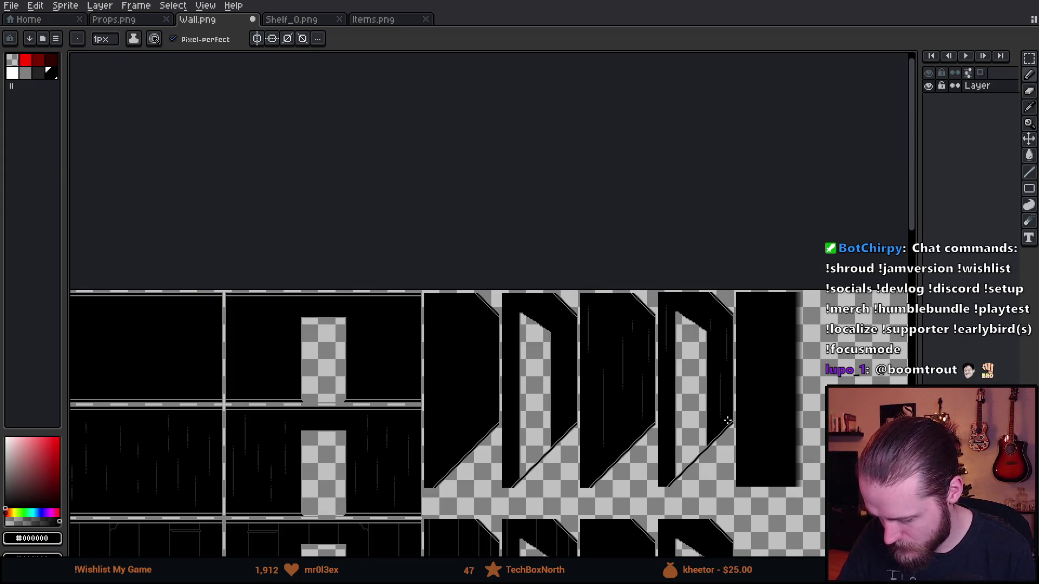
pyautogui.moveTo(727, 420); pyautogui.dragTo(803, 395)
pyautogui.moveTo(684, 414); pyautogui.dragTo(721, 325)
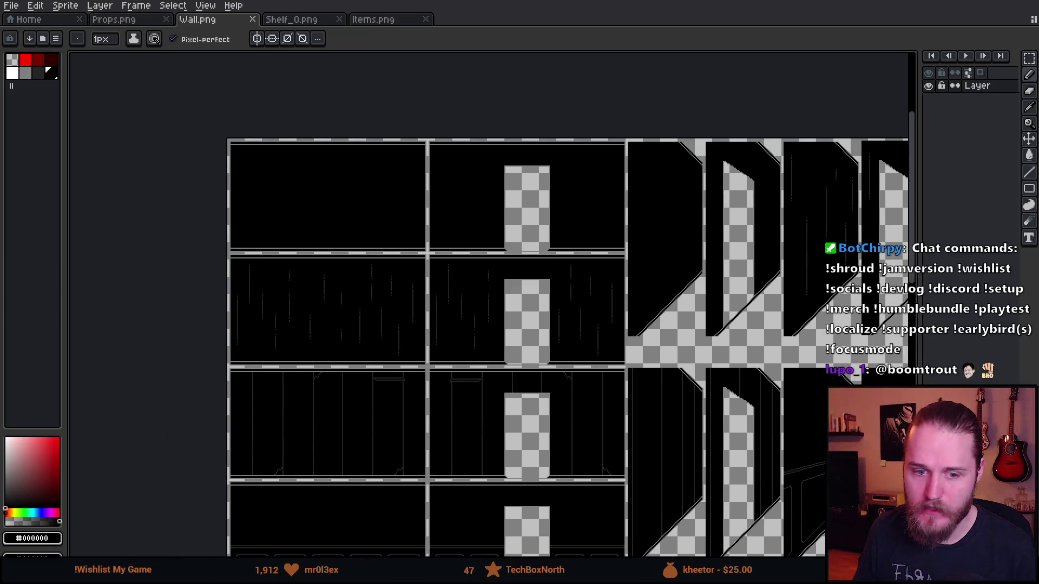
# - In the Unity playtest, inspect the BB-lock chest, then go to the living room and view the static-filled TV
pyautogui.hotkey('alt', 'Tab')
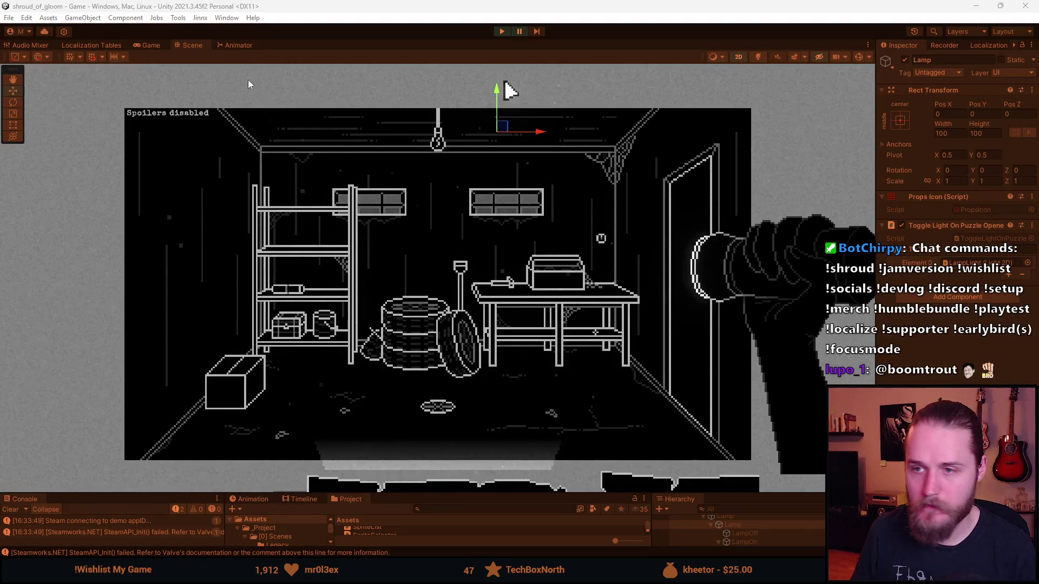
pyautogui.click(331, 165)
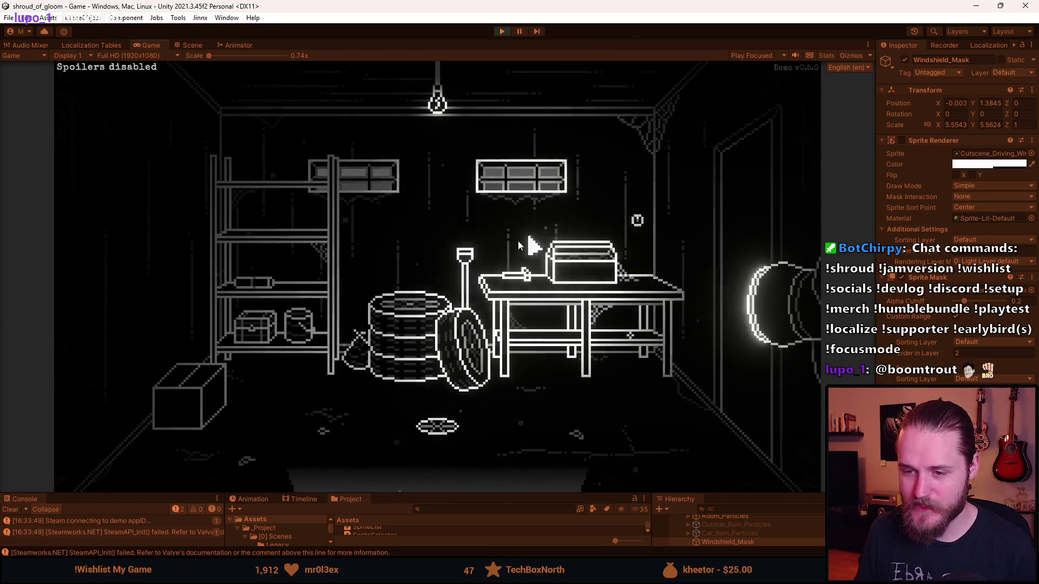
pyautogui.click(255, 329)
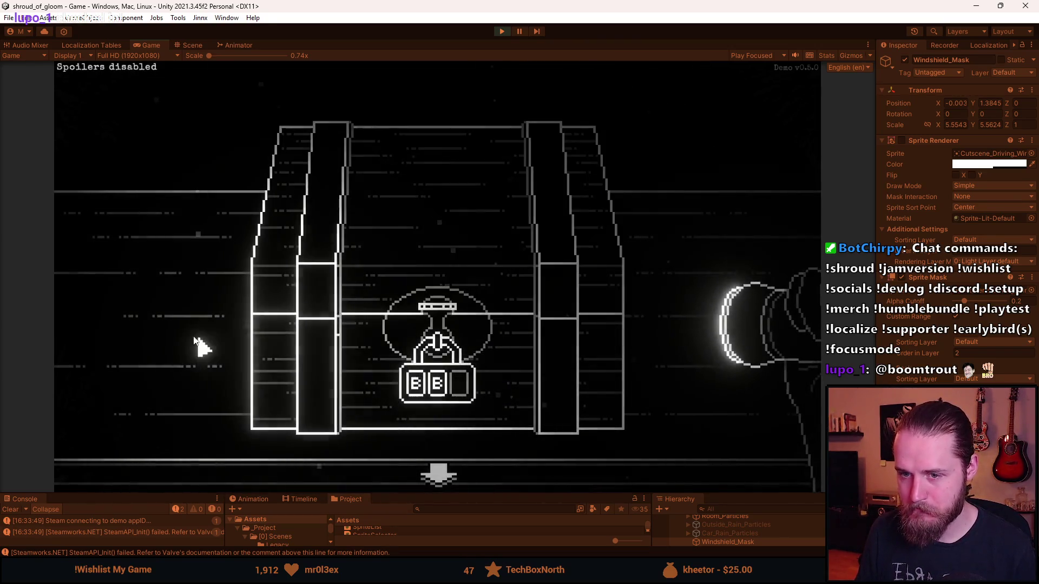
pyautogui.click(634, 198)
pyautogui.click(722, 248)
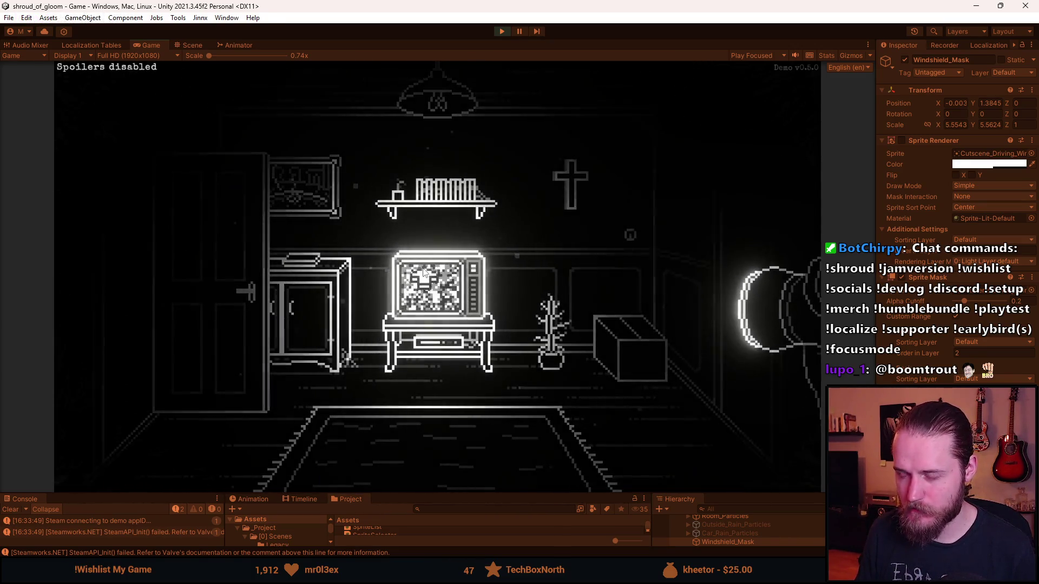
pyautogui.click(415, 307)
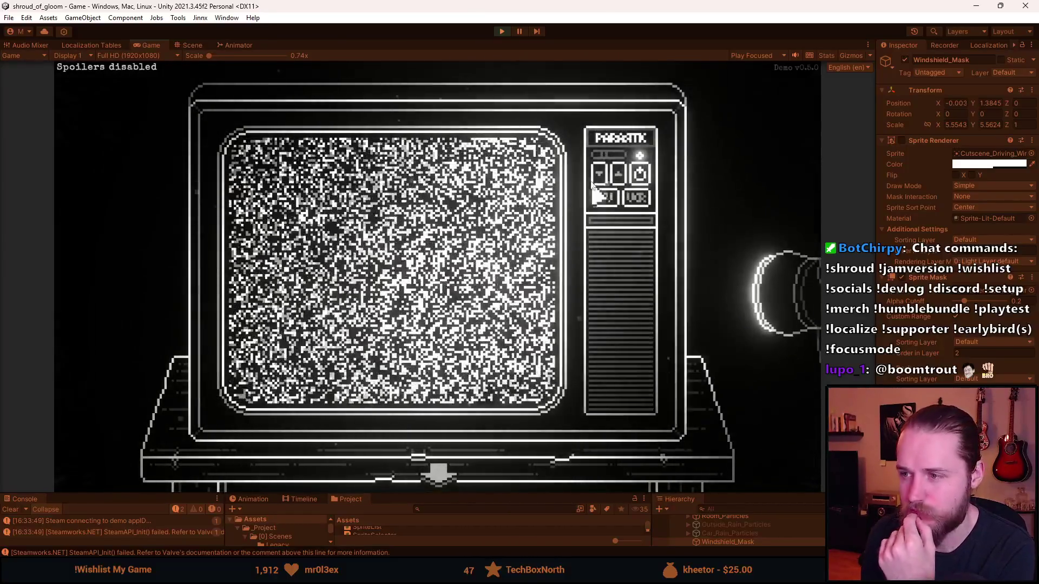
# - Toggle the TV power off and back on, then enter and leave the TV close-up twice
pyautogui.click(640, 174)
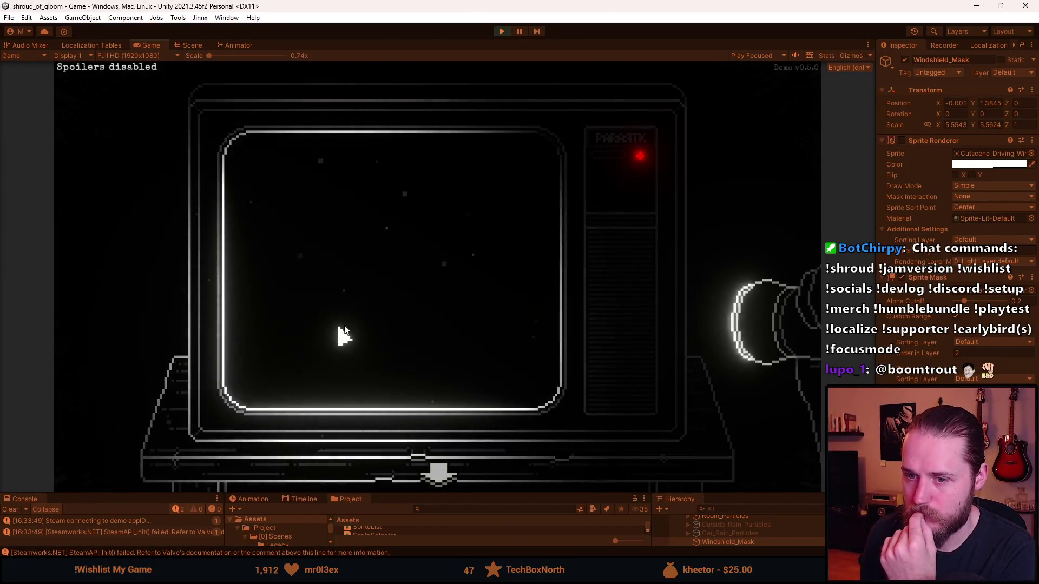
pyautogui.click(639, 174)
pyautogui.click(439, 475)
pyautogui.click(430, 292)
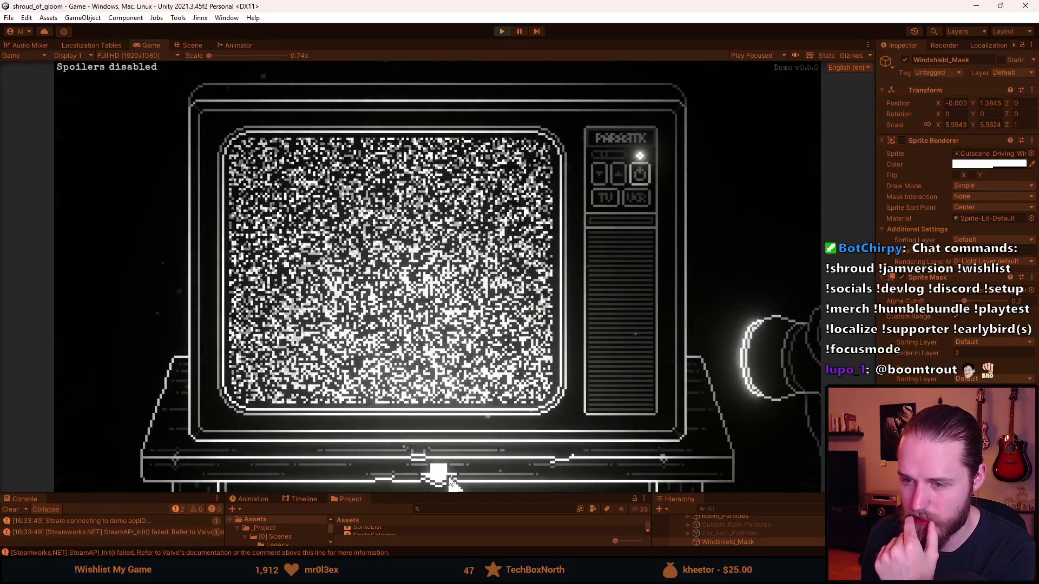
pyautogui.click(445, 479)
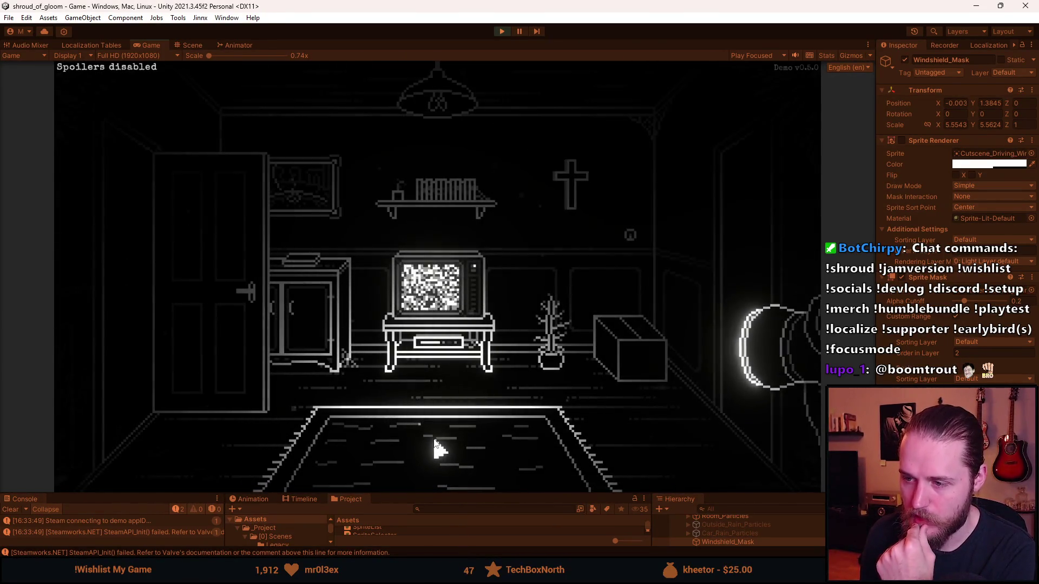
pyautogui.click(445, 274)
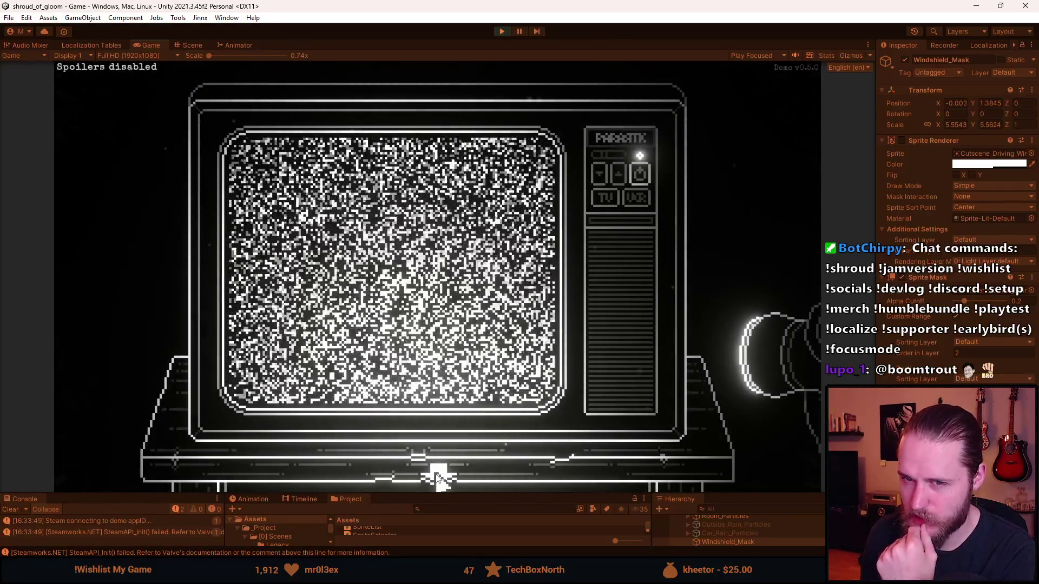
pyautogui.click(438, 476)
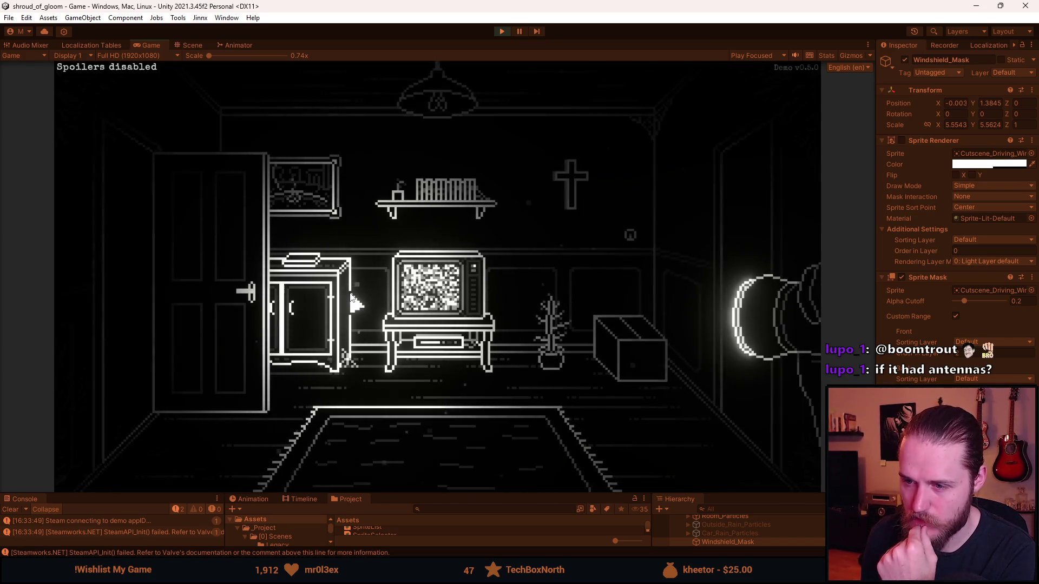
# - Open the cabinet, then walk via the stair hallway and next hallway into the bathroom
pyautogui.click(352, 301)
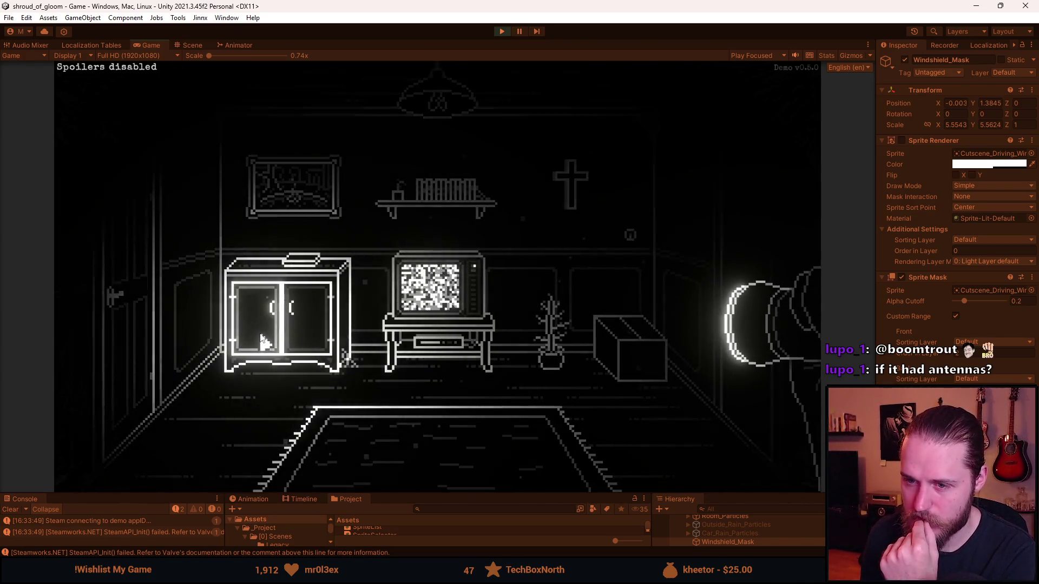
pyautogui.click(261, 339)
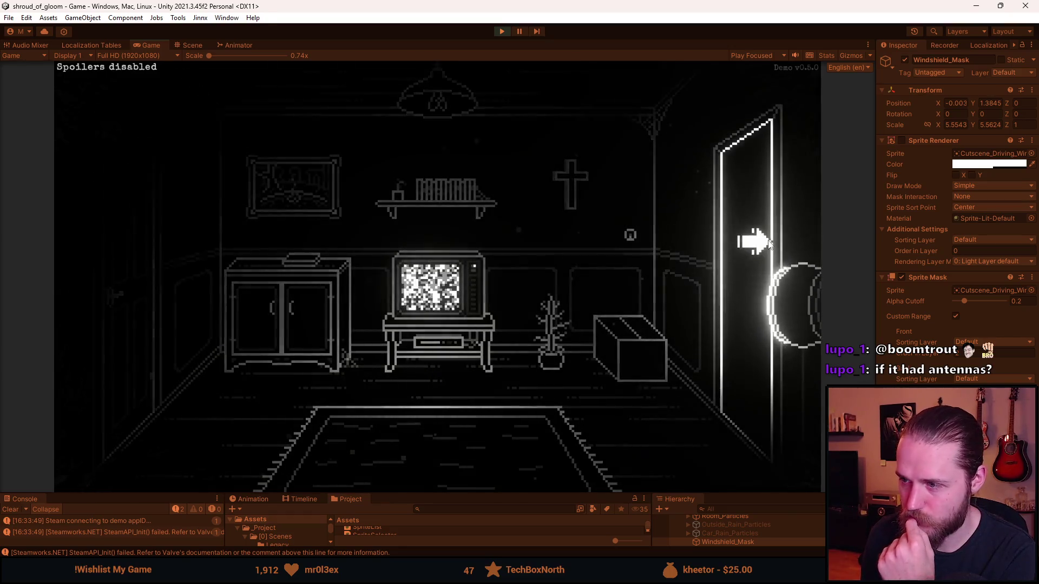
pyautogui.click(769, 244)
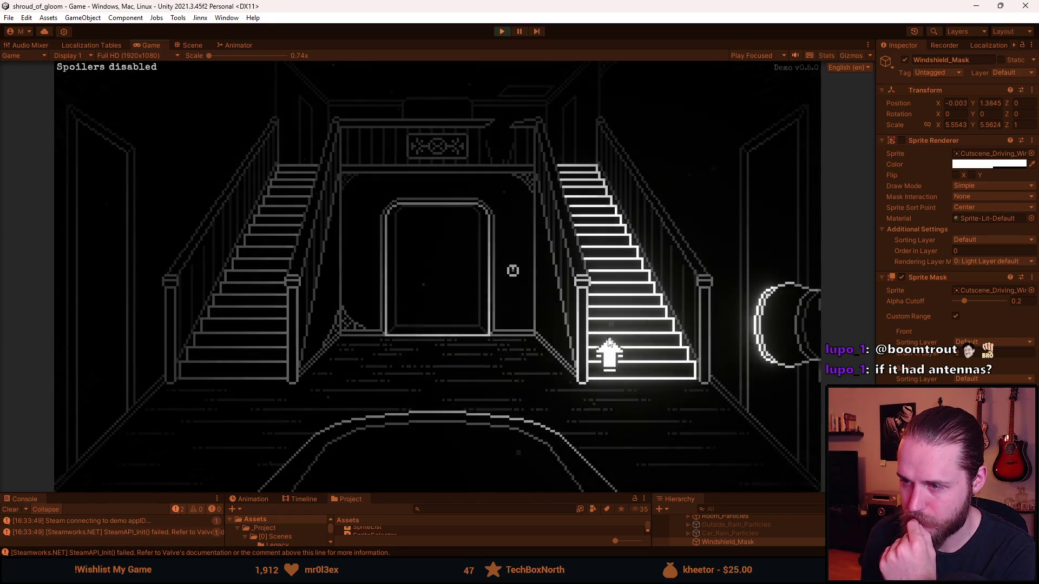
pyautogui.click(756, 254)
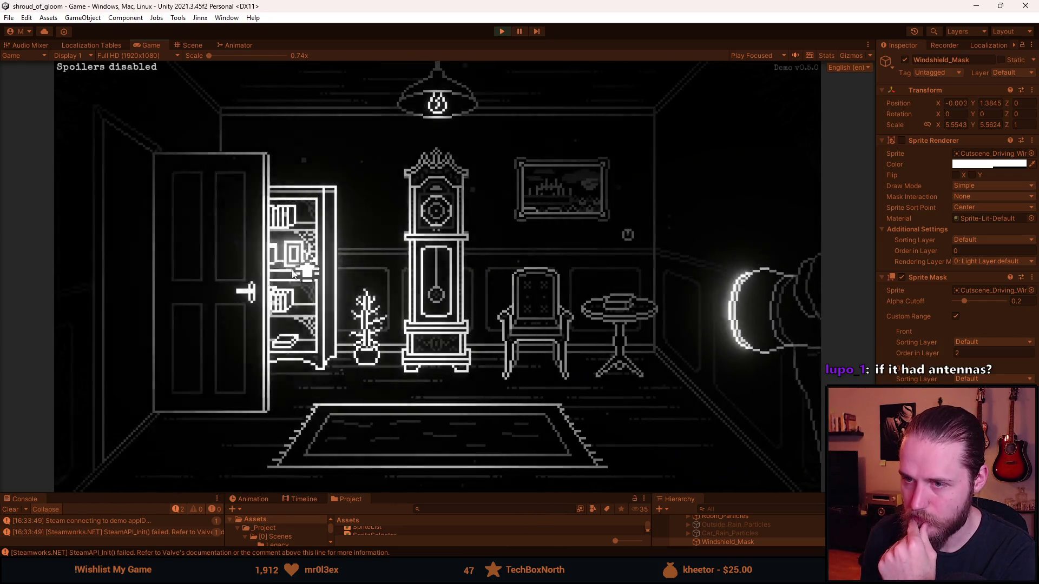
pyautogui.click(135, 273)
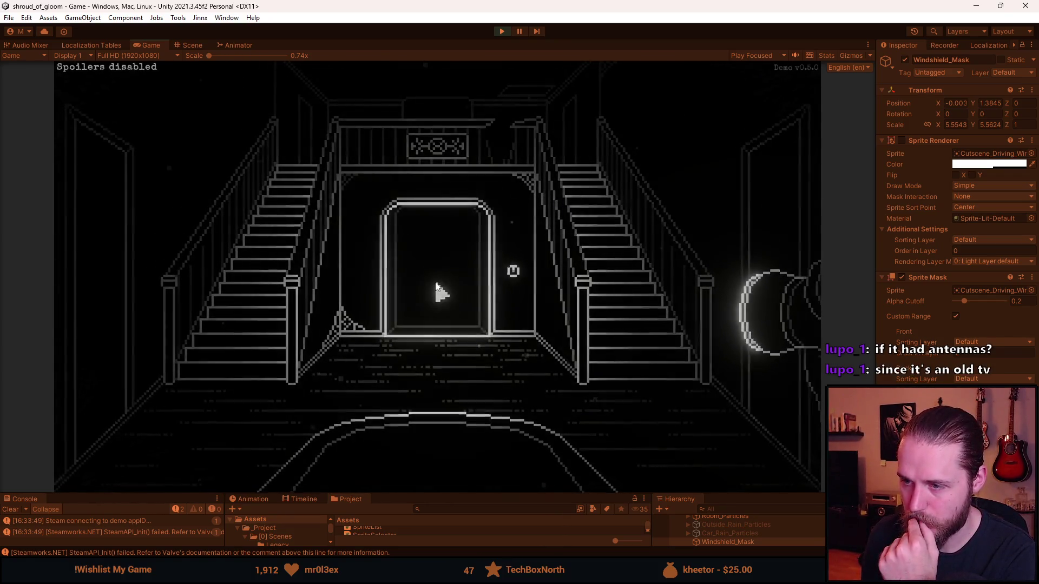
pyautogui.click(436, 285)
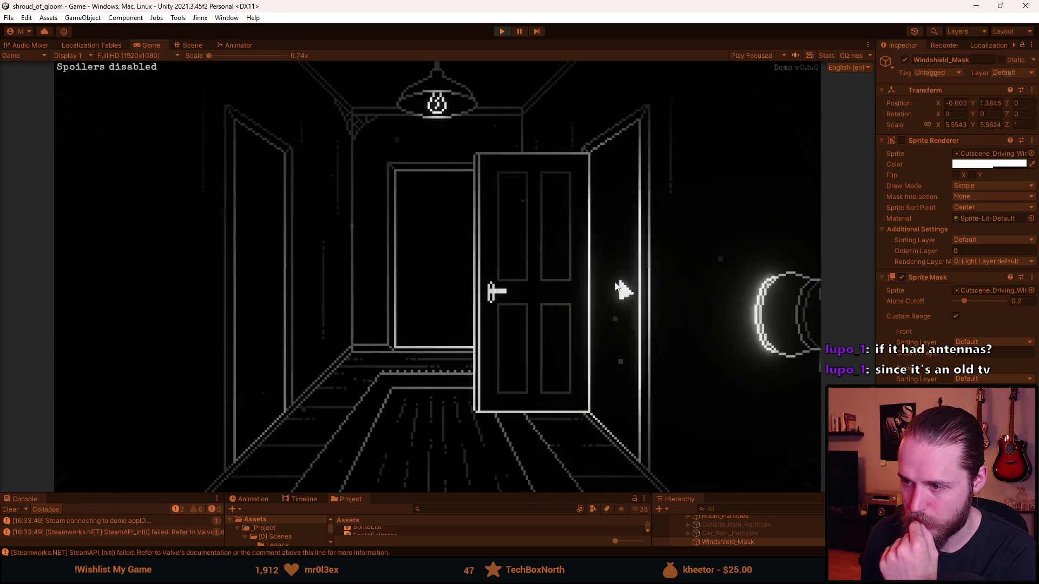
pyautogui.click(624, 284)
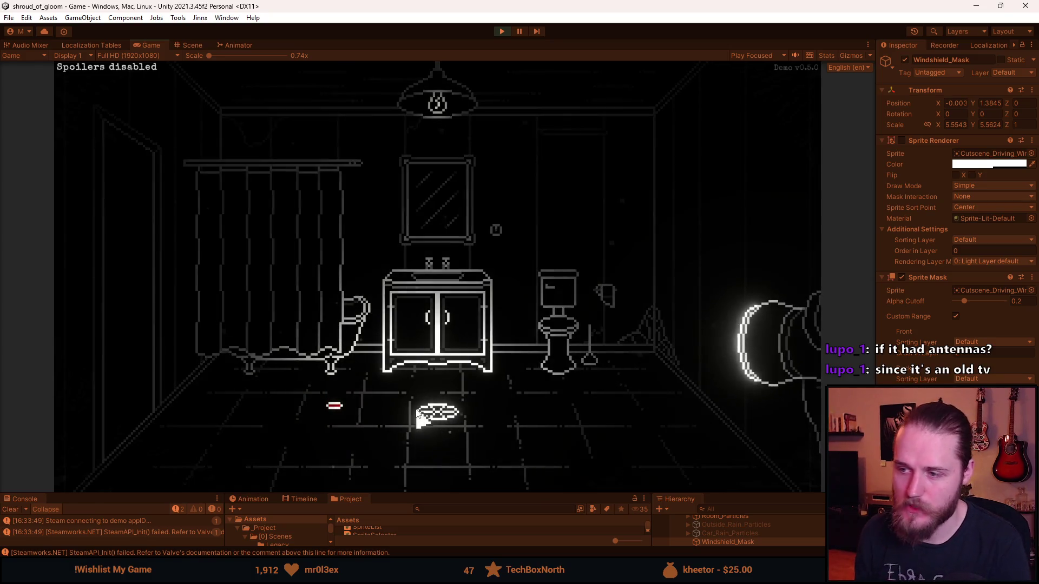
# - Pause the game and look through the Settings and Gameplay settings screens
pyautogui.press('Escape')
pyautogui.click(450, 297)
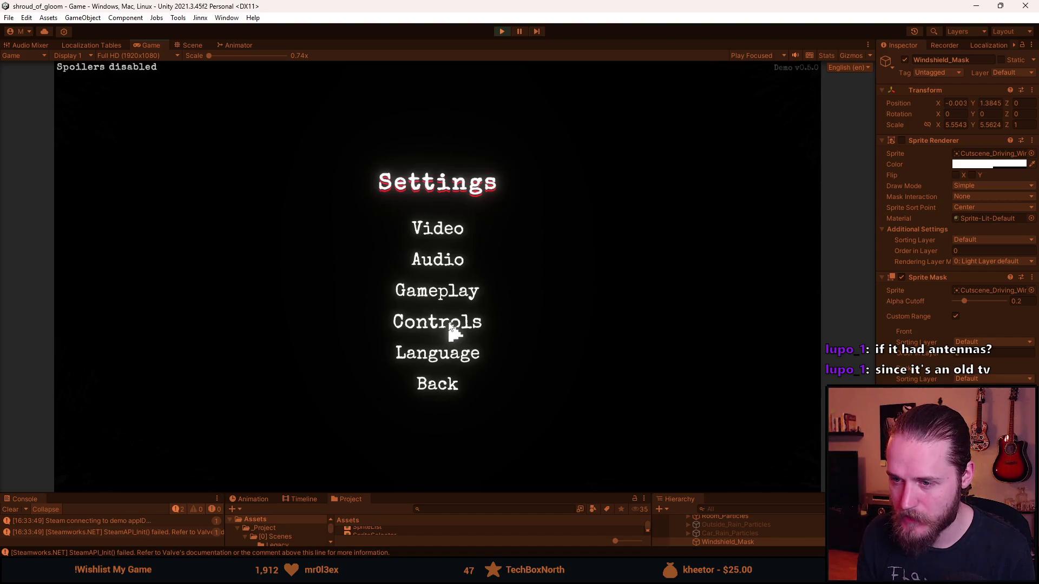
pyautogui.click(455, 291)
pyautogui.click(438, 338)
# - Resume the game, pick up the Ultraviolet Lens, toggle UV on and switch on the bathroom light
pyautogui.click(449, 385)
pyautogui.click(434, 262)
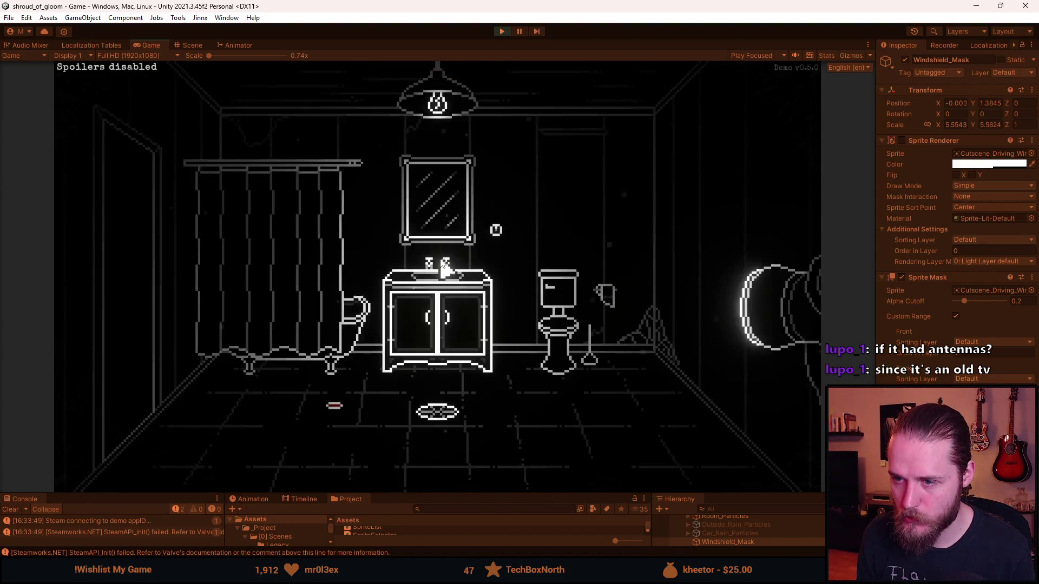
pyautogui.click(335, 409)
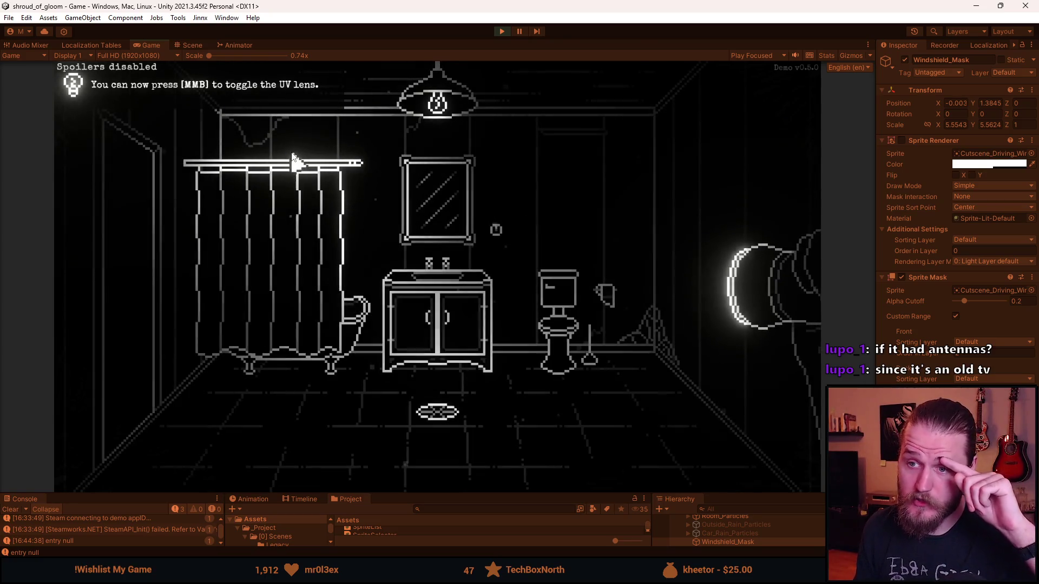
pyautogui.middleClick(277, 284)
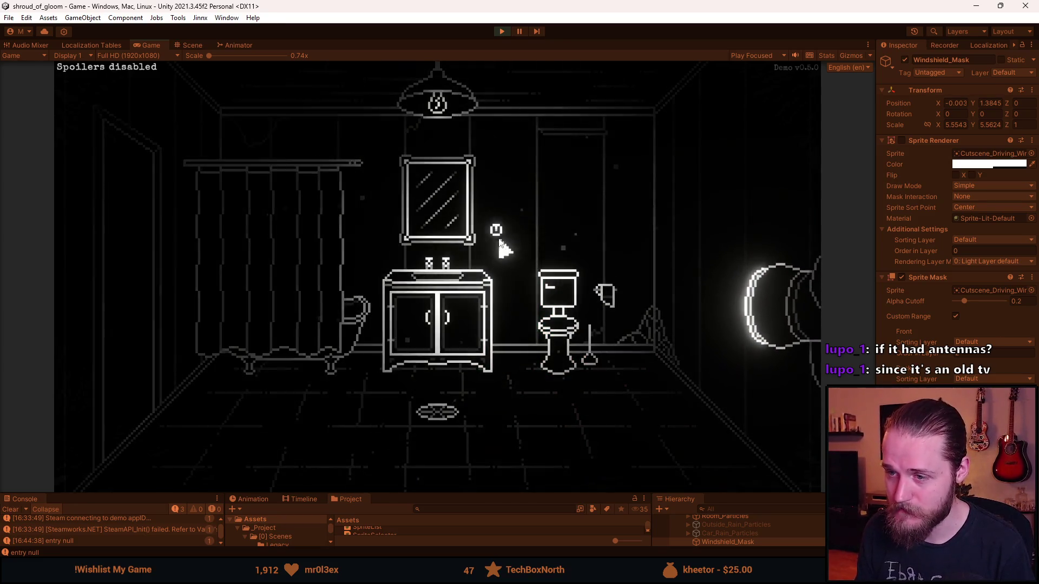
pyautogui.click(499, 236)
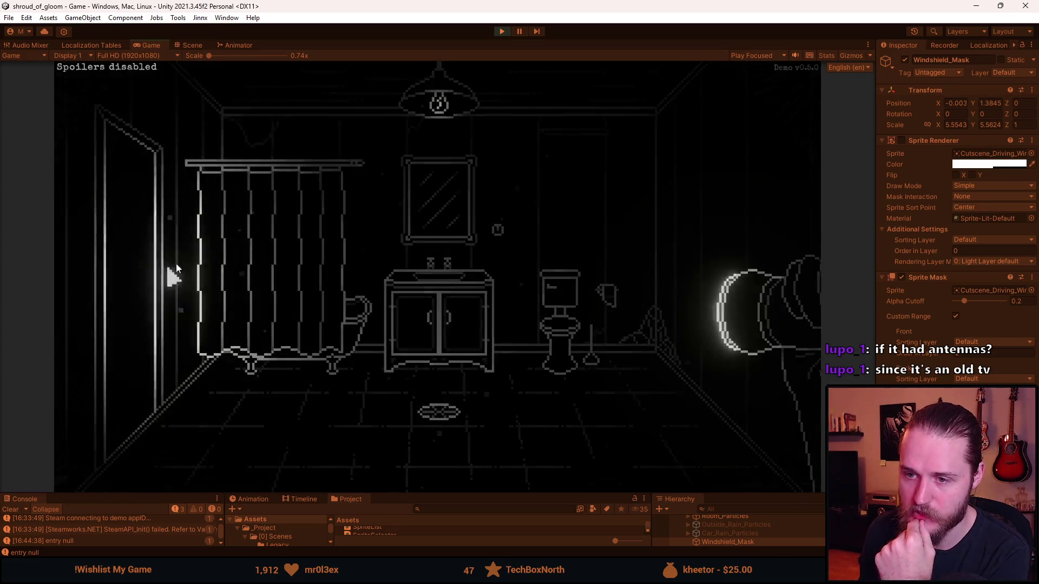
# - Walk through the hallway, storage room with the barrel and double doors on to the entrance hall
pyautogui.click(162, 273)
pyautogui.click(253, 246)
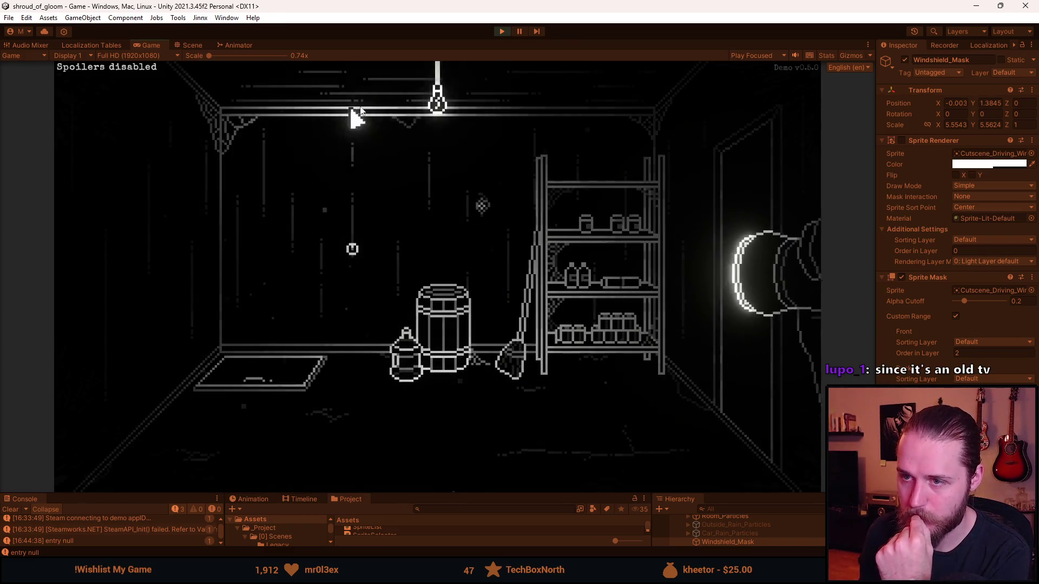
pyautogui.click(737, 225)
pyautogui.click(403, 264)
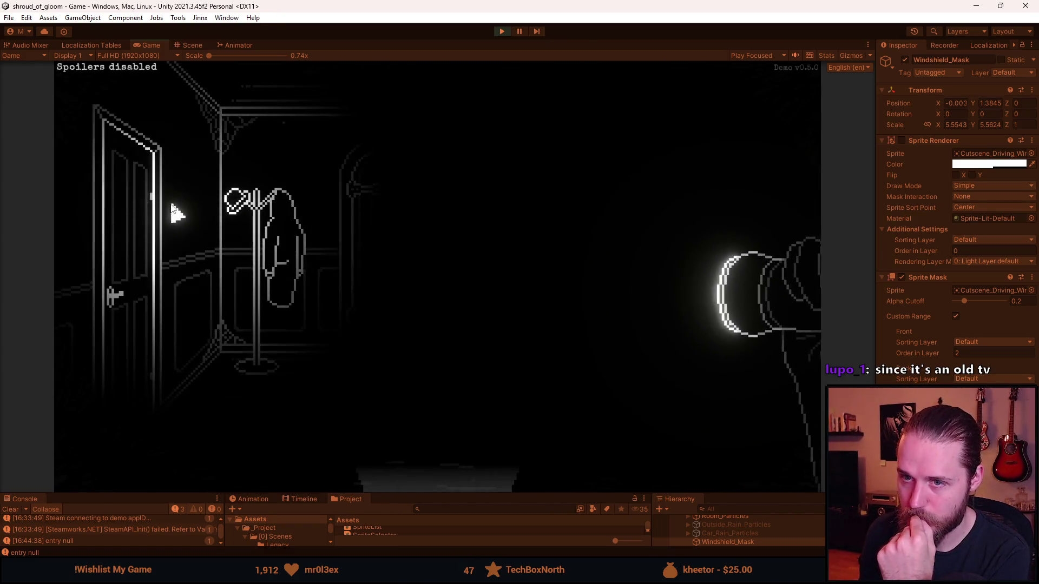
pyautogui.click(154, 261)
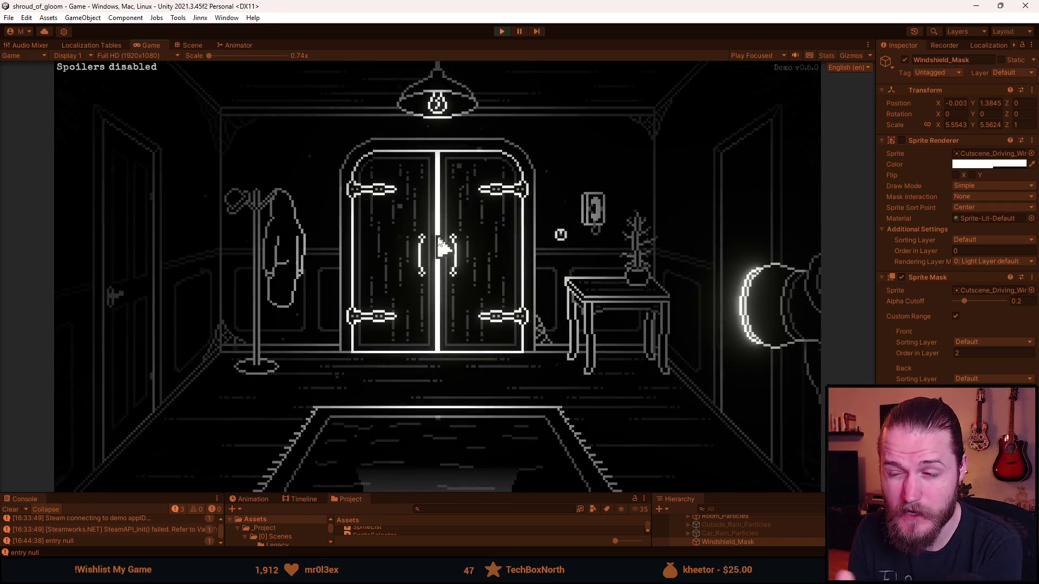
# - Go through the double doors into the dim fireplace room with the portrait above the mantel
pyautogui.click(441, 246)
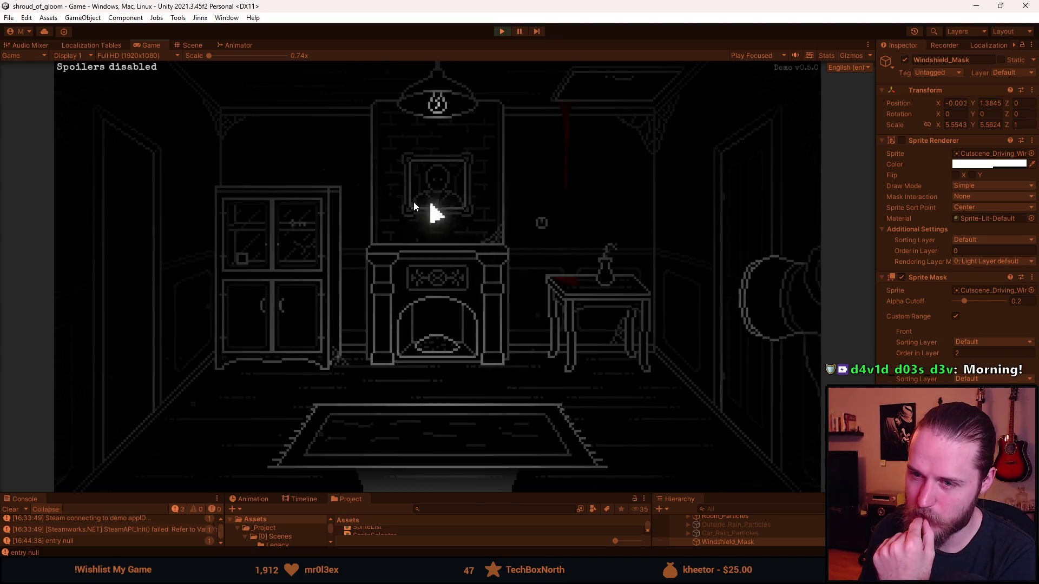
# - Visit the piano room, then return via the fireplace room and staircase hallway into the bathroom
pyautogui.click(134, 258)
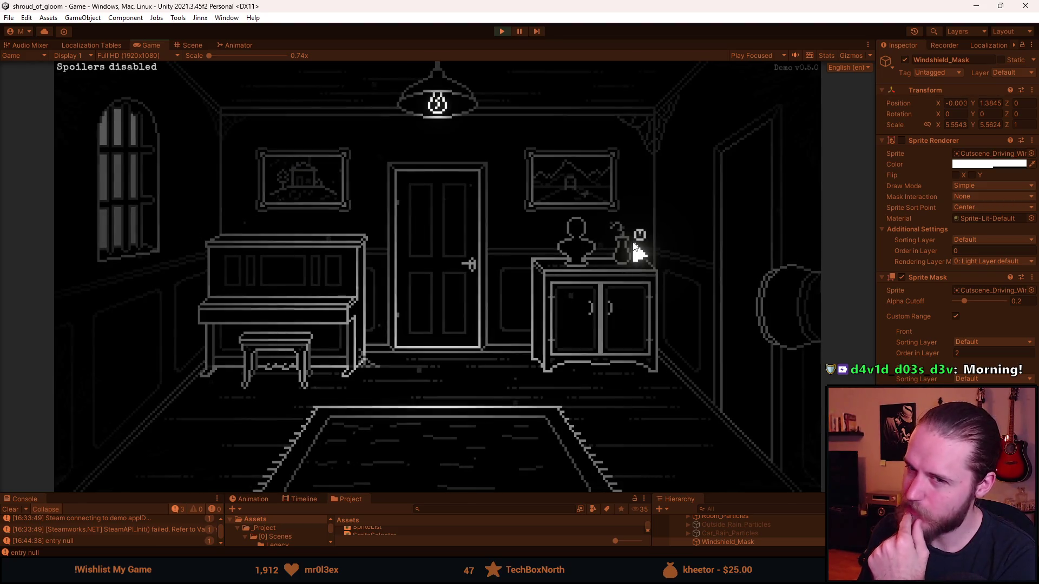
pyautogui.click(595, 279)
pyautogui.click(433, 471)
pyautogui.click(416, 242)
pyautogui.click(575, 269)
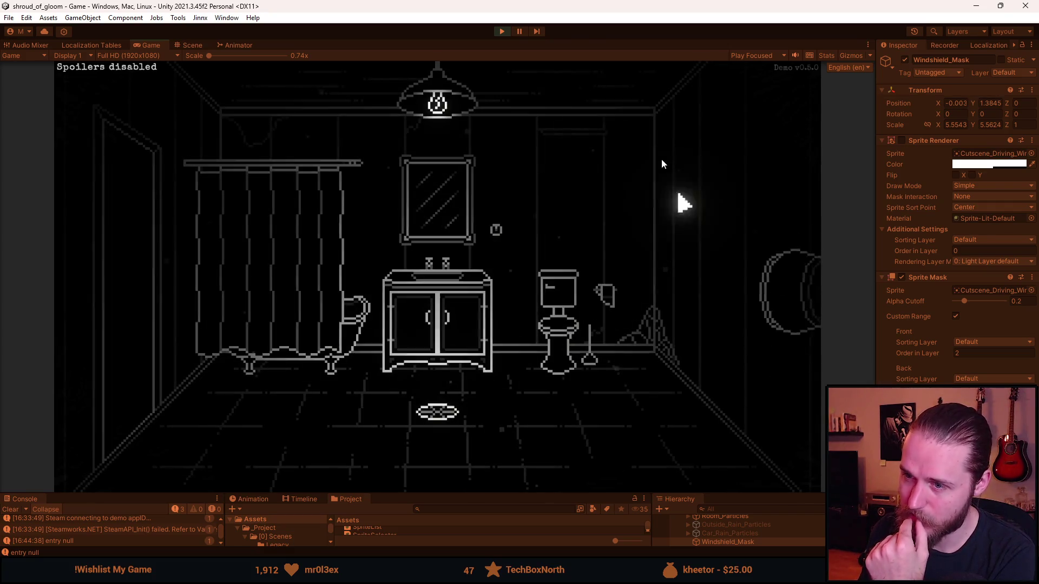
# - Loop through the storage room, double-door room and kitchen back to the open-door hallway
pyautogui.click(123, 249)
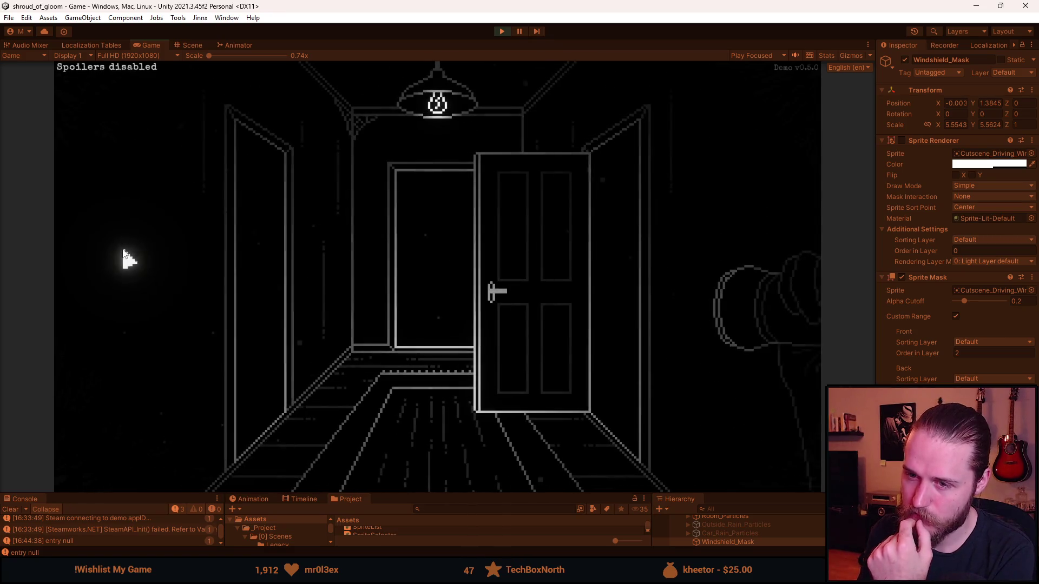
pyautogui.click(279, 281)
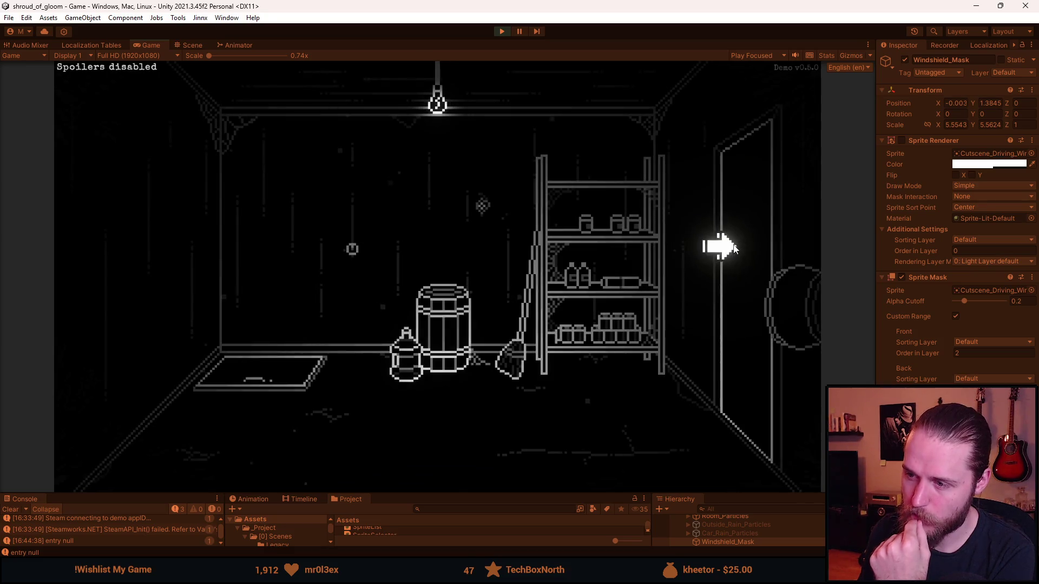
pyautogui.click(721, 247)
pyautogui.click(401, 265)
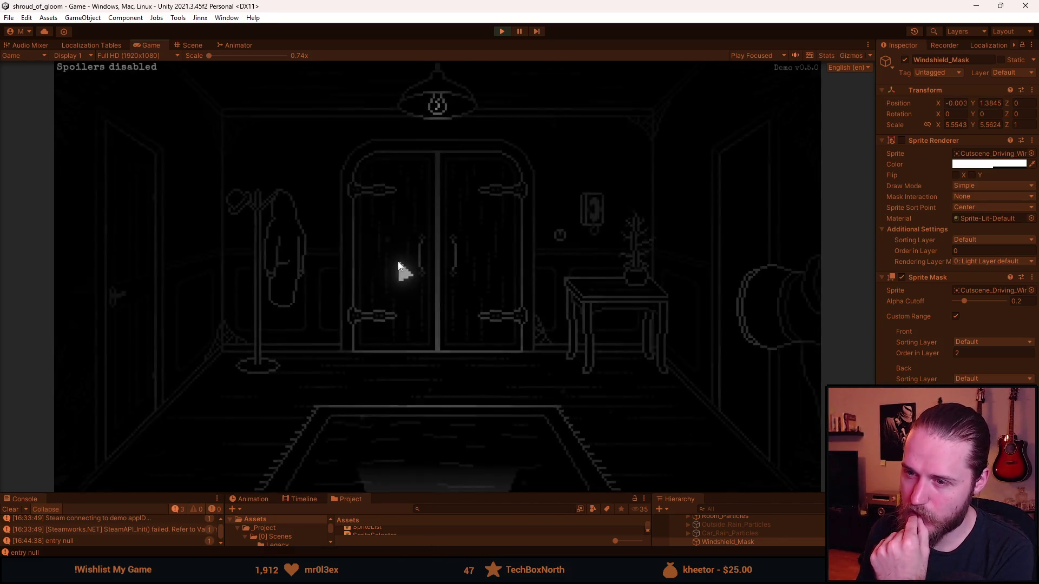
pyautogui.click(708, 239)
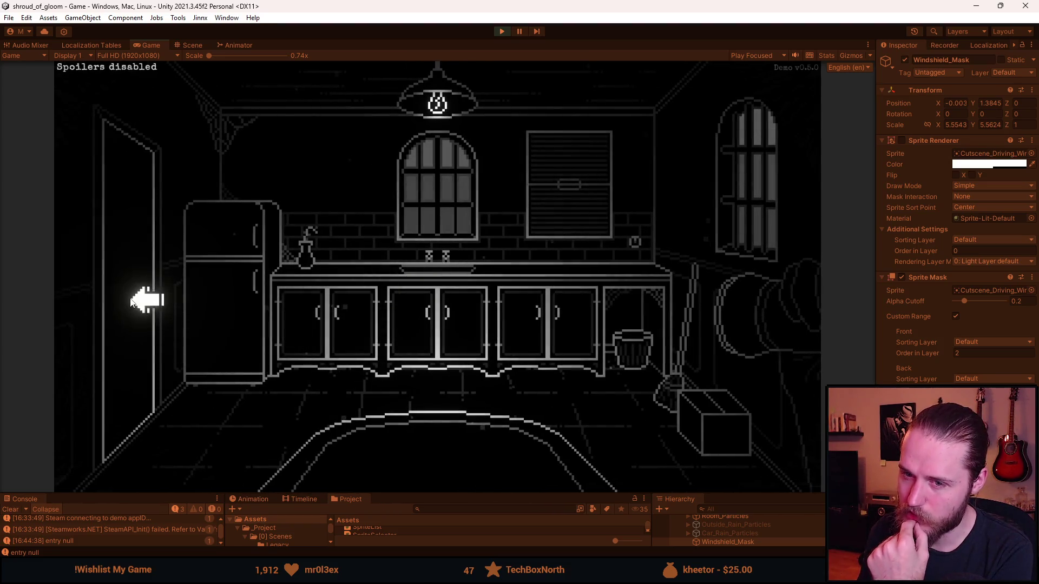
pyautogui.click(131, 301)
pyautogui.click(398, 469)
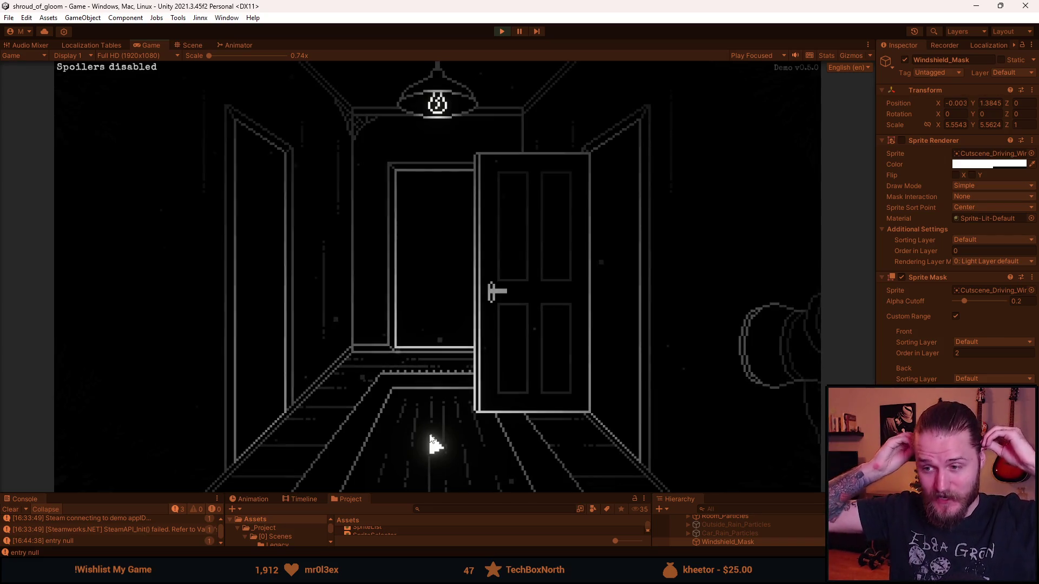
# - Walk through the double-door room, open-door corridor and fireplace room to the staircase hall
pyautogui.click(426, 288)
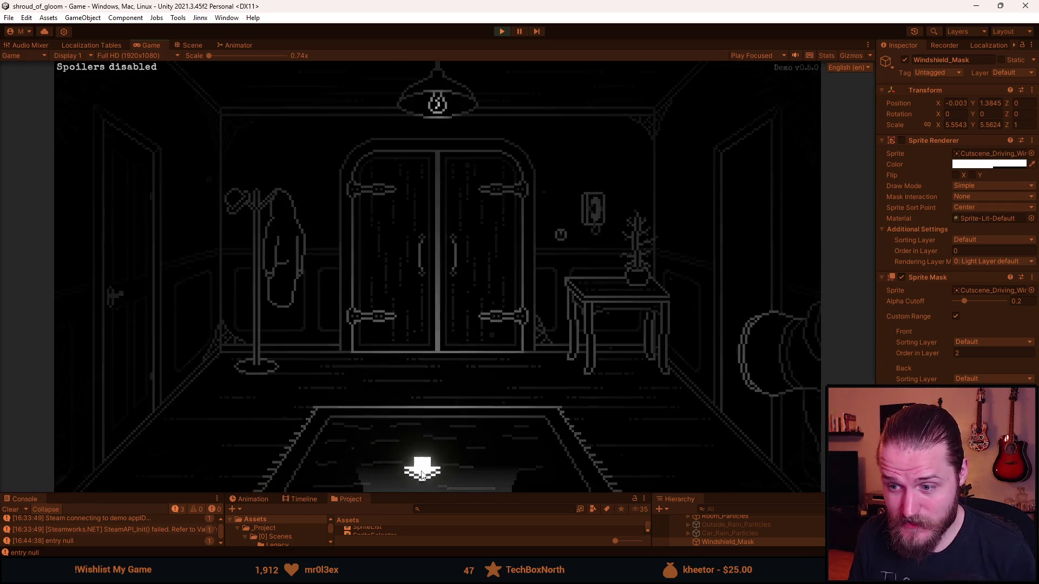
pyautogui.click(422, 473)
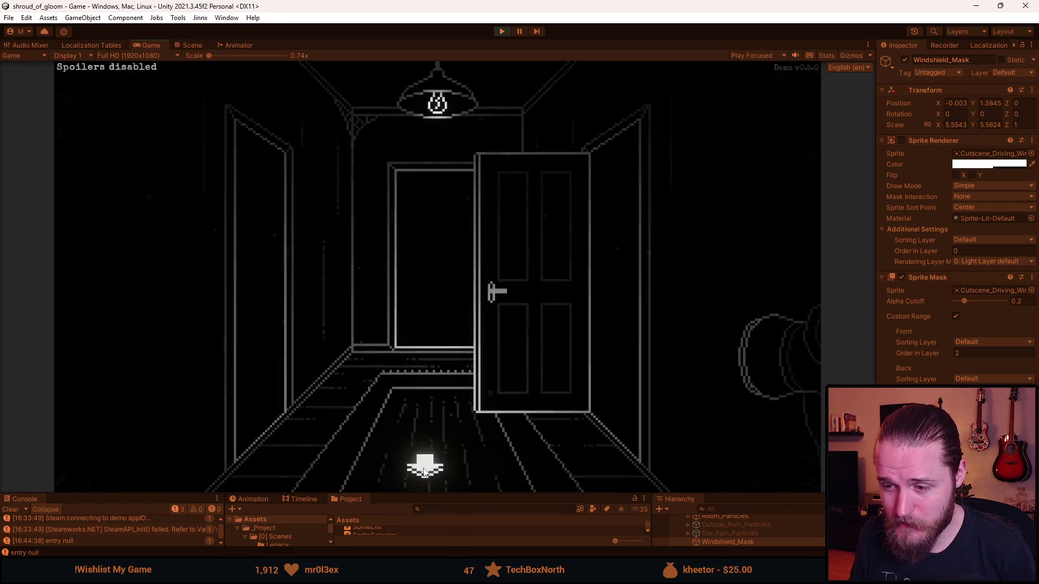
pyautogui.click(402, 356)
pyautogui.click(324, 342)
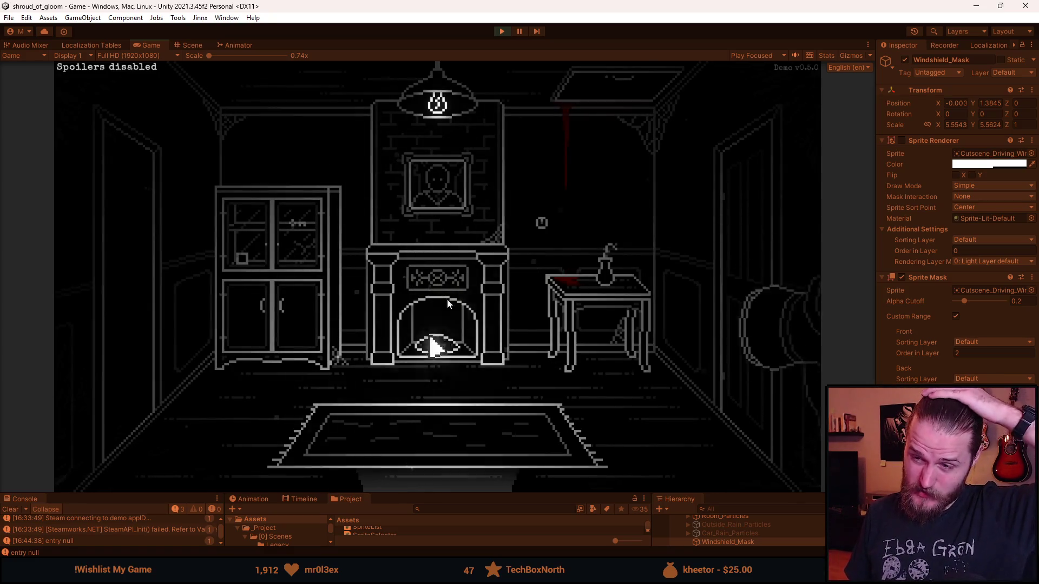
pyautogui.click(447, 477)
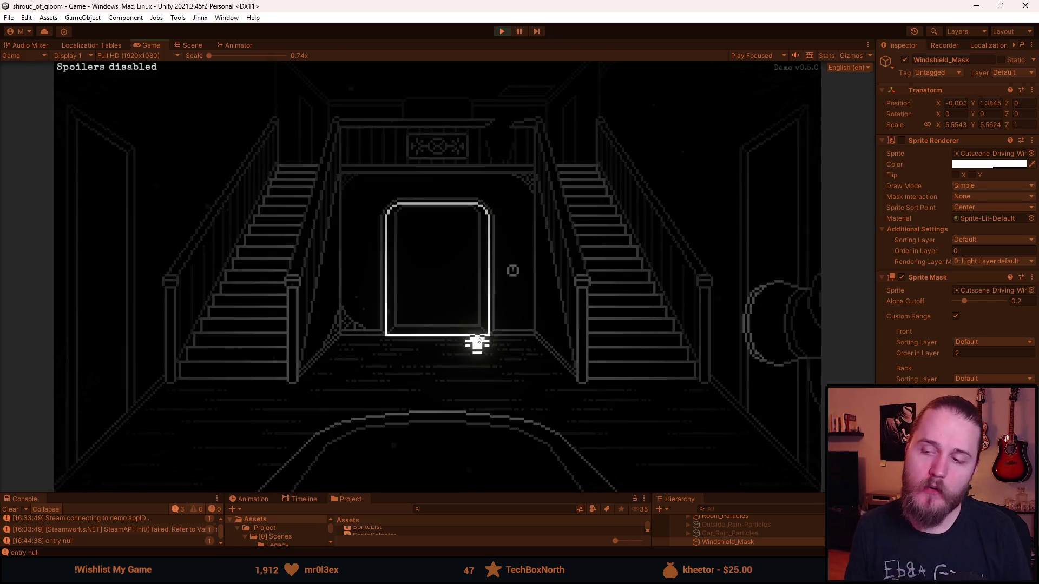
# - Continue from the staircase hall through the doorway until the entrance hall with the coat stand appears
pyautogui.click(430, 254)
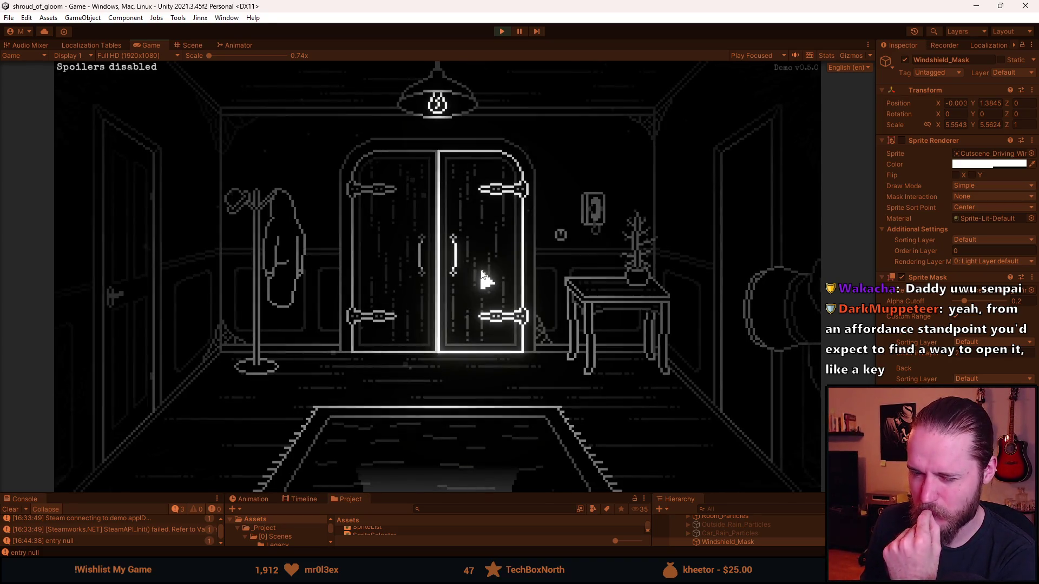
# - Cycle through the staircase hall's lit doorway, closet, corridor and fireplace room back to the foyer
pyautogui.click(453, 450)
pyautogui.click(448, 470)
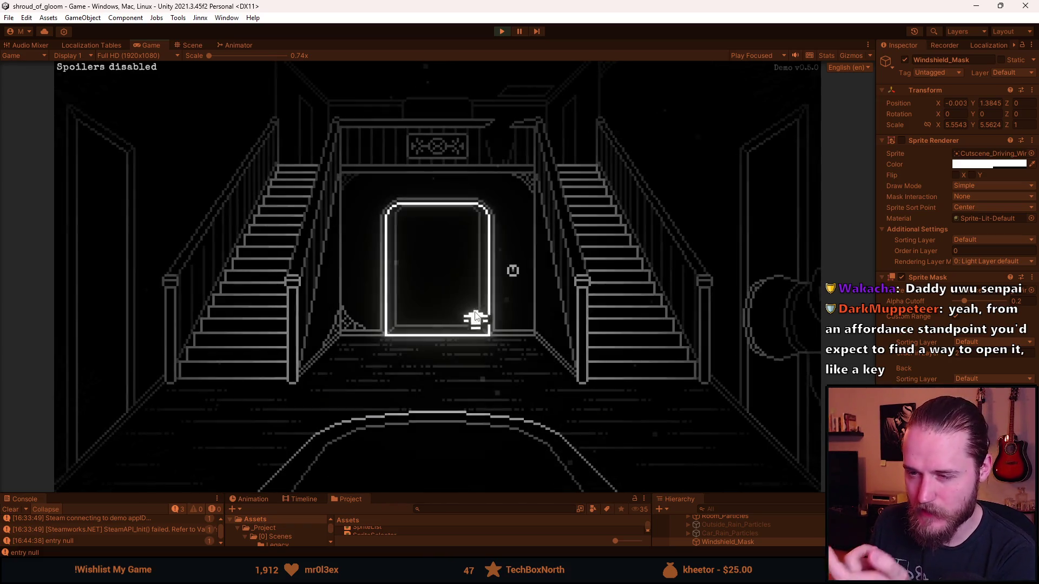
pyautogui.click(426, 275)
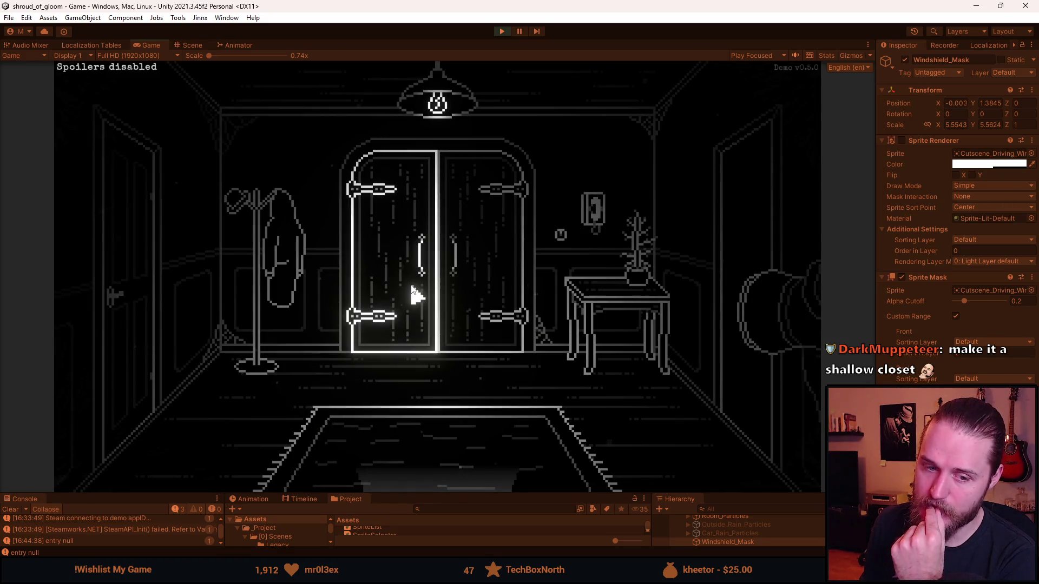
pyautogui.click(440, 479)
pyautogui.click(432, 465)
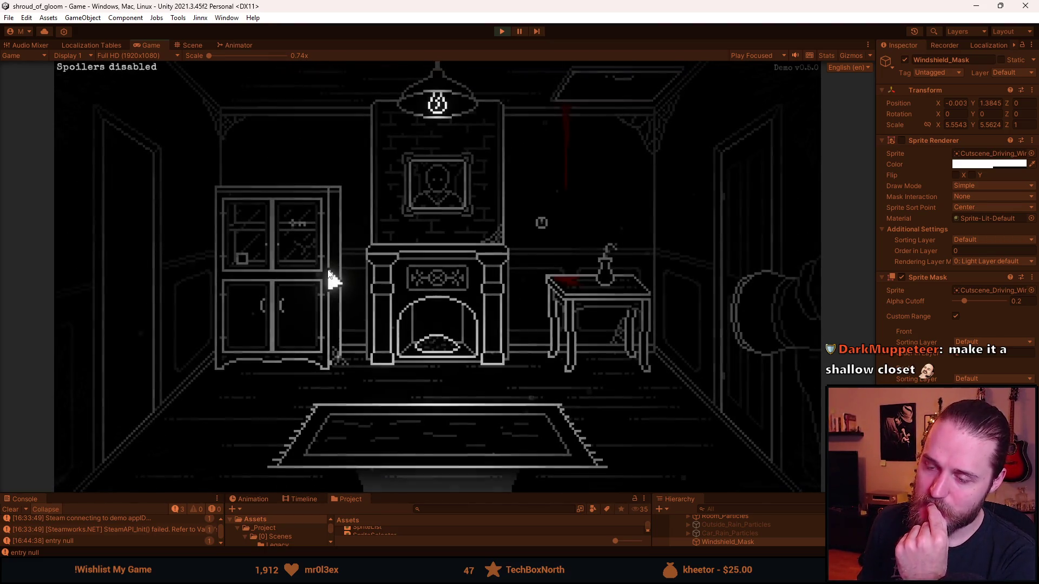
pyautogui.click(458, 454)
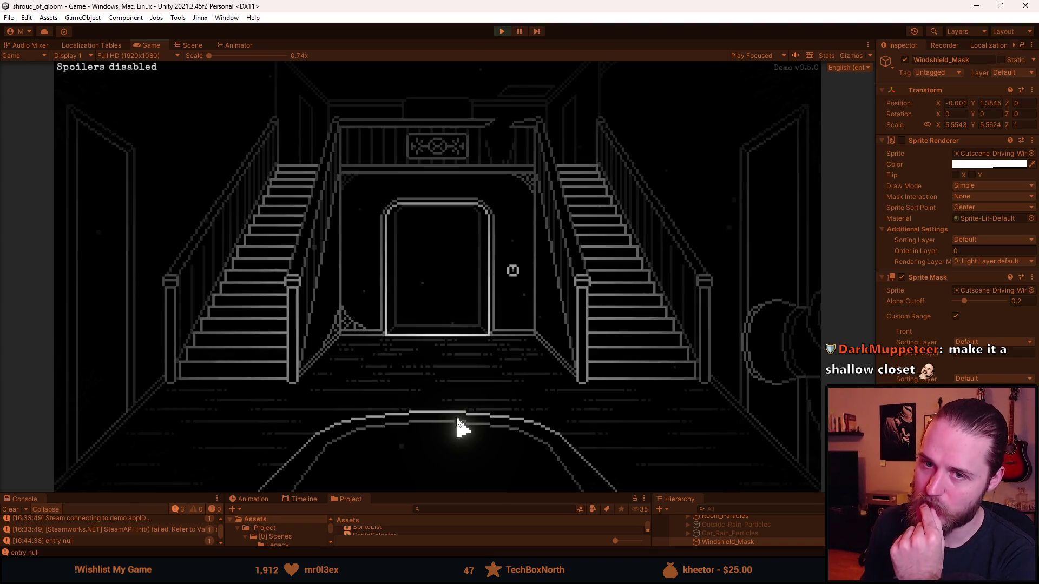
pyautogui.click(428, 324)
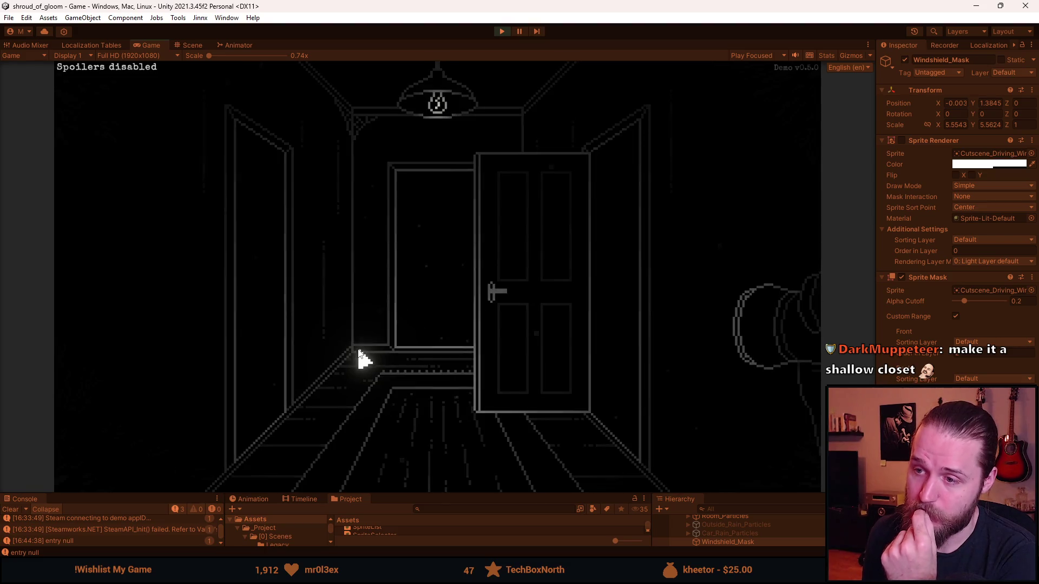
pyautogui.click(423, 333)
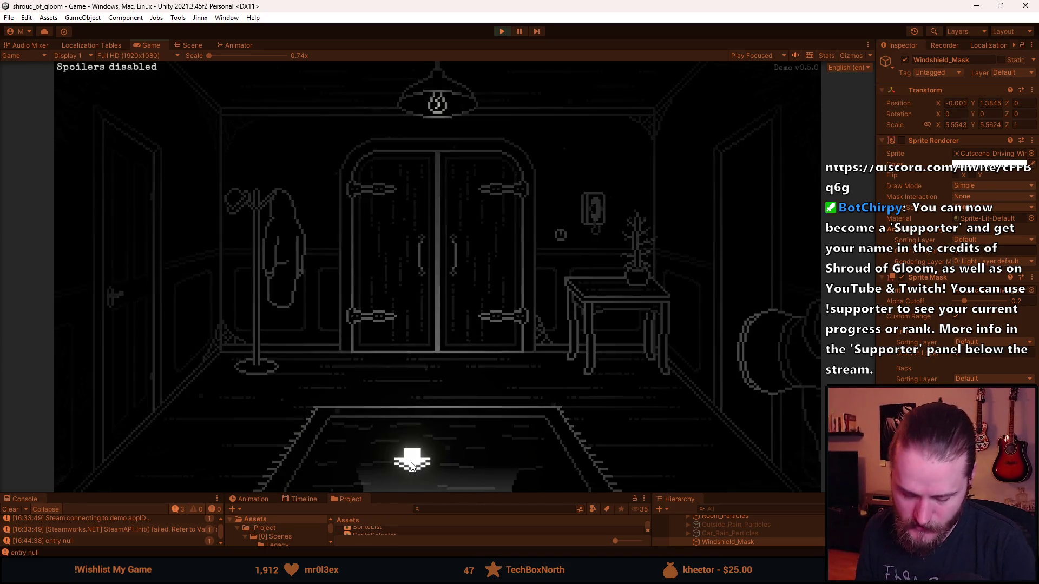
# - Raise the hand-held map showing the Main Floor layout in the entrance hall
pyautogui.click(413, 436)
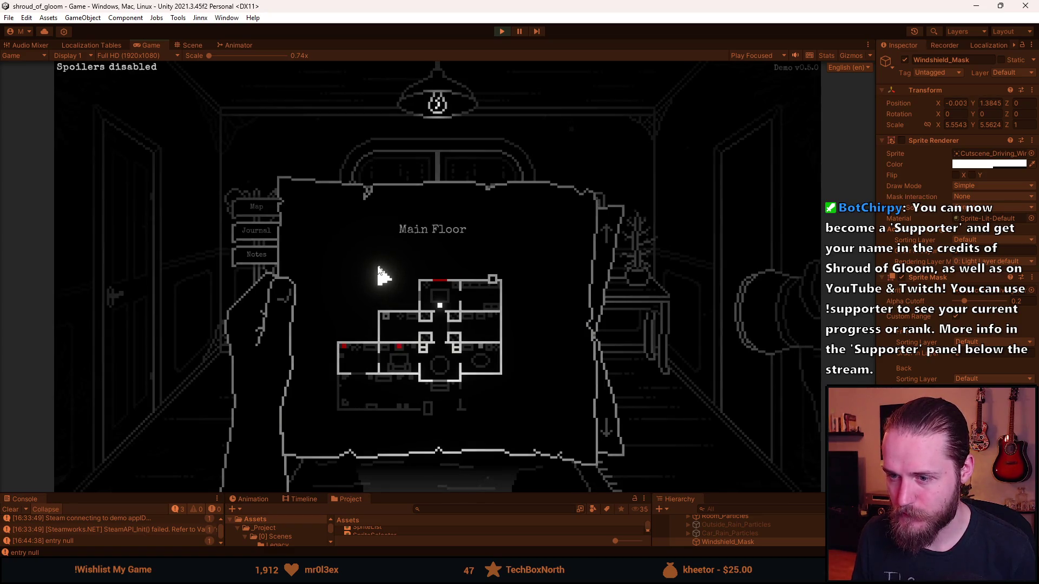
# - Lower the map with Tab to return to the lit entrance hall view
pyautogui.press('Tab')
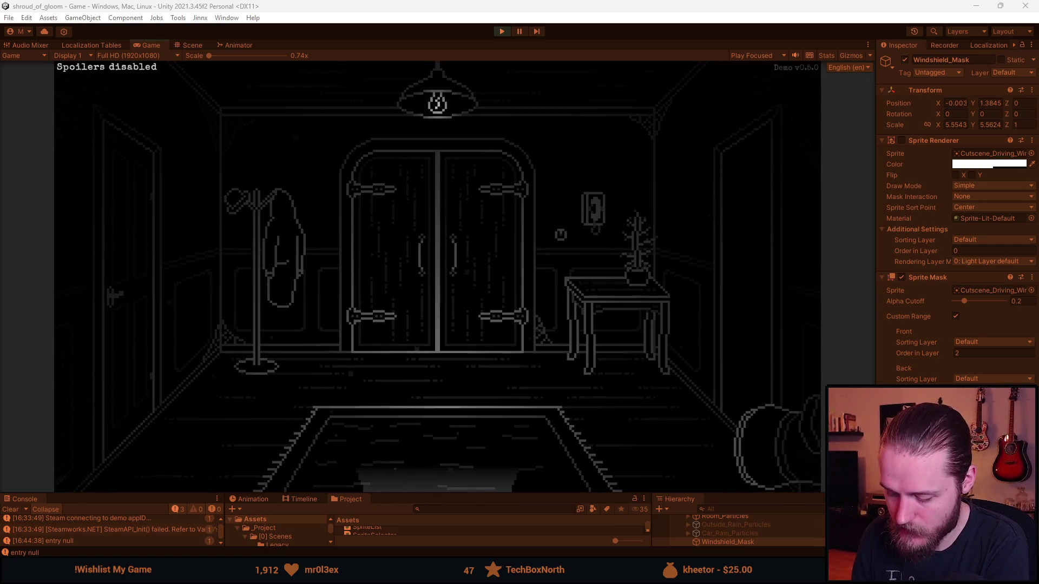
pyautogui.click(444, 457)
pyautogui.click(233, 425)
pyautogui.click(303, 490)
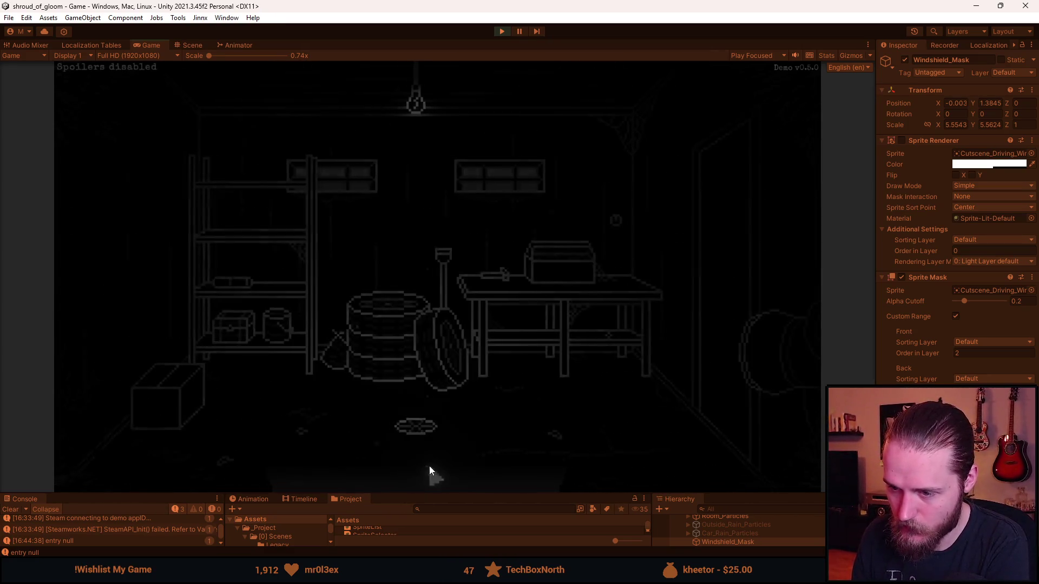
pyautogui.click(429, 479)
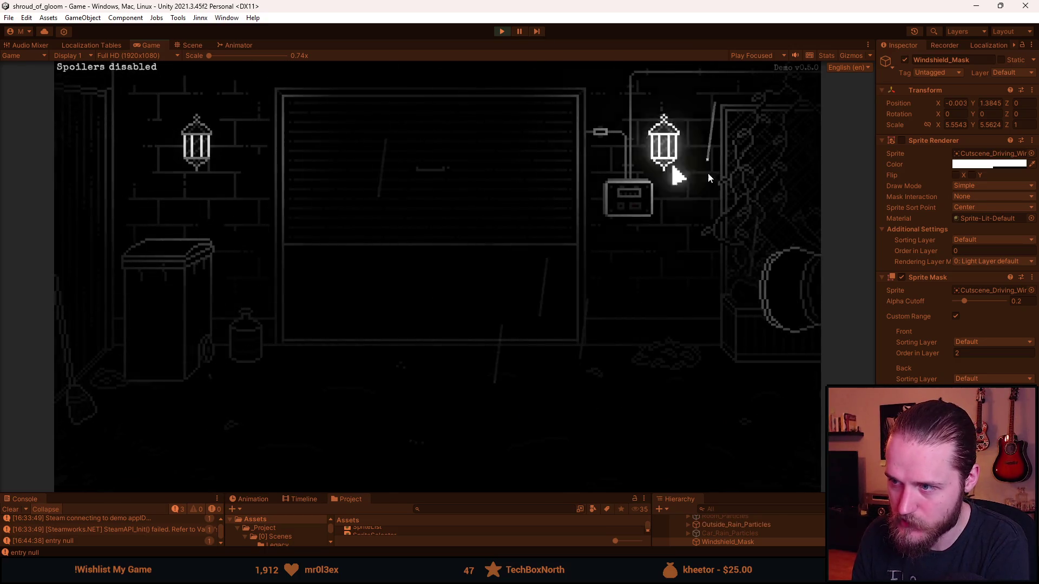
pyautogui.click(783, 226)
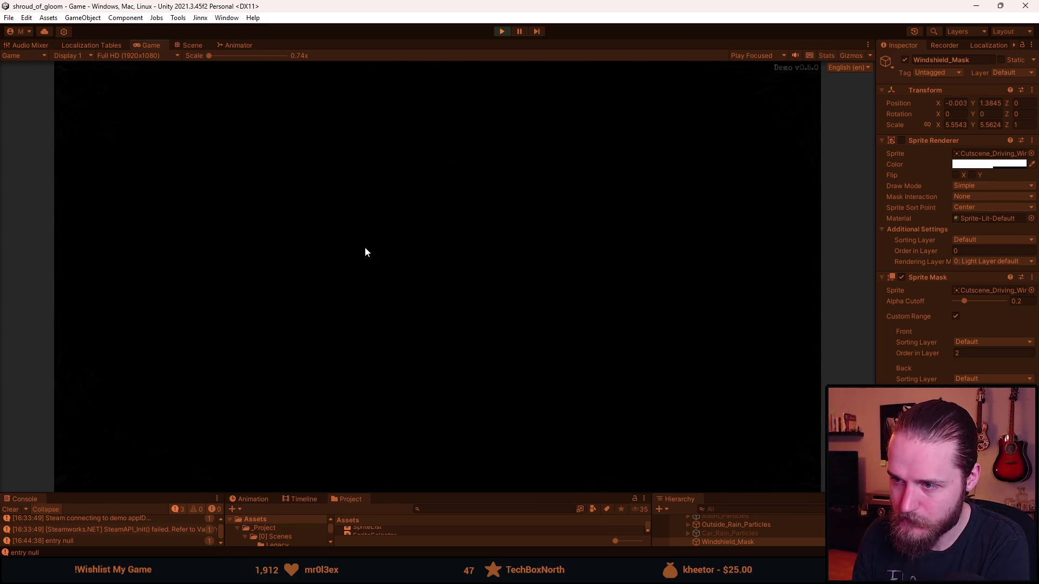
pyautogui.click(744, 248)
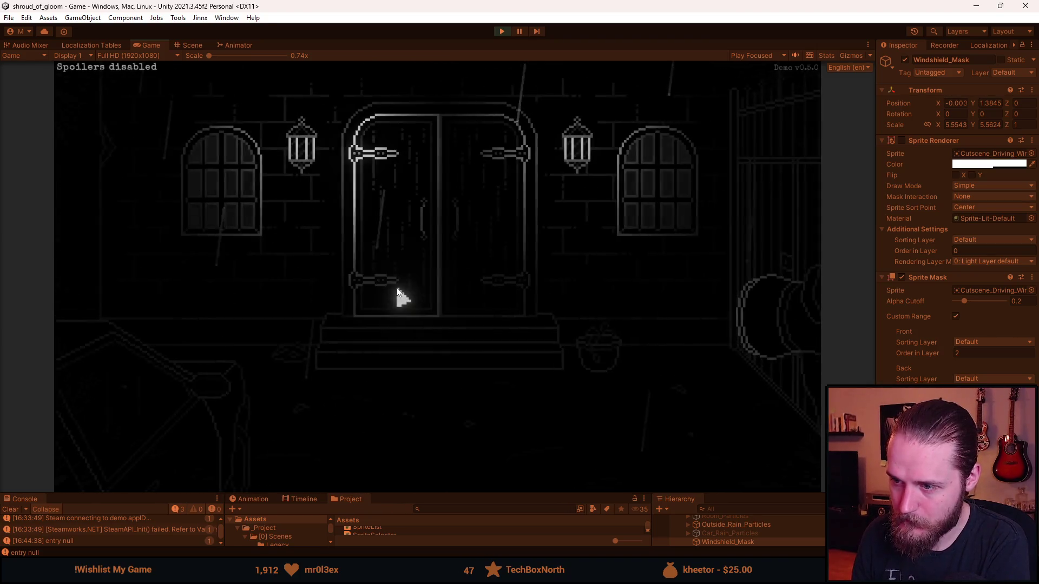
pyautogui.click(135, 265)
pyautogui.click(89, 264)
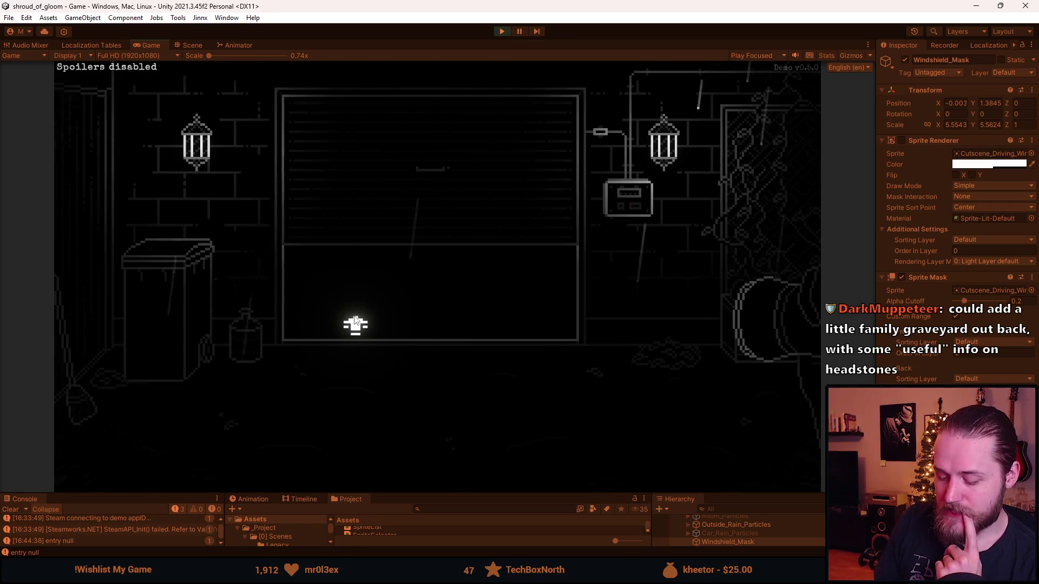
pyautogui.click(385, 331)
pyautogui.click(706, 274)
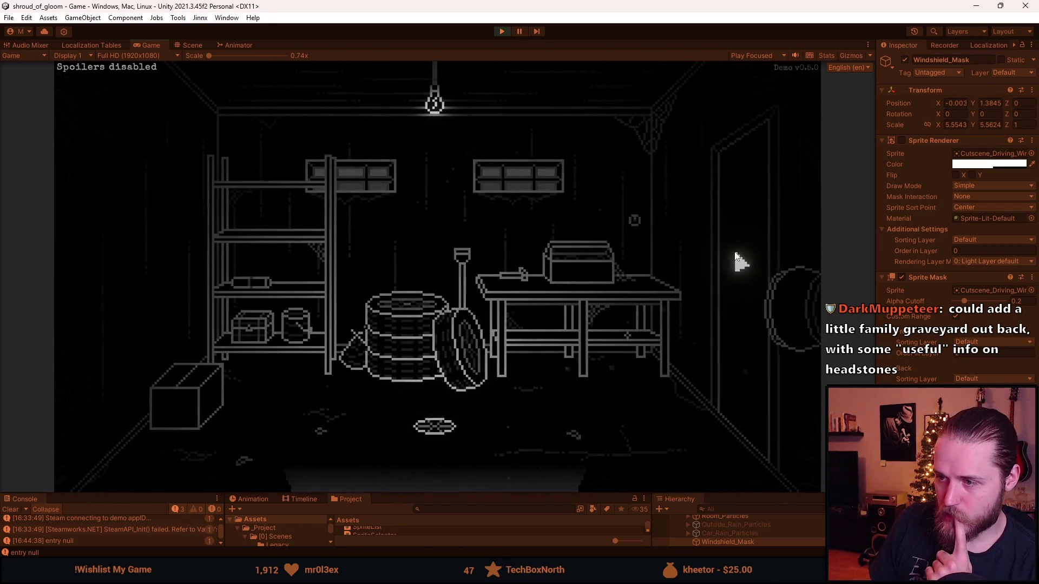
pyautogui.click(733, 263)
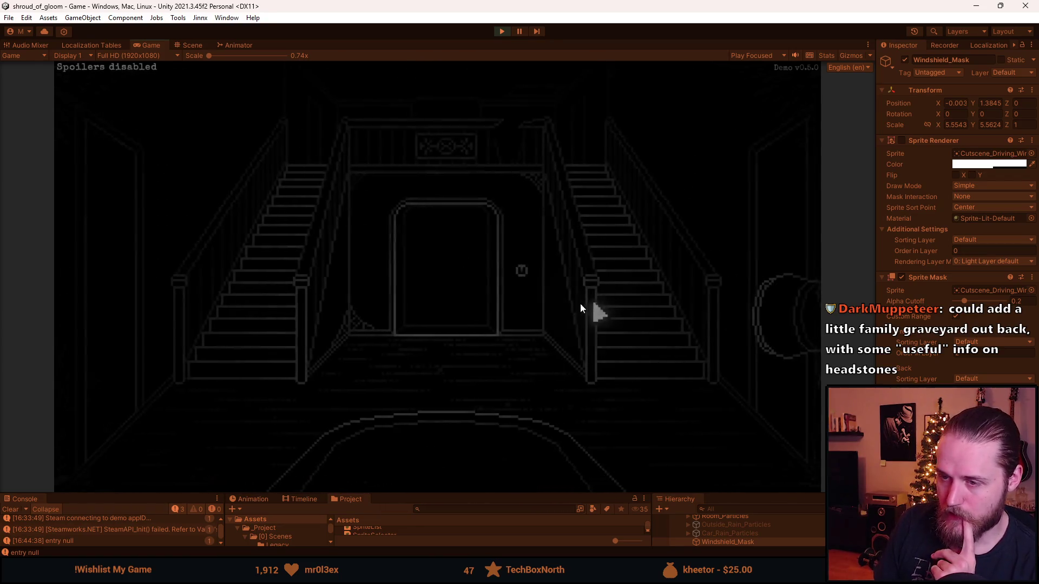
pyautogui.click(426, 318)
pyautogui.click(417, 284)
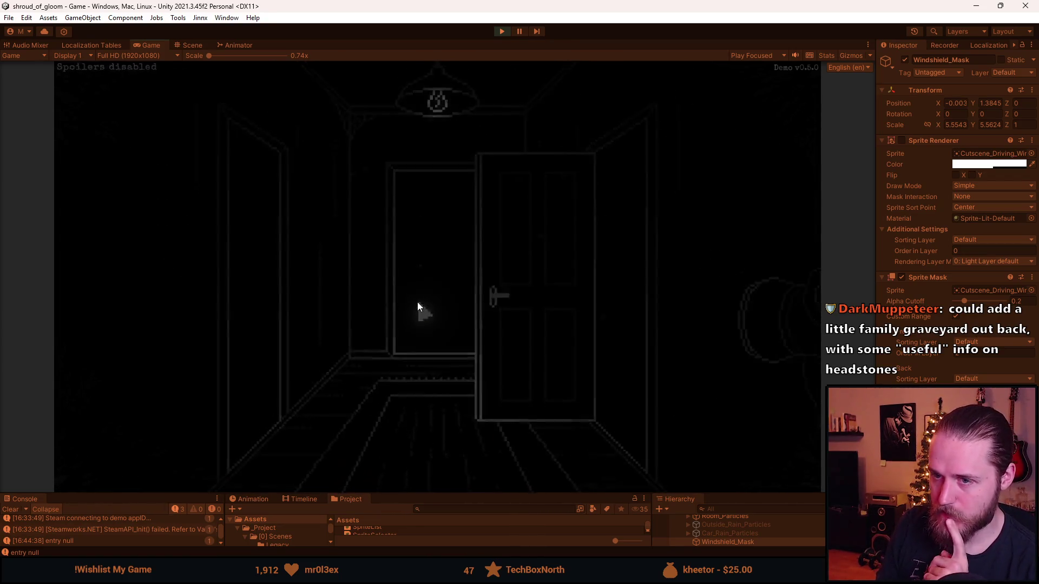
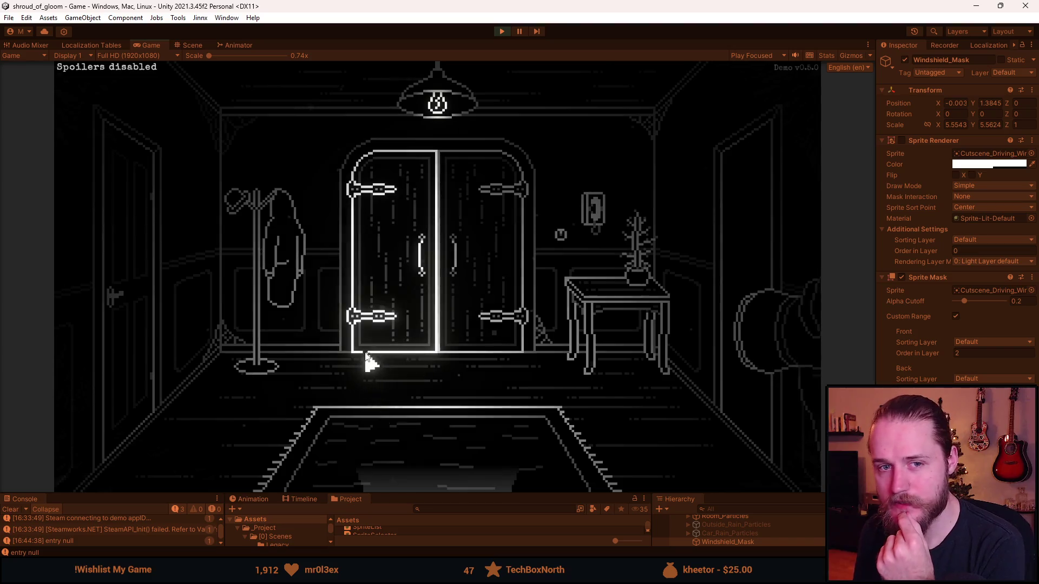
# - Walk via the kitchen, hallway, storage room and bathroom to the staircase hall
pyautogui.click(744, 233)
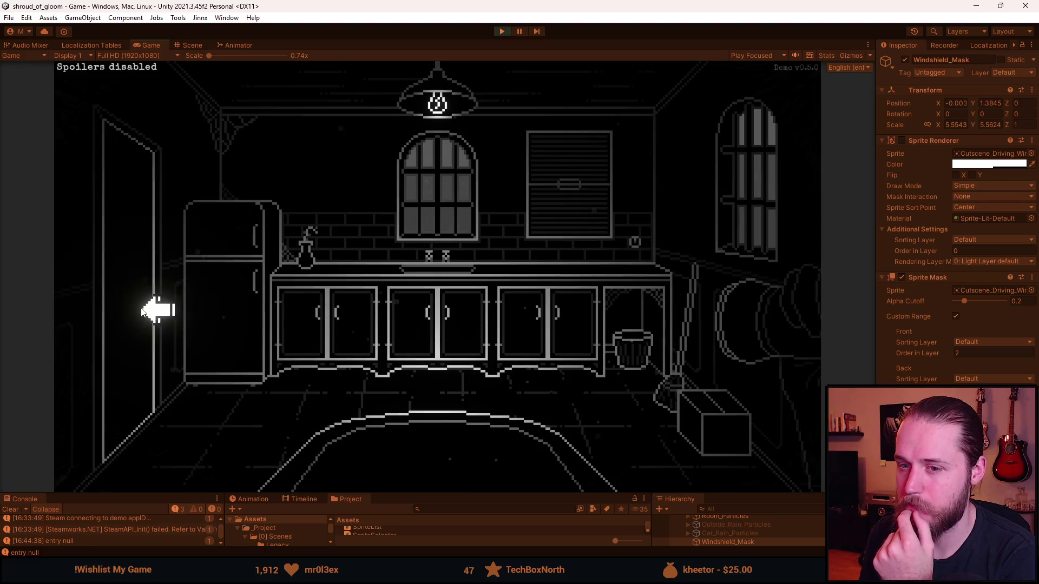
pyautogui.click(149, 310)
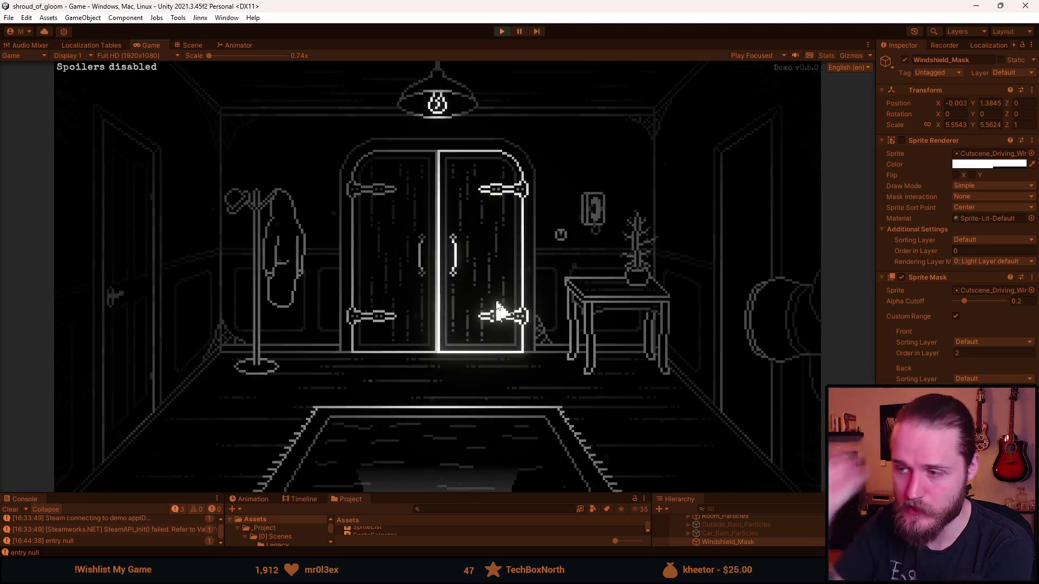
pyautogui.click(452, 276)
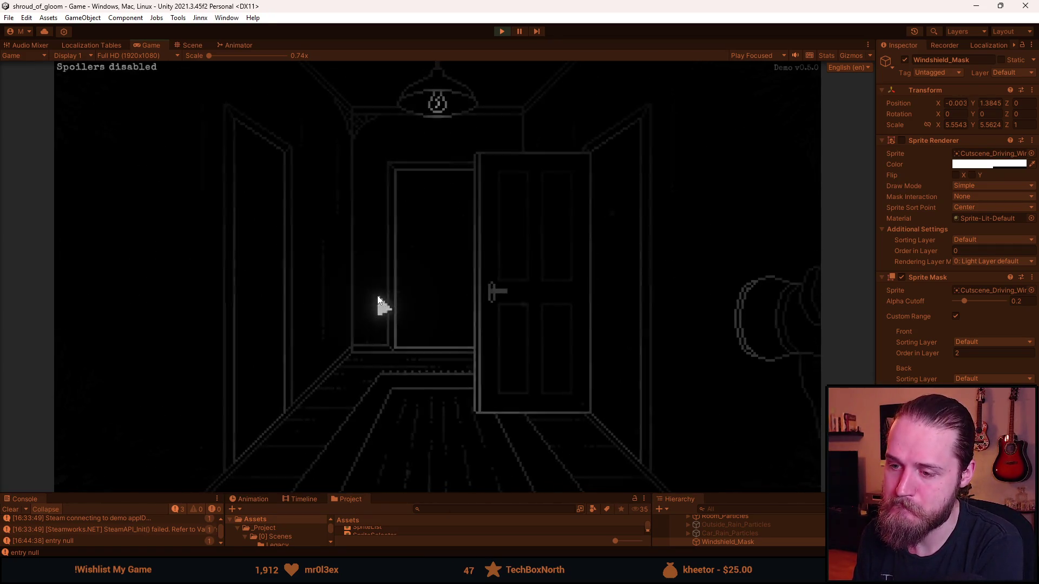
pyautogui.click(424, 293)
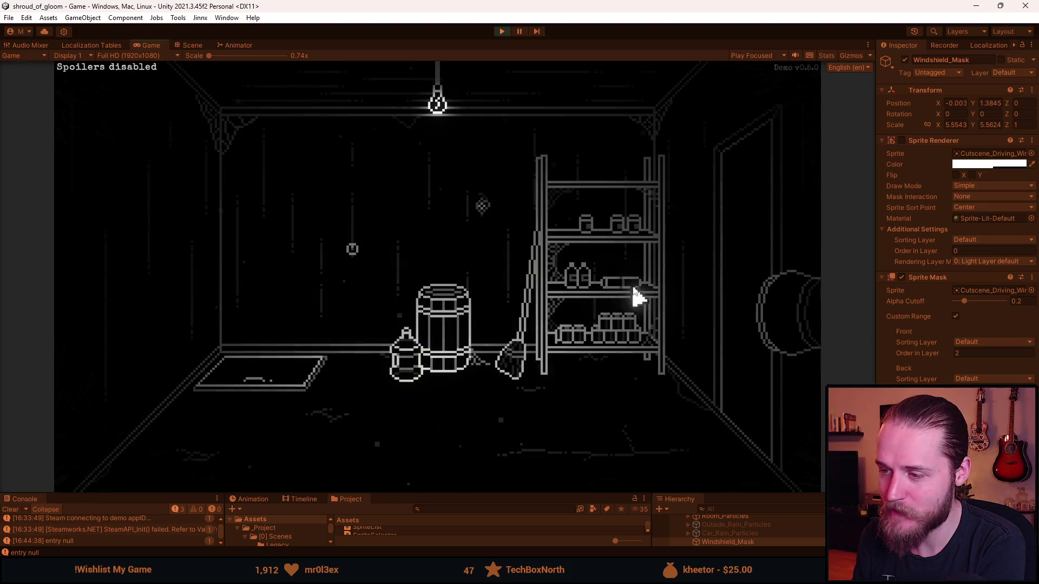
pyautogui.click(738, 262)
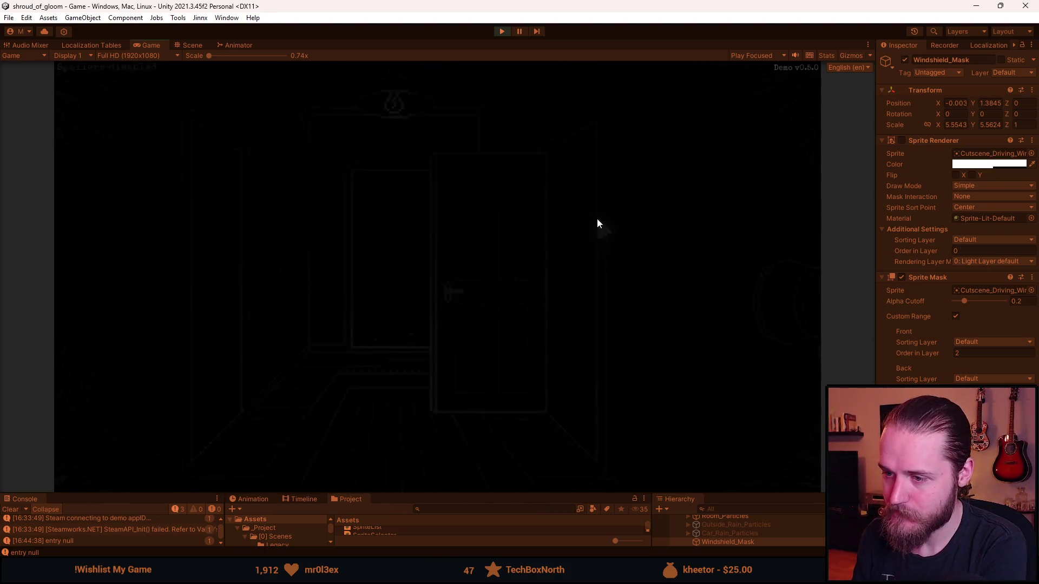
pyautogui.click(167, 281)
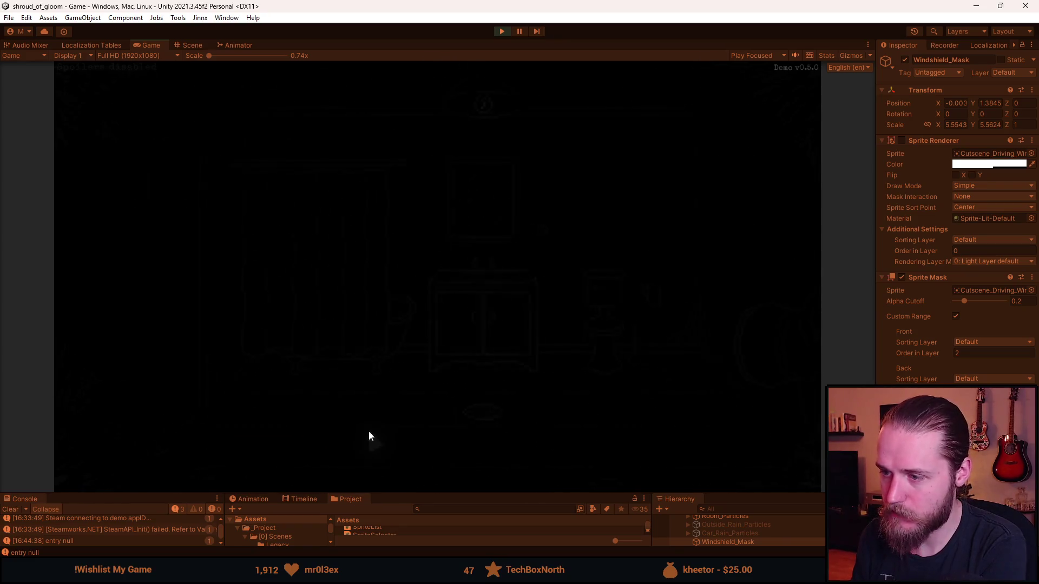
pyautogui.click(406, 469)
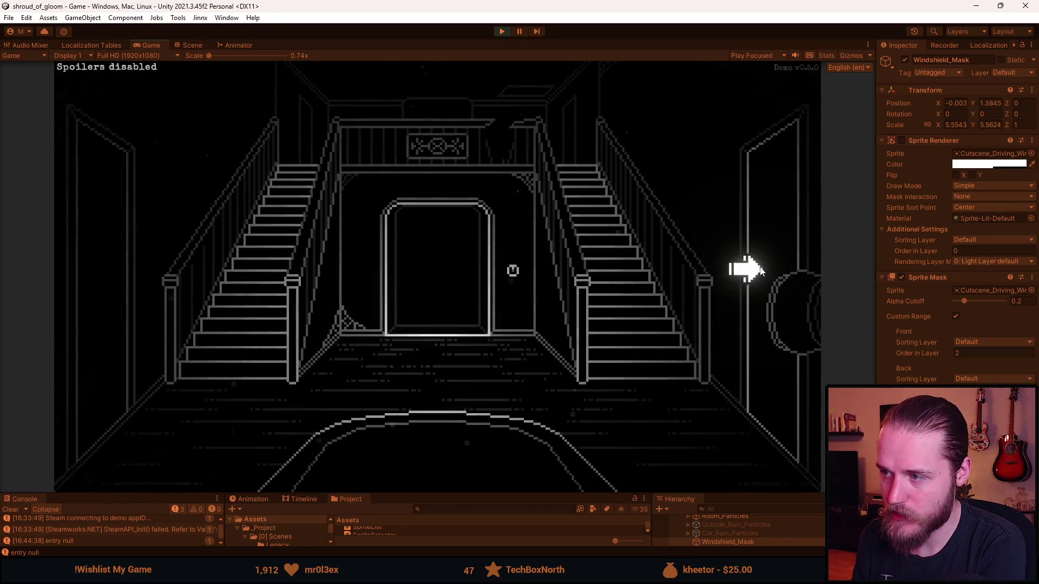
# - Visit the grandfather-clock room's drawer, the TV room and the tire storage room, then return
pyautogui.click(747, 269)
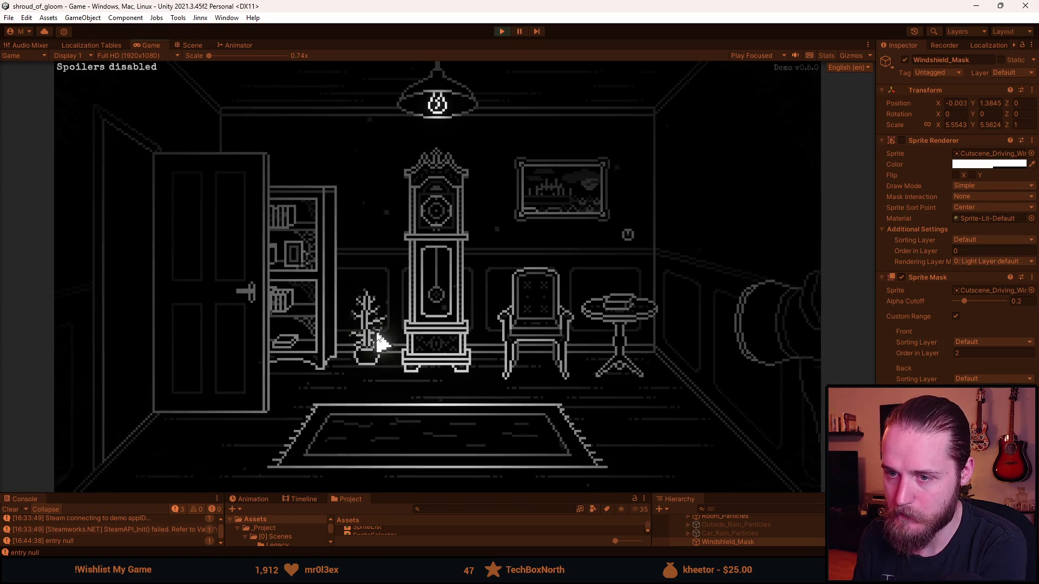
pyautogui.click(620, 307)
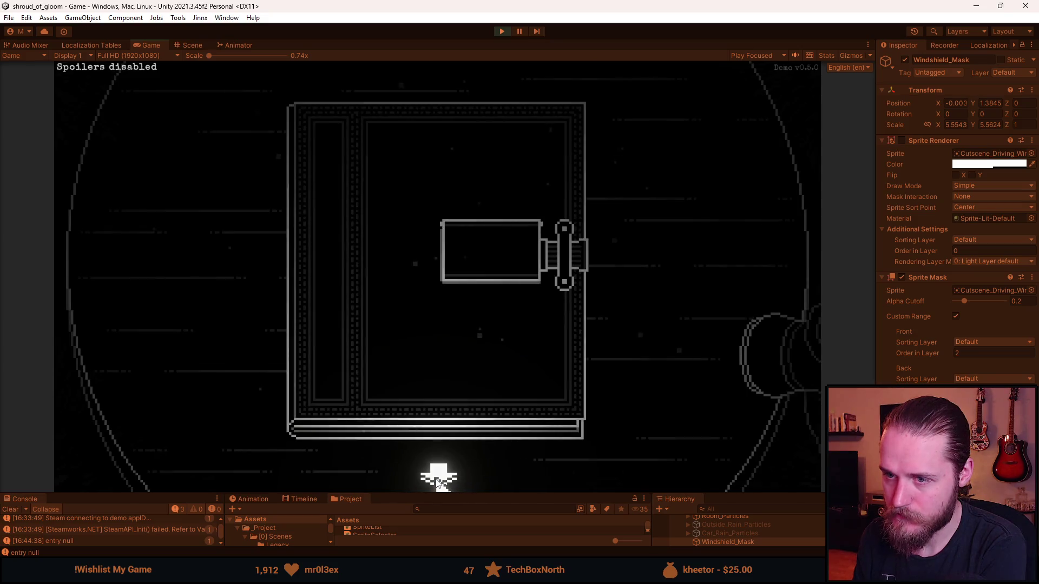
pyautogui.click(438, 479)
pyautogui.click(122, 289)
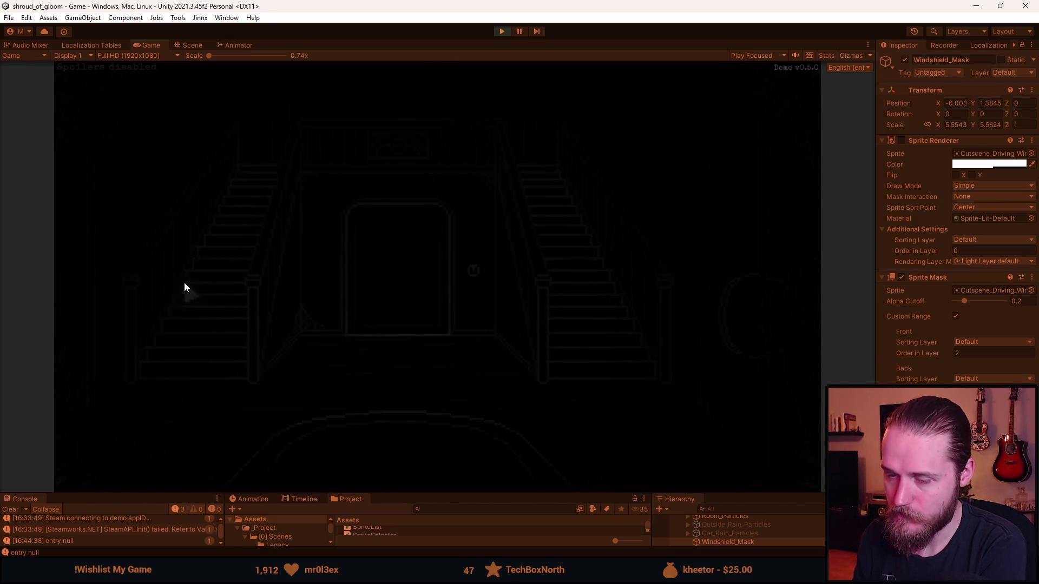
pyautogui.click(128, 312)
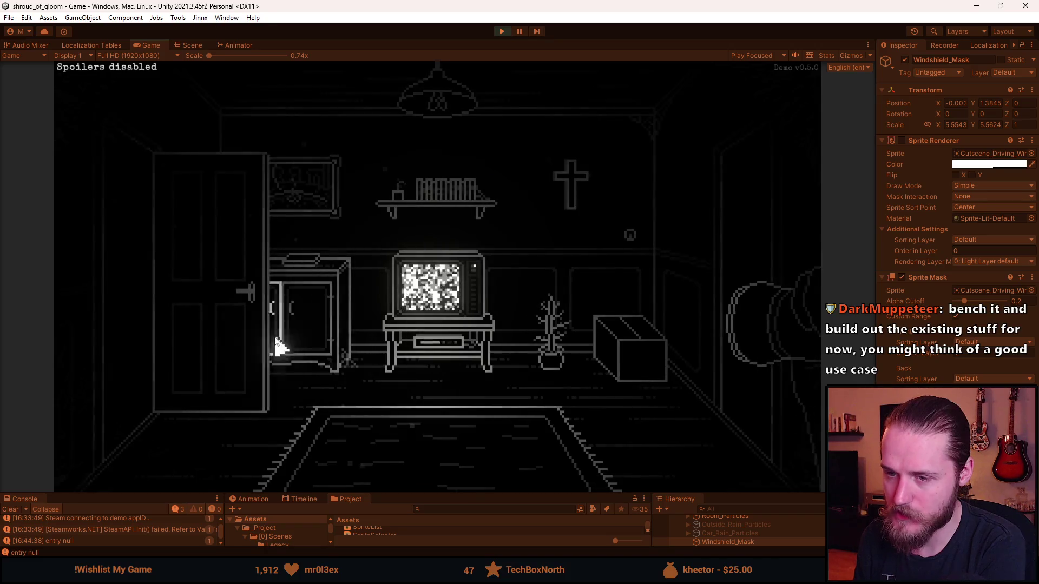
pyautogui.click(146, 332)
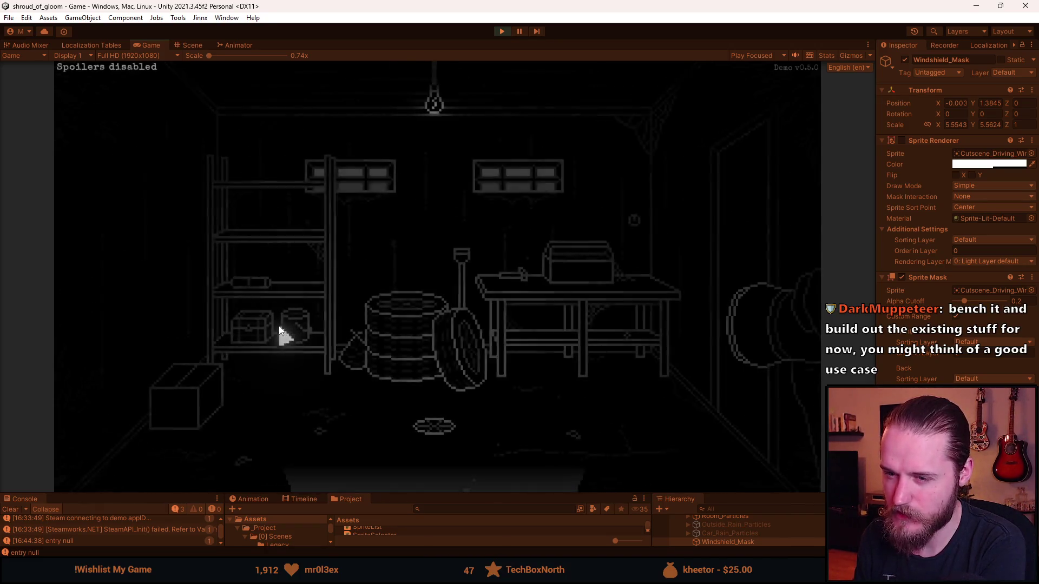
pyautogui.click(746, 279)
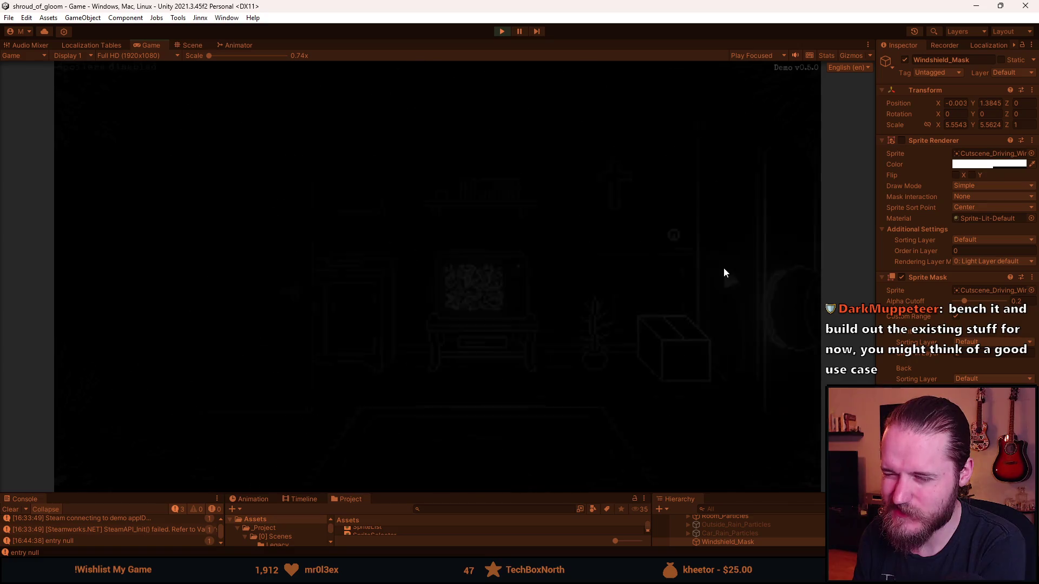
pyautogui.click(722, 267)
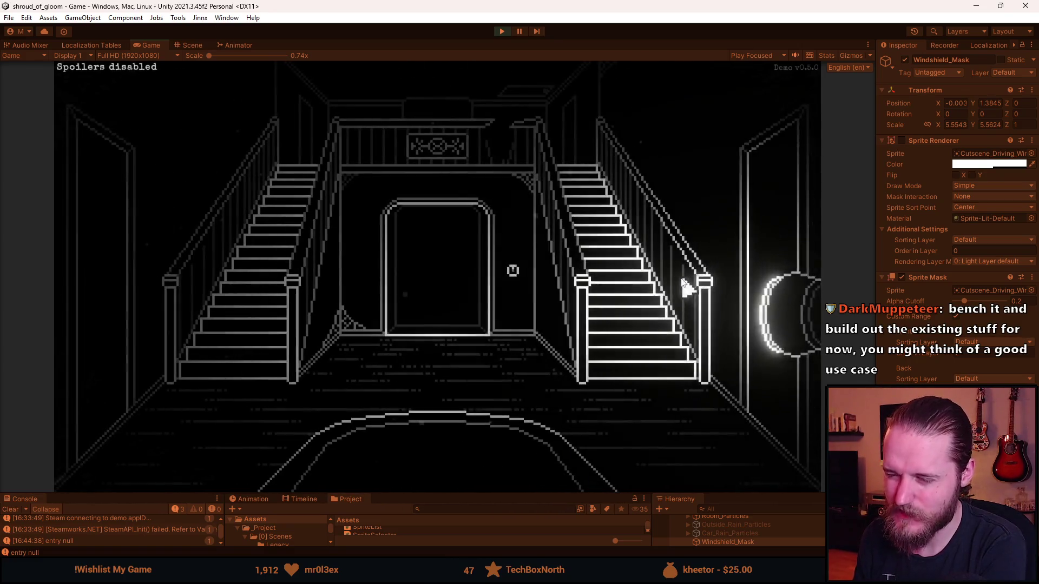
# - Tour the fireplace and piano rooms, bathroom and jar-shelf storage room, heading back to the entrance
pyautogui.click(239, 341)
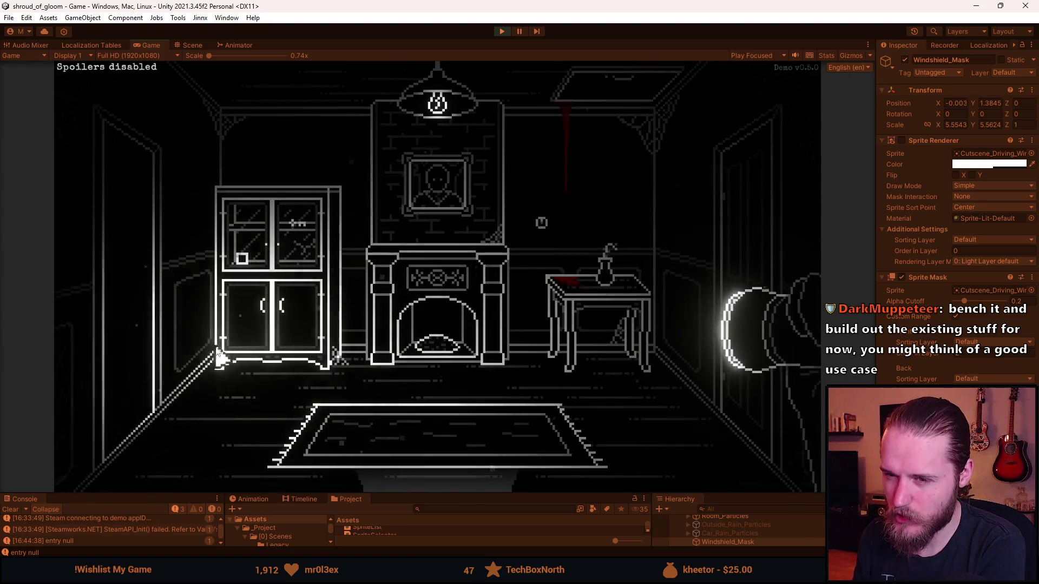
pyautogui.click(147, 322)
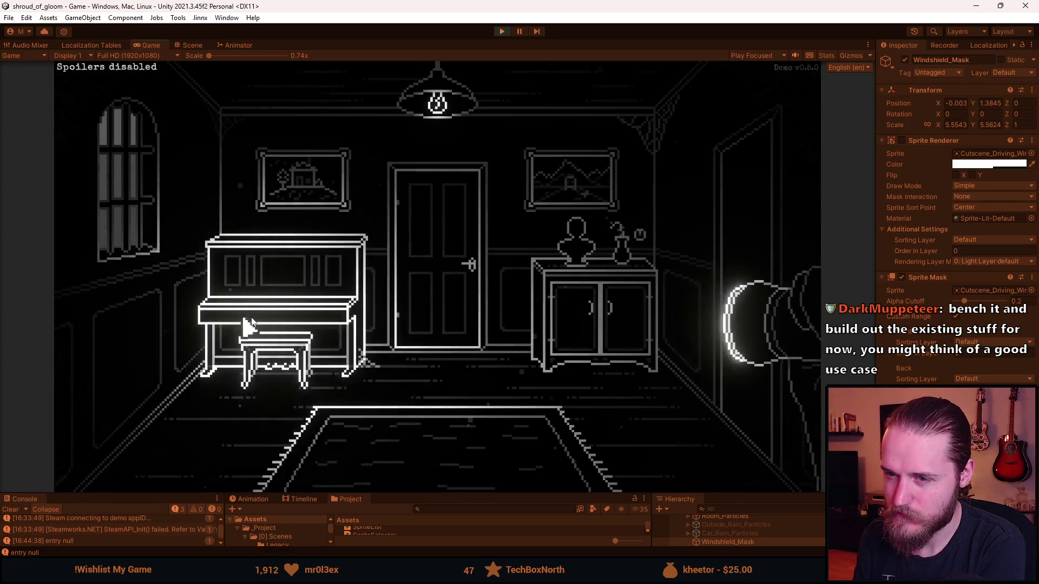
pyautogui.click(737, 253)
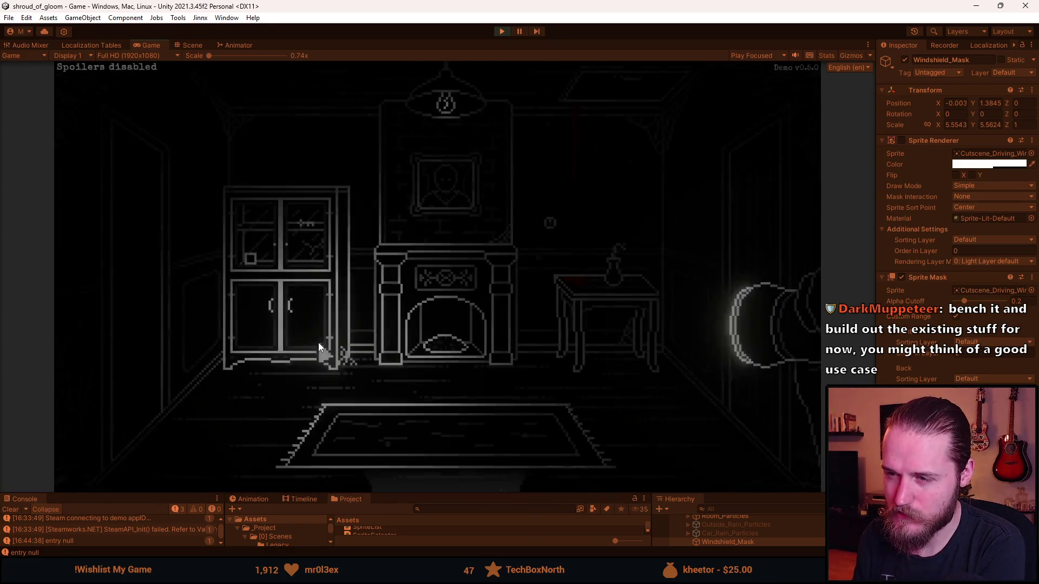
pyautogui.click(444, 452)
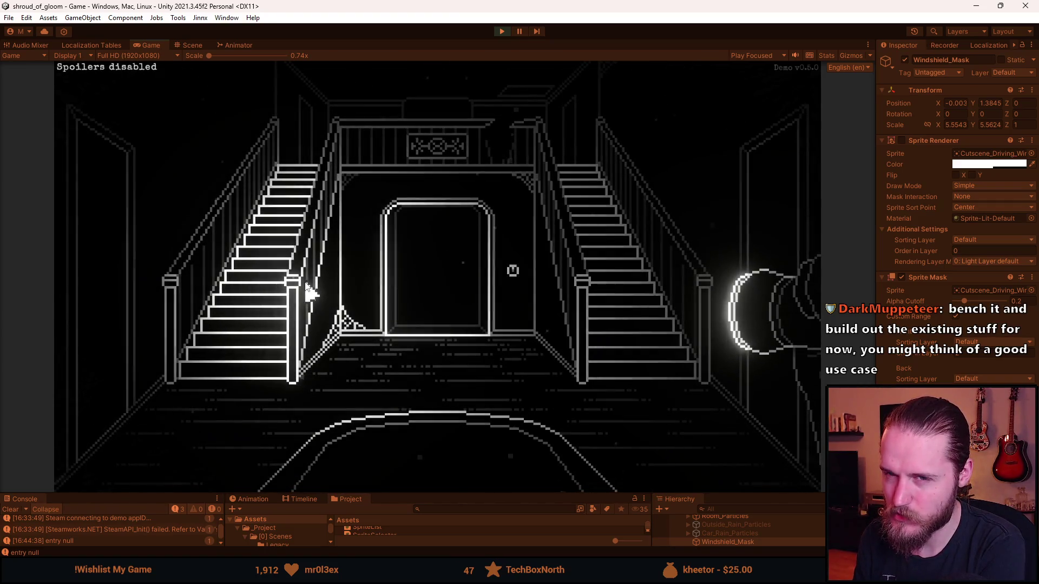
pyautogui.click(401, 318)
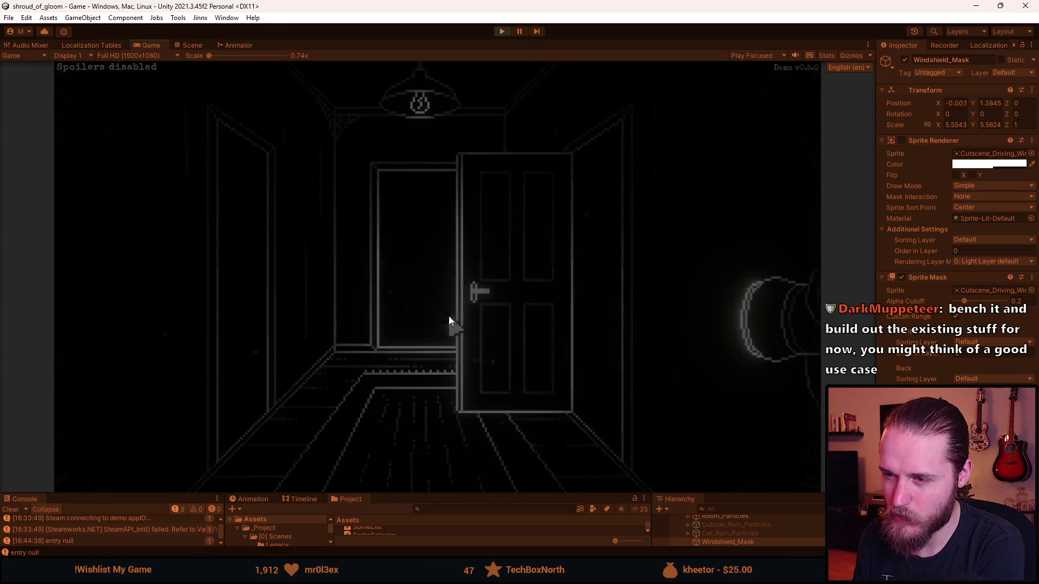
pyautogui.click(450, 320)
pyautogui.click(121, 307)
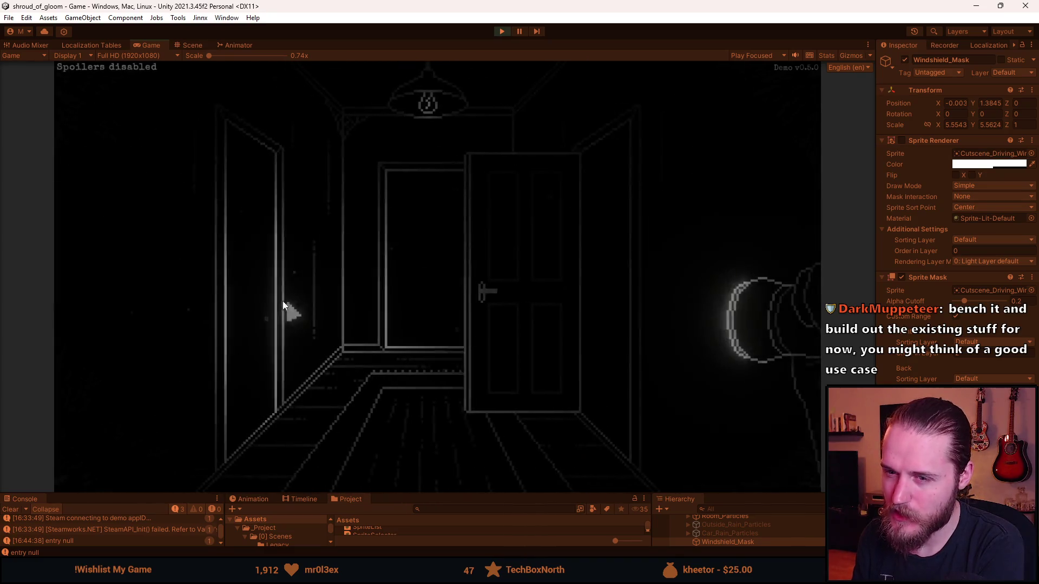
pyautogui.click(282, 303)
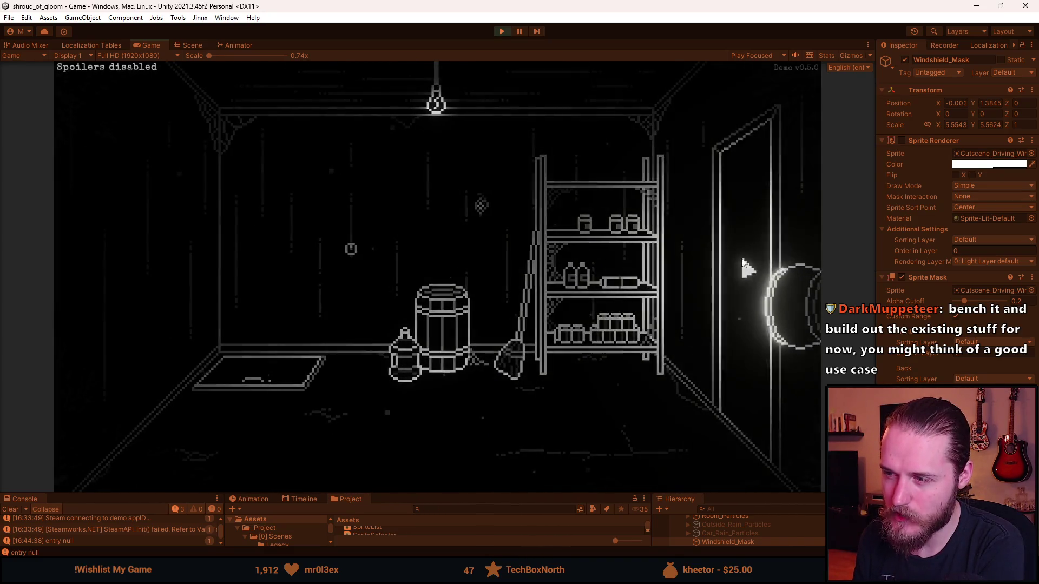
pyautogui.click(748, 267)
pyautogui.click(411, 309)
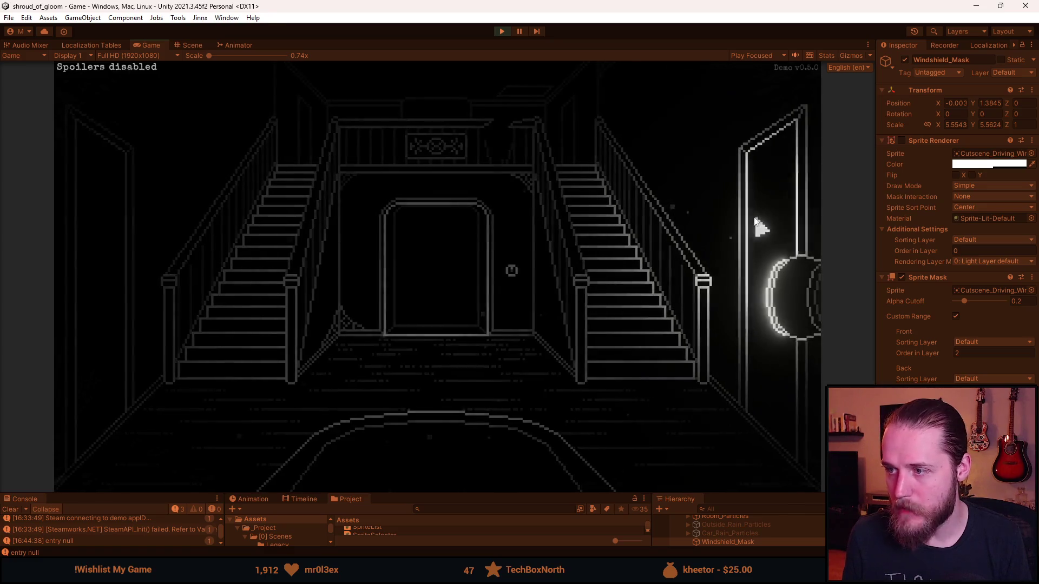
# - Visit the clock-and-bookshelf room, fireplace room and piano room, returning to the staircase hall
pyautogui.click(756, 225)
pyautogui.click(144, 208)
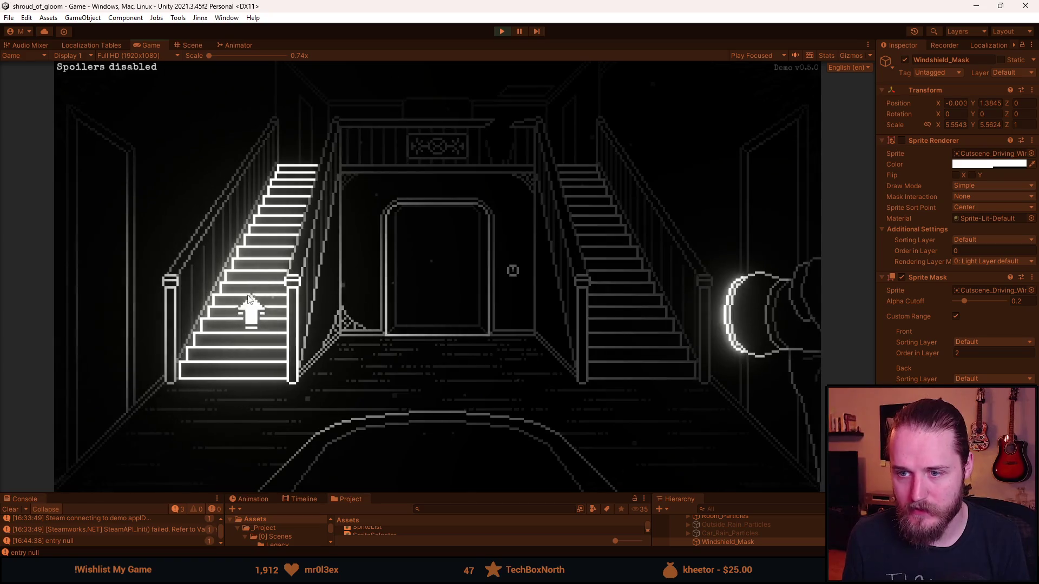
pyautogui.click(247, 304)
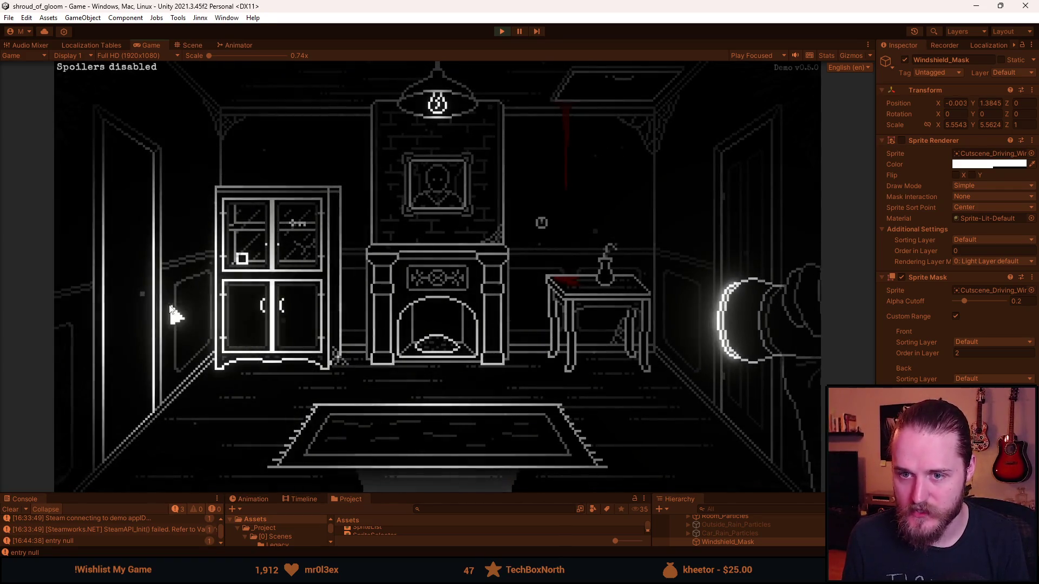
pyautogui.click(144, 309)
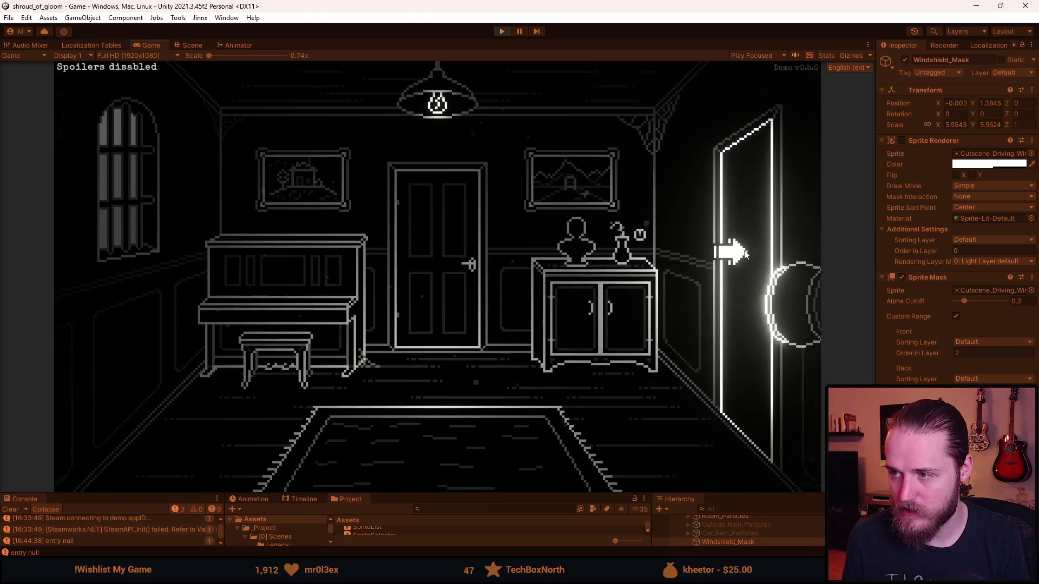
pyautogui.click(715, 249)
pyautogui.click(428, 471)
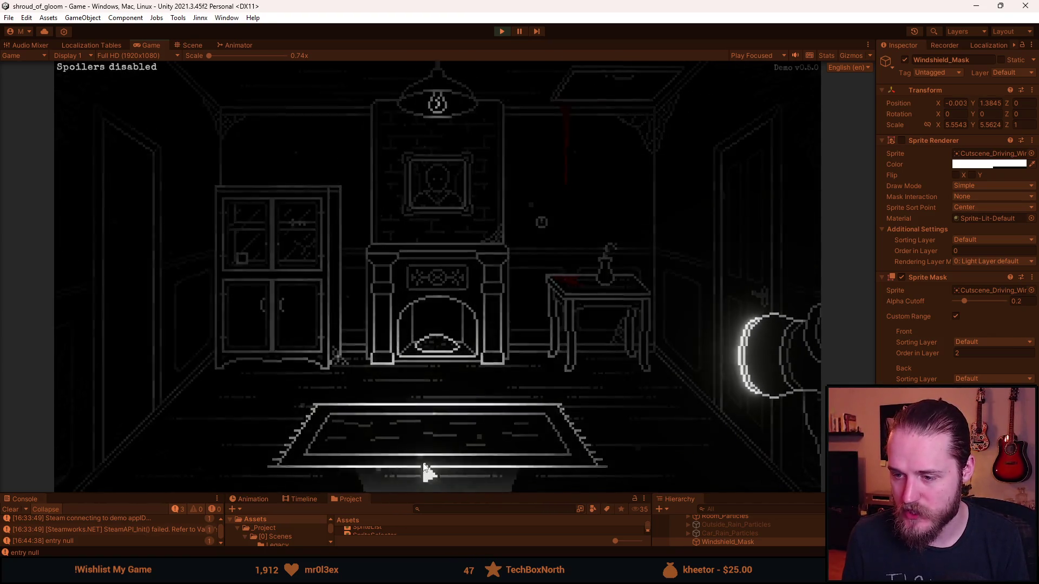
# - Go through the hallway to the entrance room, visit the kitchen, then pause the game
pyautogui.click(421, 277)
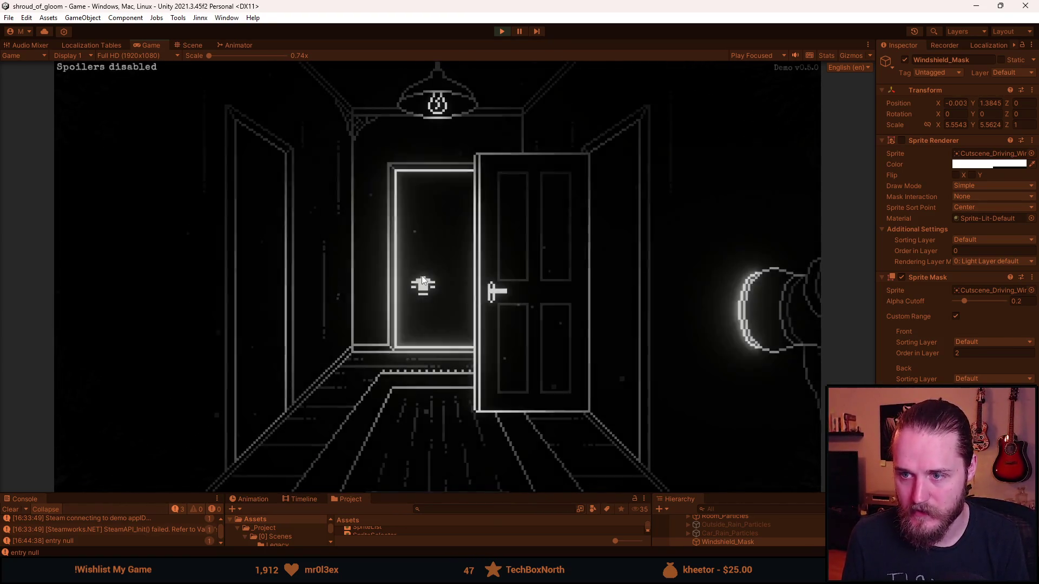
pyautogui.click(421, 275)
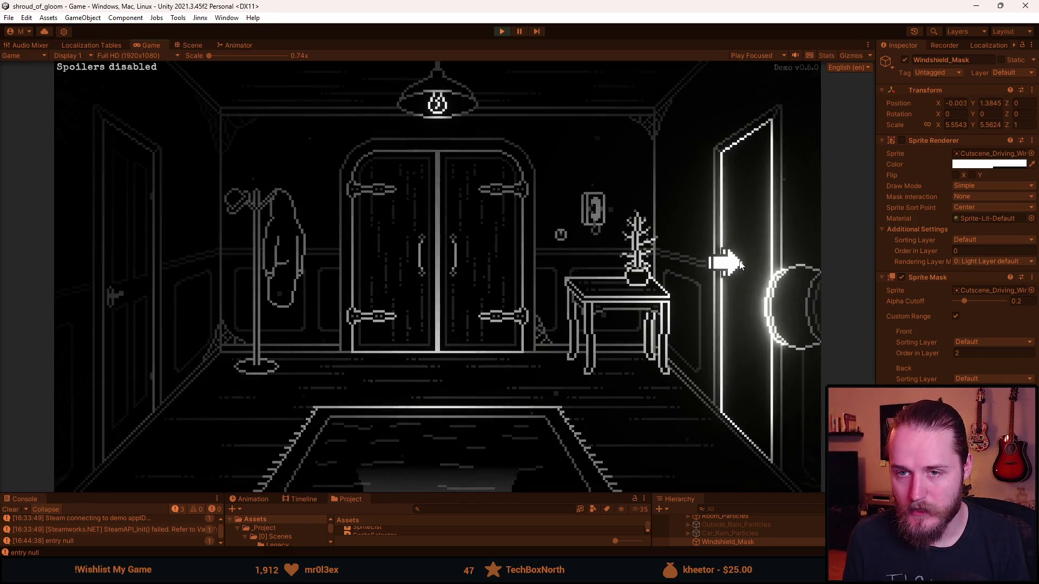
pyautogui.click(739, 263)
pyautogui.click(162, 331)
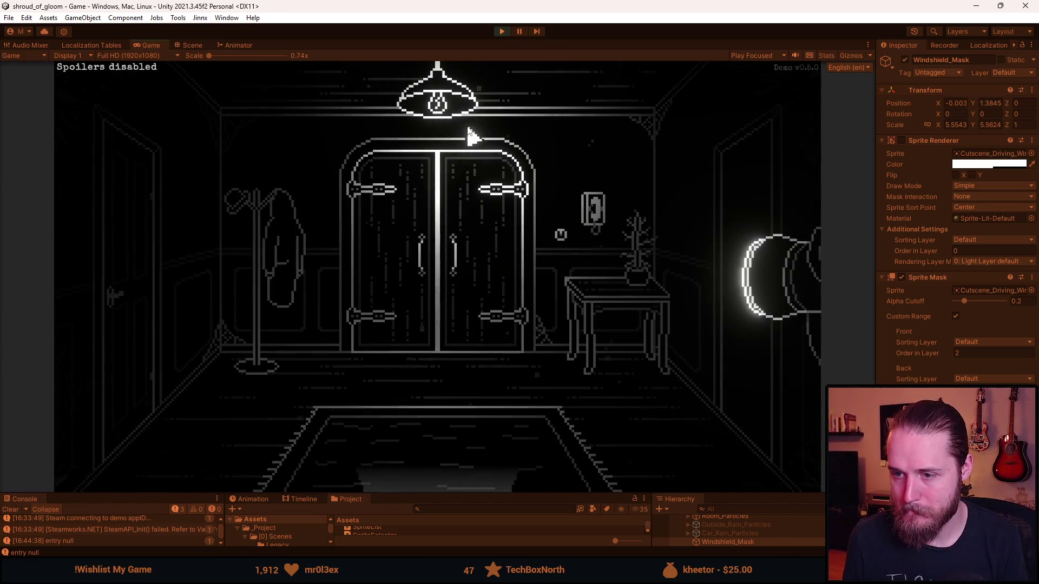
pyautogui.press('Escape')
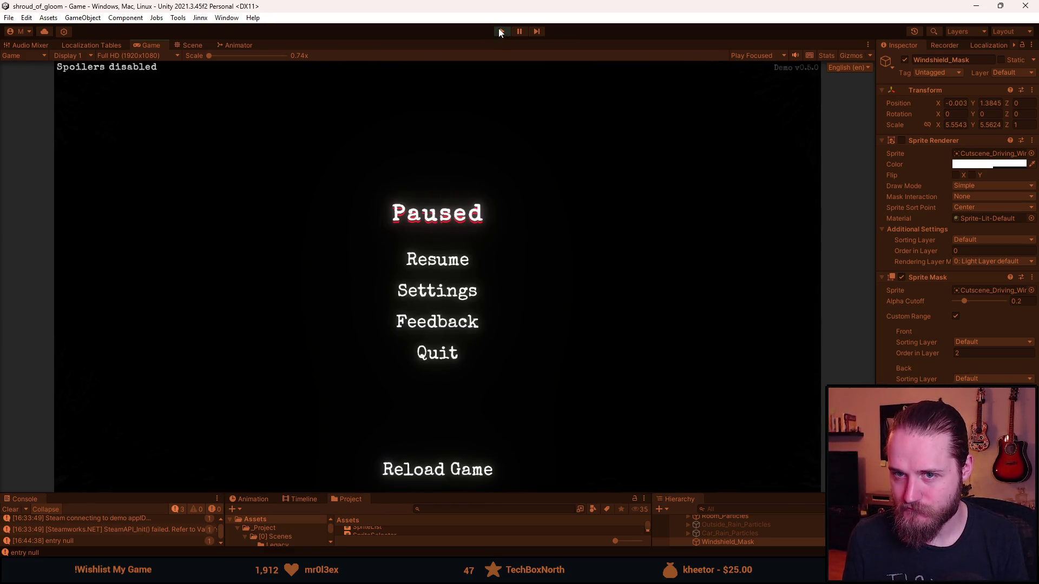
# - Exit Play mode and make the bottom panels taller
pyautogui.click(499, 31)
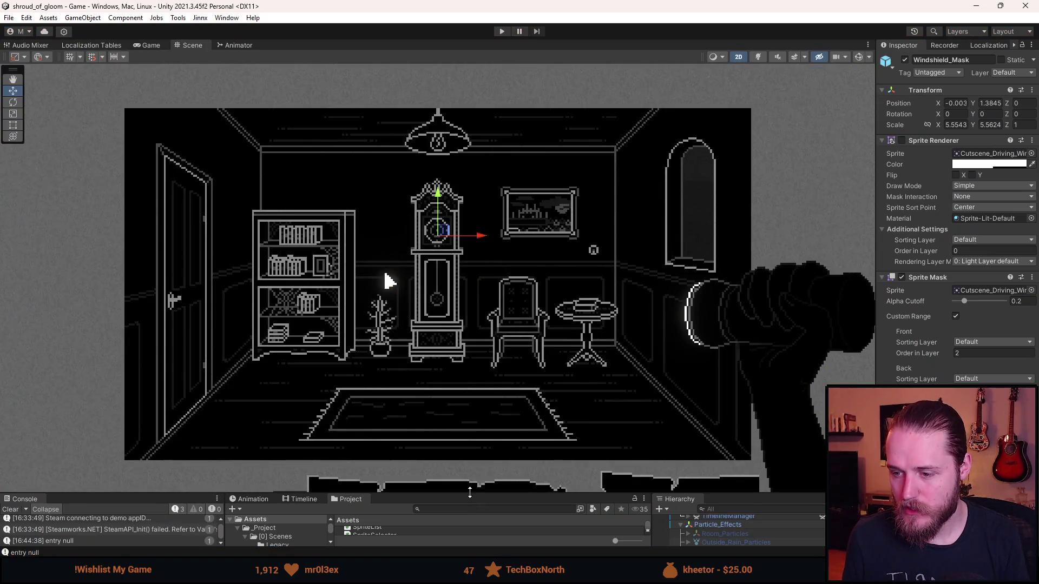
pyautogui.moveTo(471, 493); pyautogui.dragTo(471, 444)
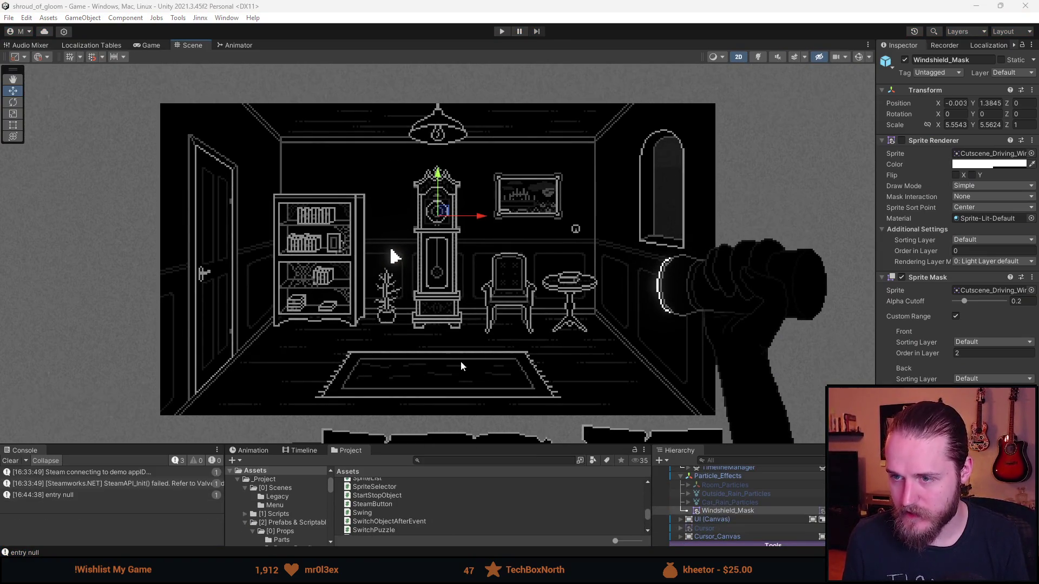
# - Enlarge the bottom panels and scroll the Hierarchy to show the Basement_Food_Storage room
pyautogui.scroll(-2, 461, 366)
pyautogui.moveTo(484, 446); pyautogui.dragTo(485, 345)
pyautogui.scroll(5, 749, 470)
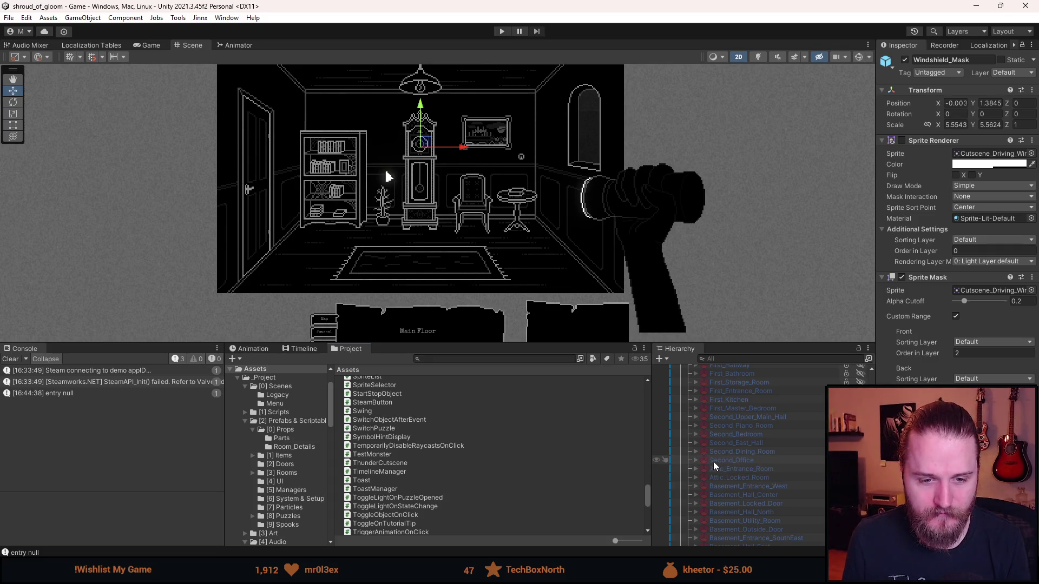
pyautogui.scroll(3, 739, 484)
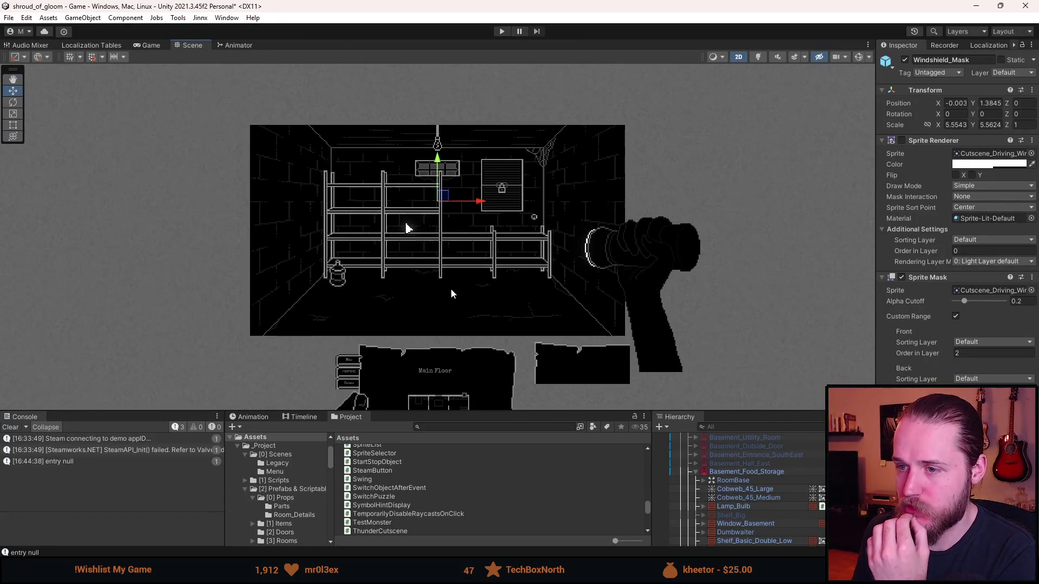
pyautogui.moveTo(490, 411)
pyautogui.mouseDown()
pyautogui.moveTo(487, 374)
pyautogui.moveTo(485, 406)
pyautogui.mouseUp()
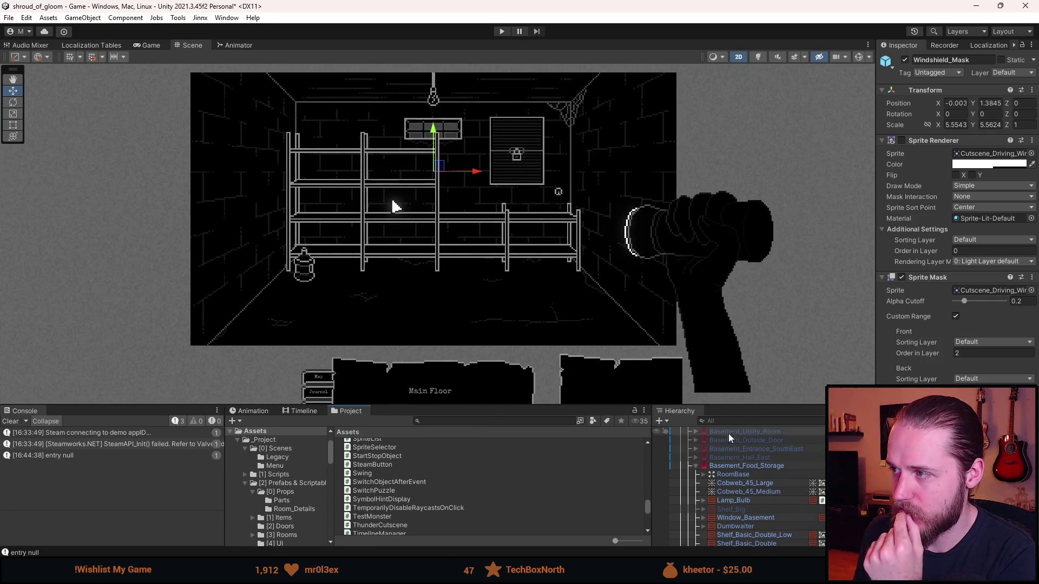
pyautogui.click(742, 465)
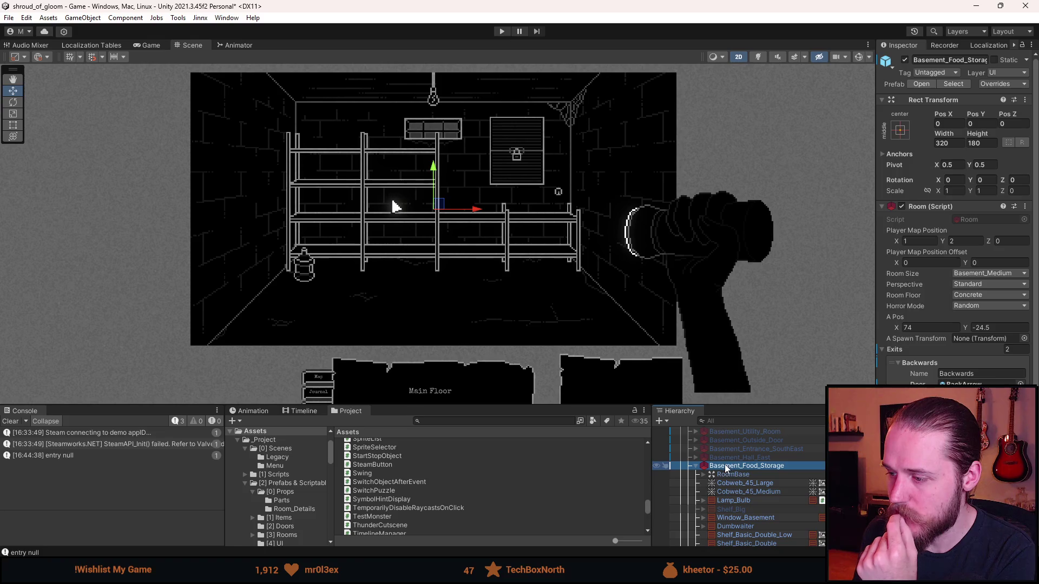
pyautogui.hotkey('alt', 'shift', 'a')
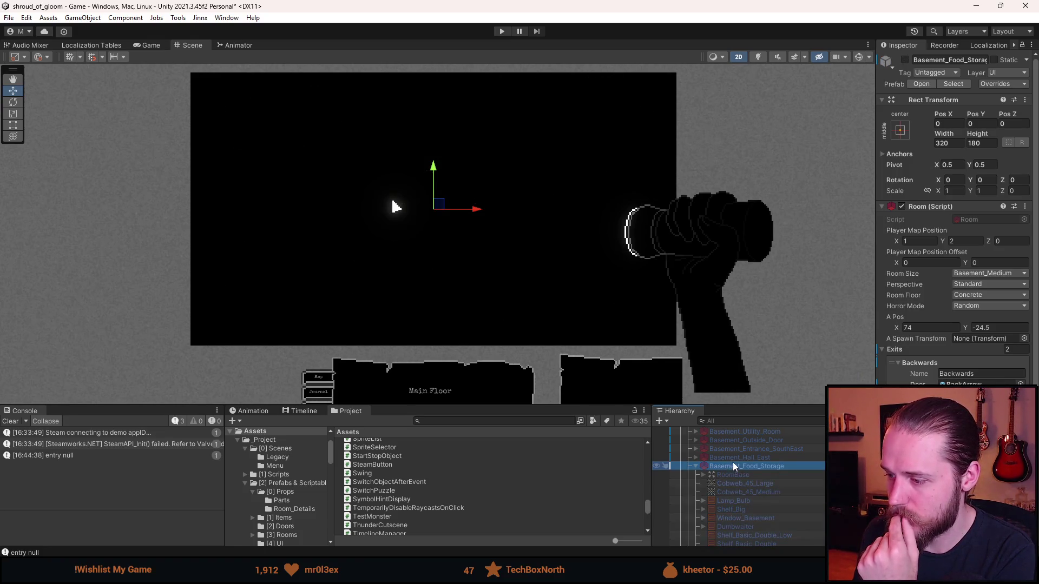
pyautogui.hotkey('alt', 'shift', 'a')
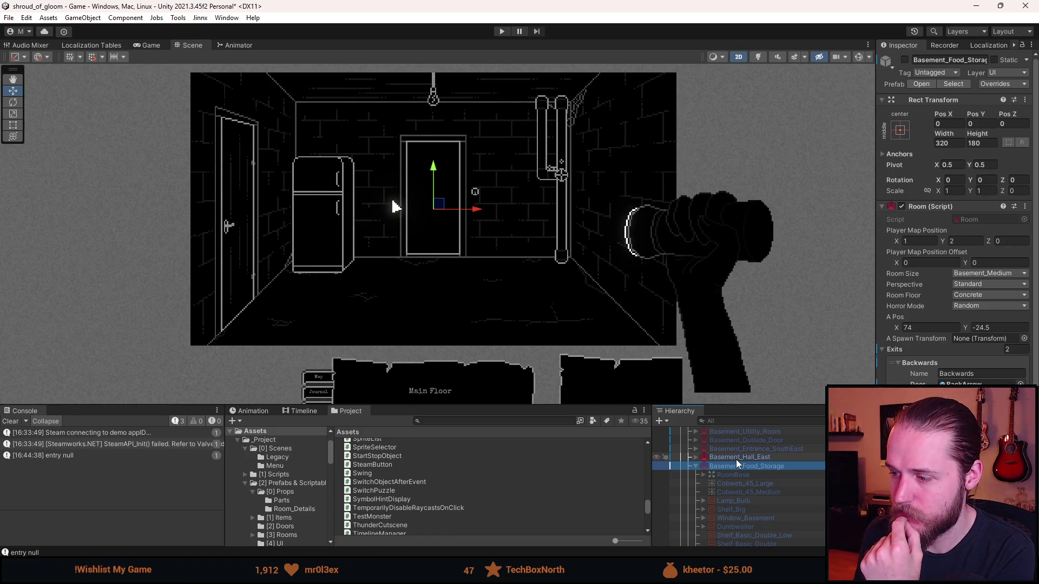
pyautogui.hotkey('alt', 'shift', 'a')
pyautogui.hotkey('alt', 'shift', 'a')
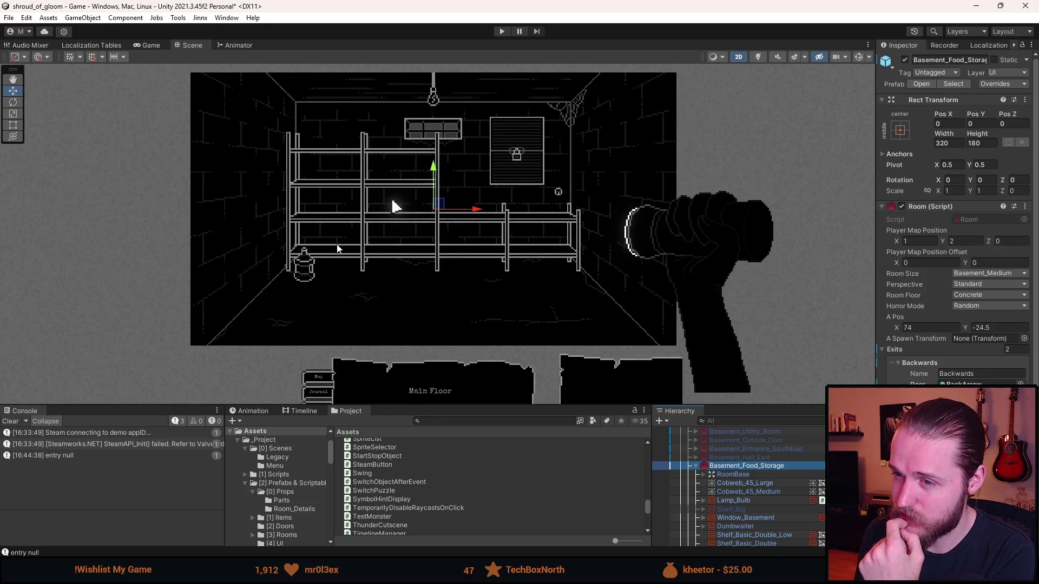
pyautogui.scroll(3, 401, 226)
pyautogui.scroll(-2, 401, 226)
pyautogui.scroll(-1, 393, 287)
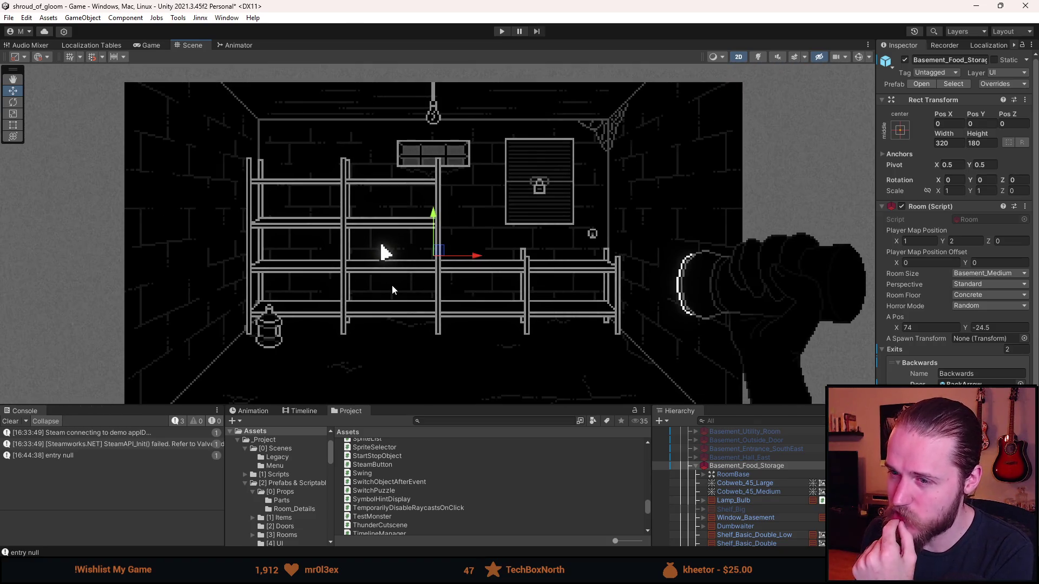
pyautogui.scroll(-1, 392, 288)
pyautogui.scroll(1, 364, 262)
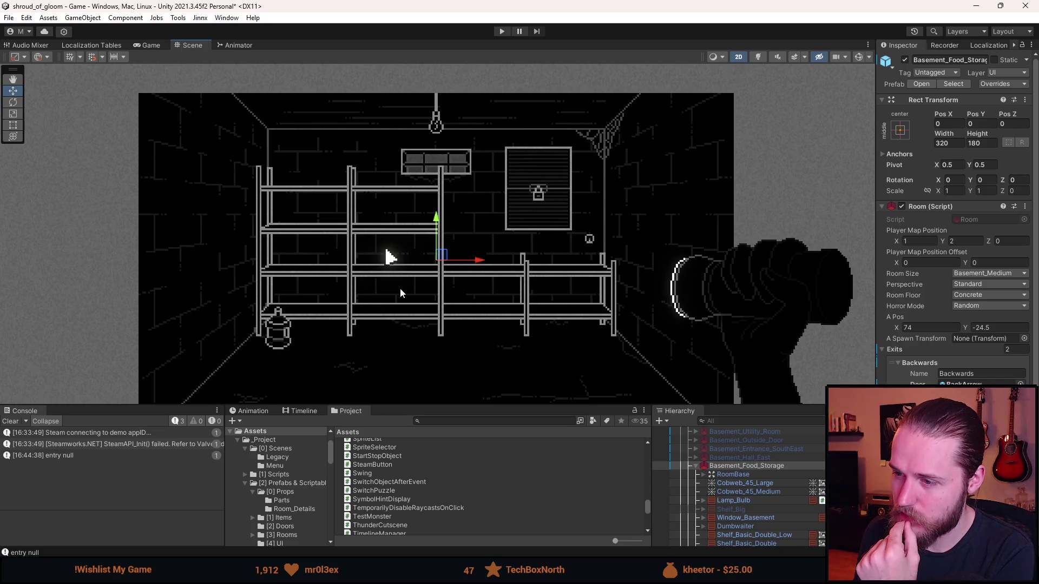
pyautogui.scroll(-1, 369, 284)
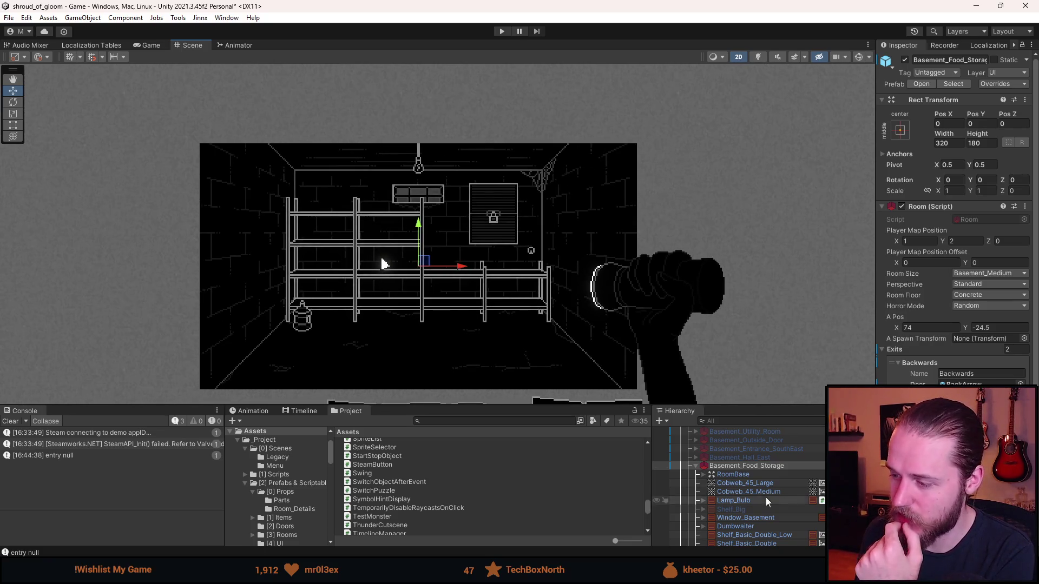
pyautogui.scroll(-10, 763, 495)
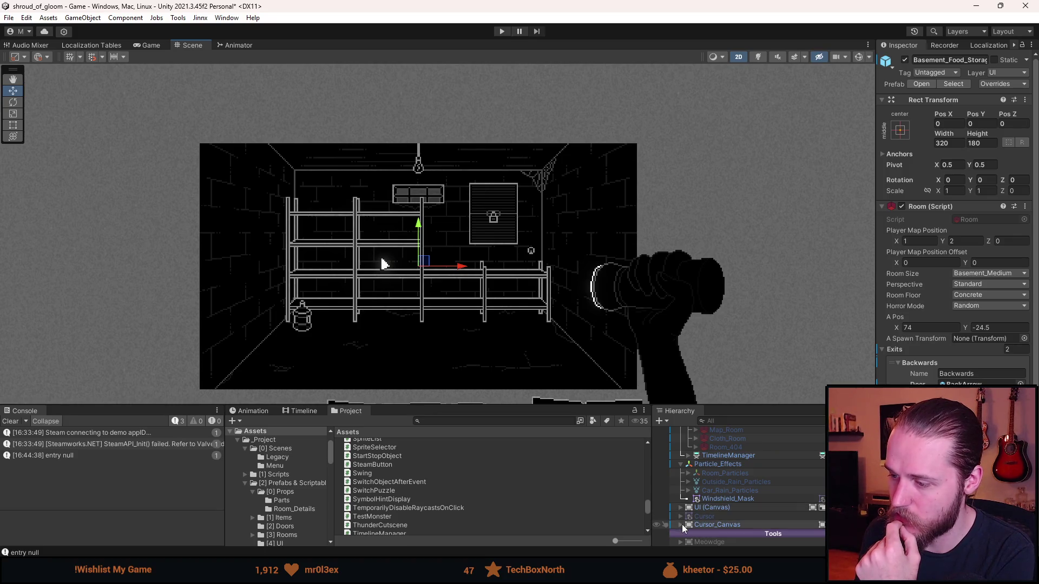
pyautogui.click(680, 525)
# - Drag the Cursor arrow graphic left, off the shelves, then clear the selection
pyautogui.click(729, 525)
pyautogui.moveTo(387, 264)
pyautogui.mouseDown()
pyautogui.moveTo(316, 247)
pyautogui.moveTo(174, 266)
pyautogui.mouseUp()
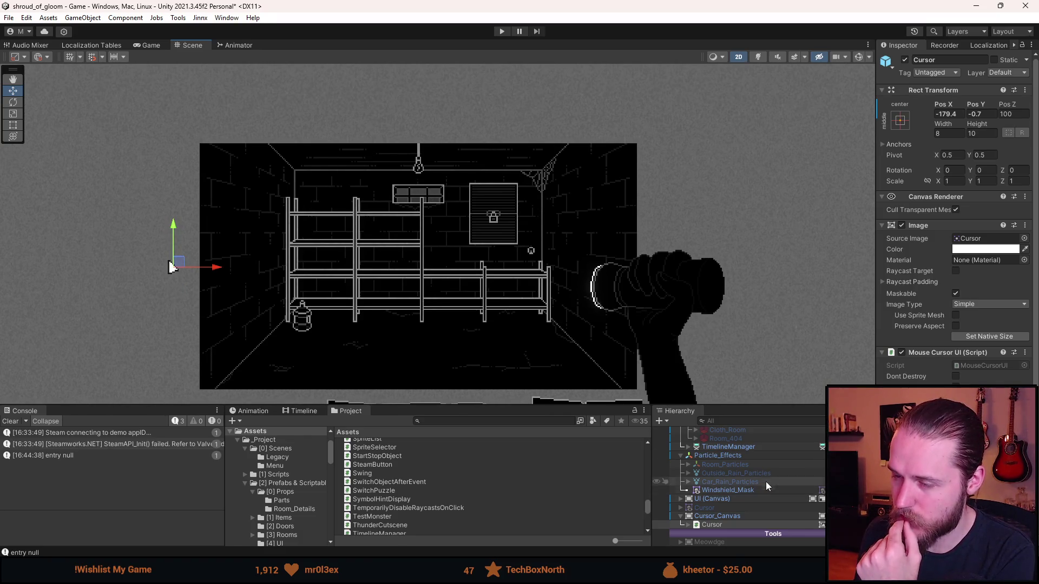
pyautogui.scroll(10, 735, 507)
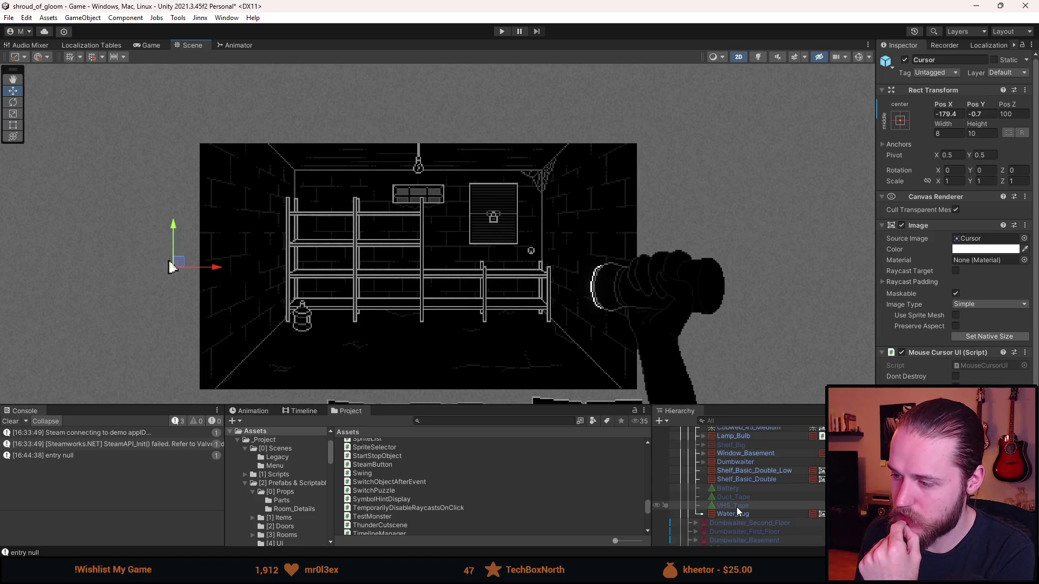
pyautogui.click(746, 466)
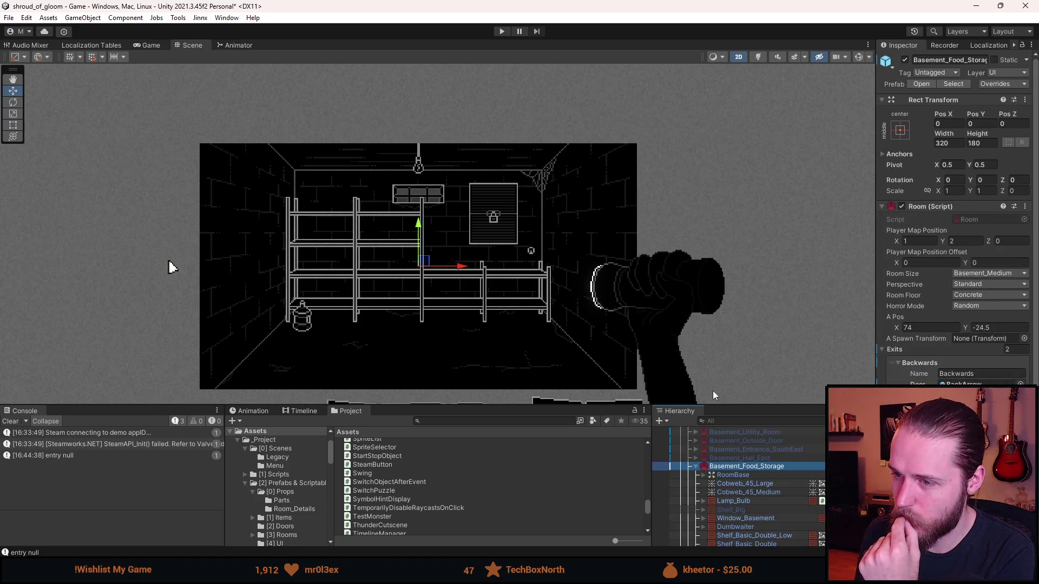
pyautogui.click(254, 259)
# - Browse the Project panel to the [2] Doors prefab folder
pyautogui.scroll(3, 401, 296)
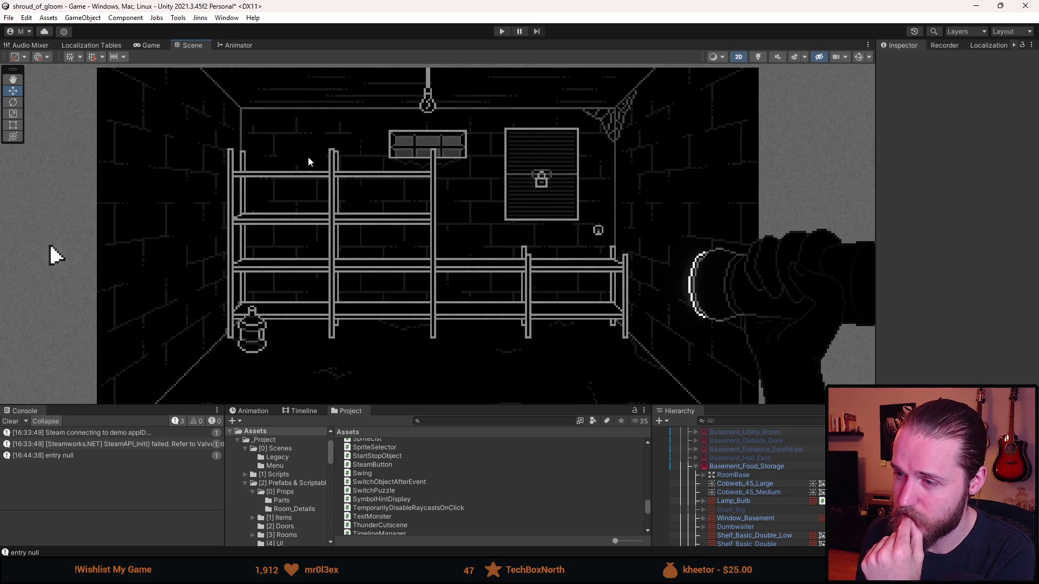
pyautogui.scroll(-1, 324, 250)
pyautogui.scroll(-1, 323, 250)
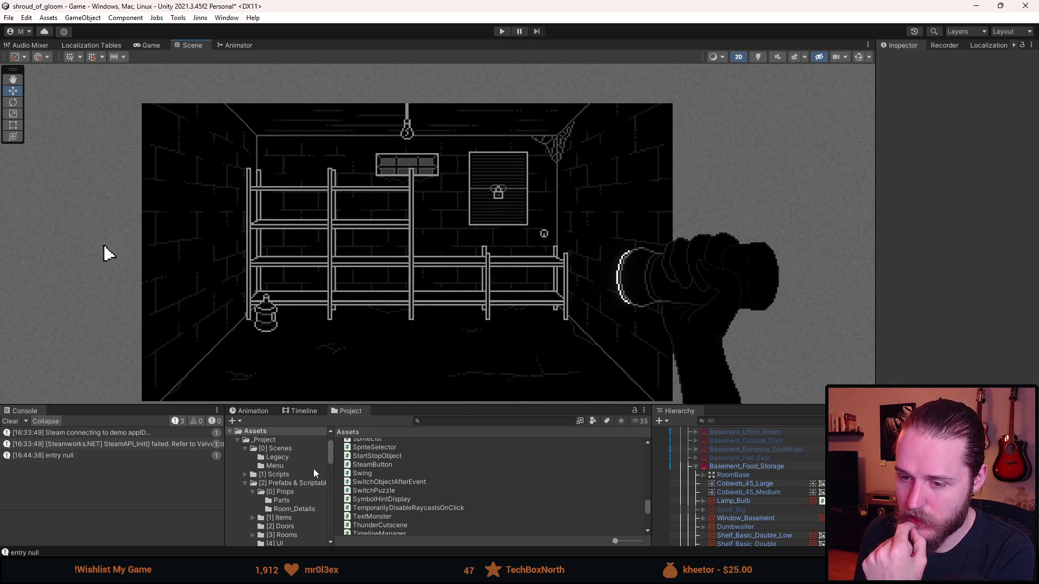
pyautogui.scroll(-2, 301, 512)
pyautogui.click(296, 494)
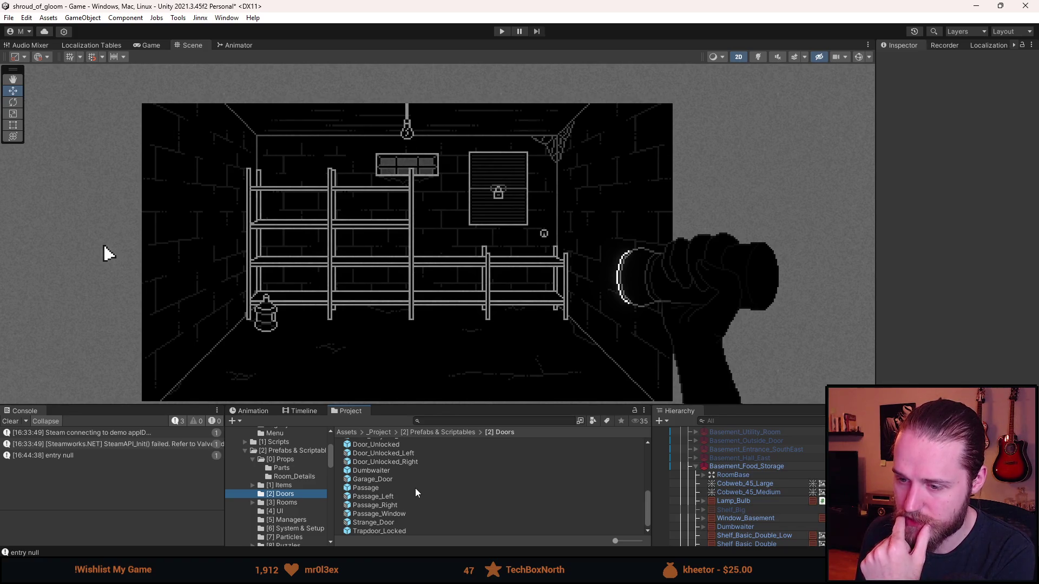
# - Drag Basement_Door_Locked_Left into the room, placing it on the left wall
pyautogui.scroll(3, 393, 523)
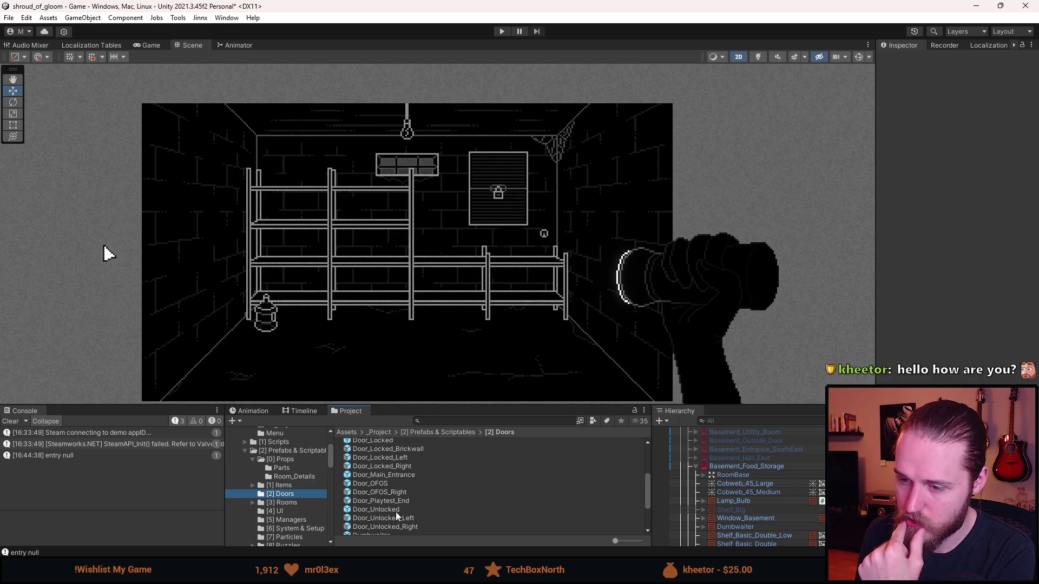
pyautogui.scroll(3, 393, 491)
pyautogui.scroll(2, 425, 501)
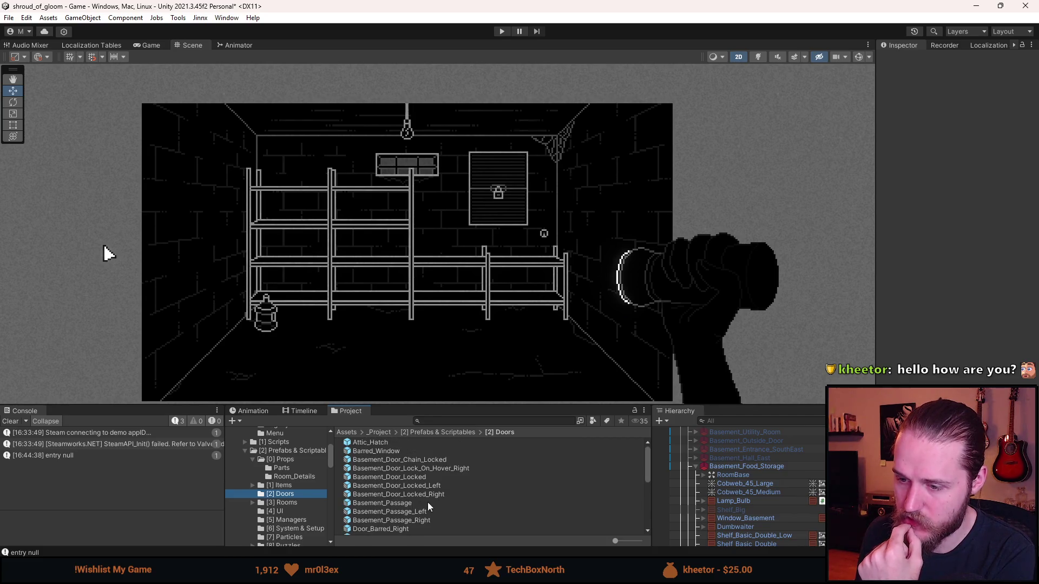
pyautogui.moveTo(420, 488)
pyautogui.mouseDown()
pyautogui.moveTo(657, 490)
pyautogui.moveTo(764, 466)
pyautogui.mouseUp()
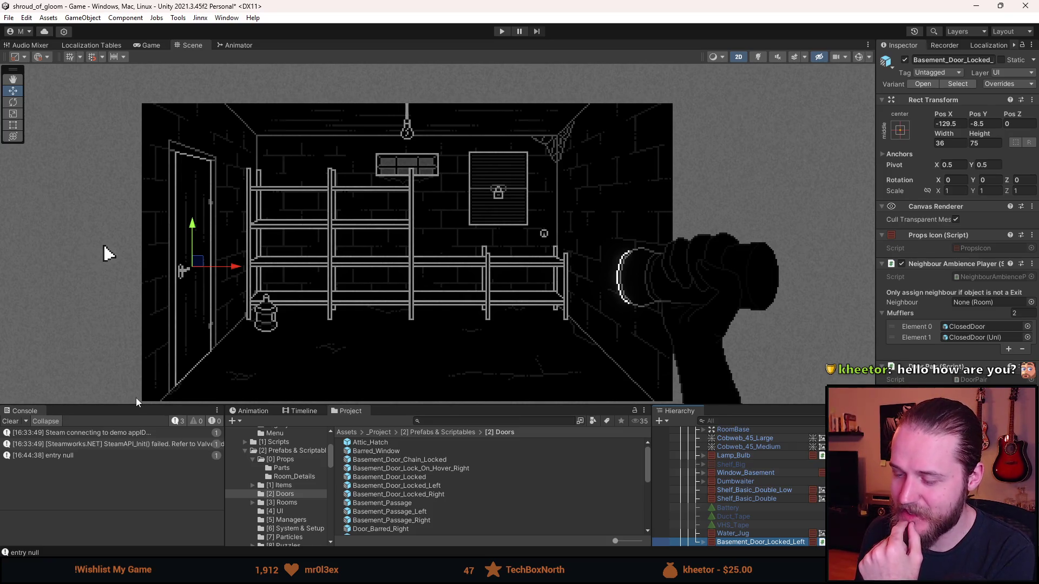
# - Try deleting VHS_Tape, dismiss the prefab restructure warning, and reselect VHS_Tape
pyautogui.scroll(-3, 756, 508)
pyautogui.scroll(3, 756, 509)
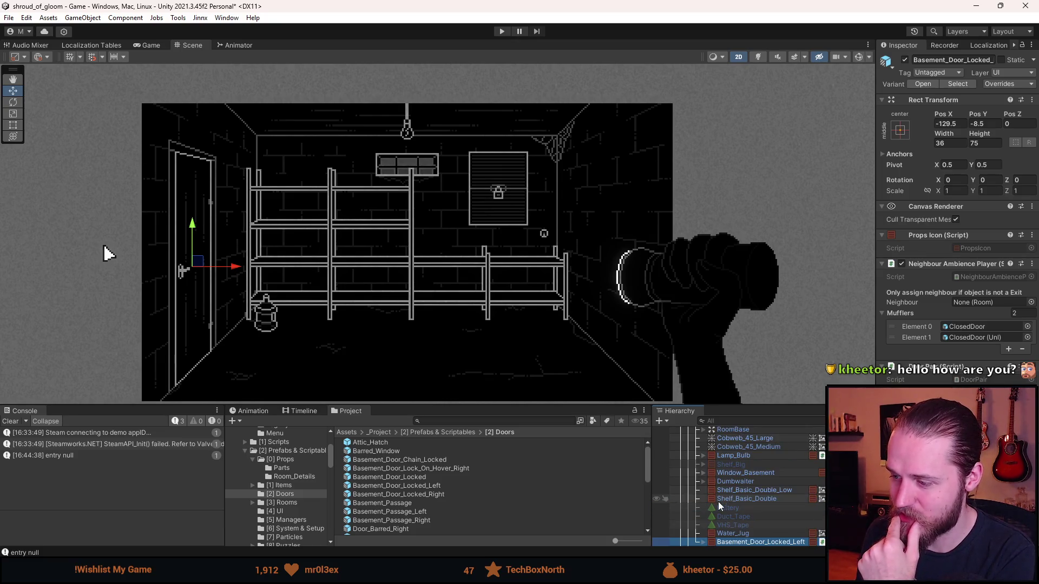
pyautogui.click(757, 526)
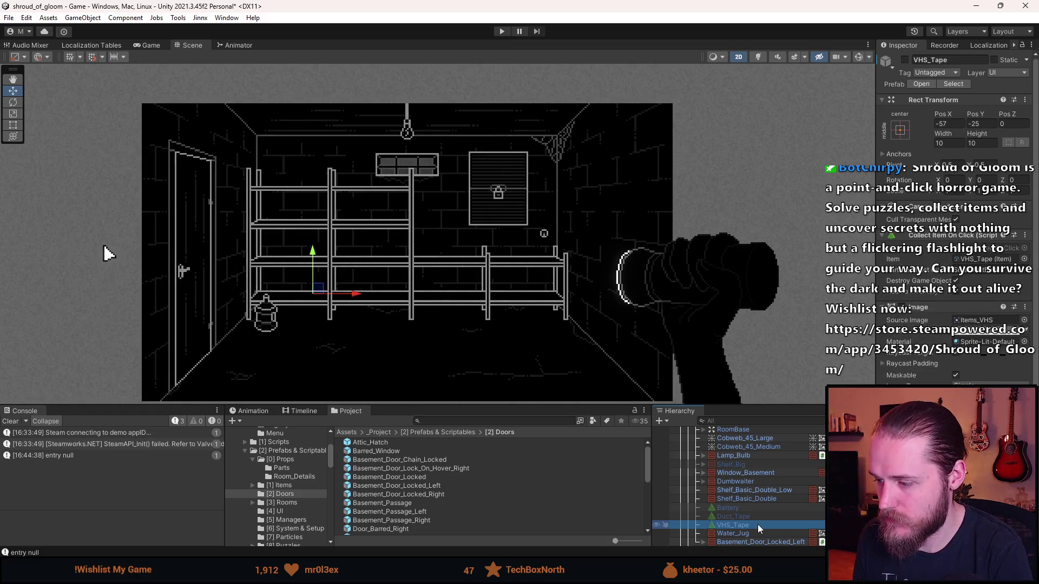
pyautogui.press('Delete')
pyautogui.click(595, 309)
pyautogui.scroll(5, 703, 460)
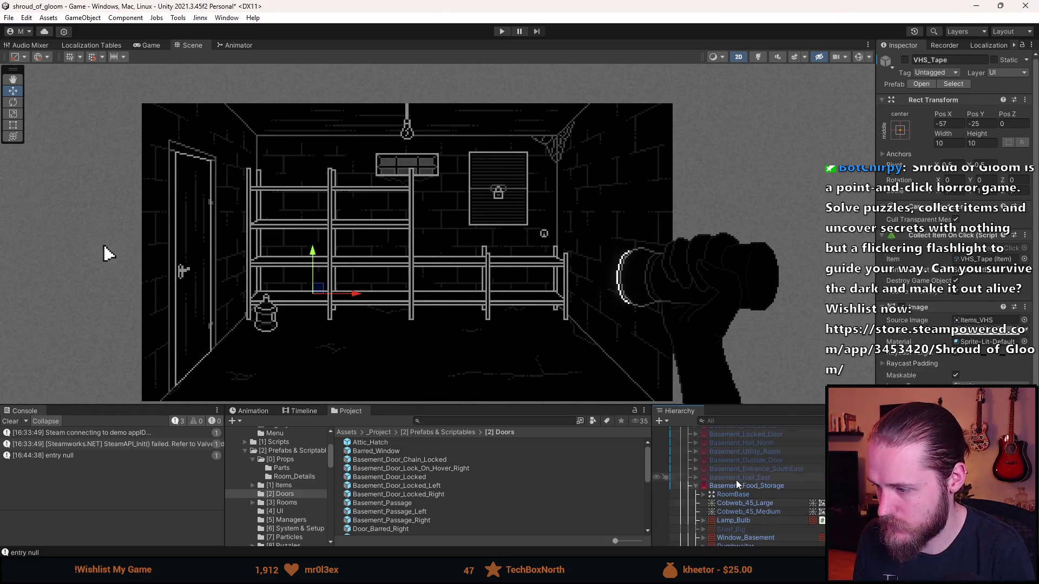
pyautogui.click(737, 486)
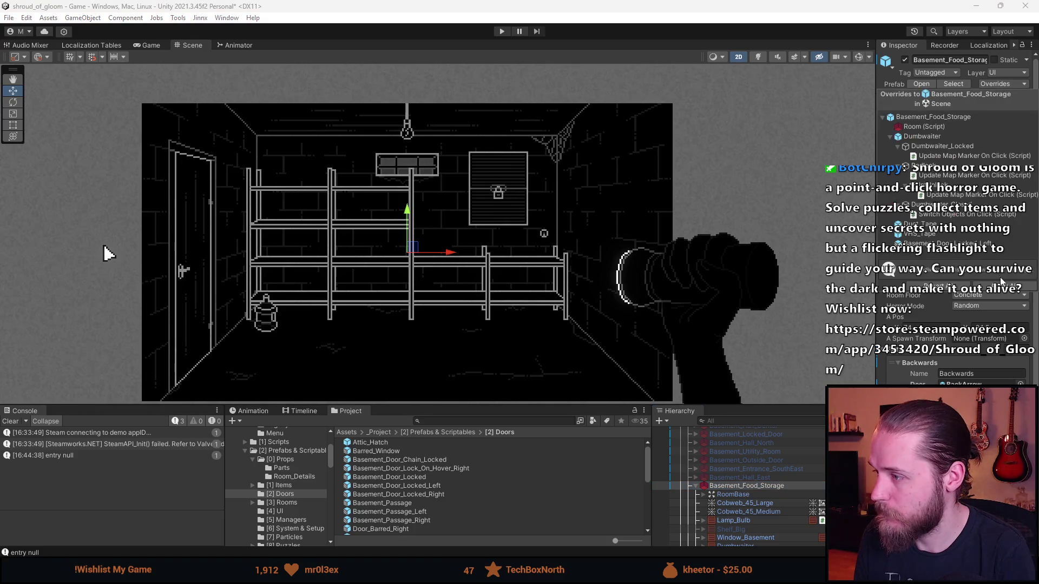
pyautogui.scroll(-3, 748, 511)
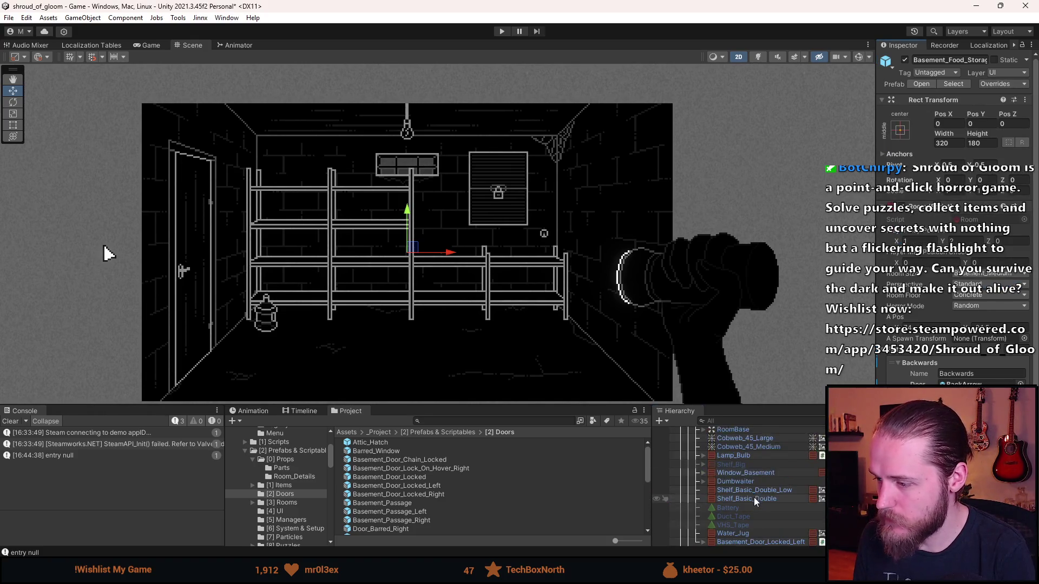
pyautogui.click(739, 490)
pyautogui.scroll(3, 748, 483)
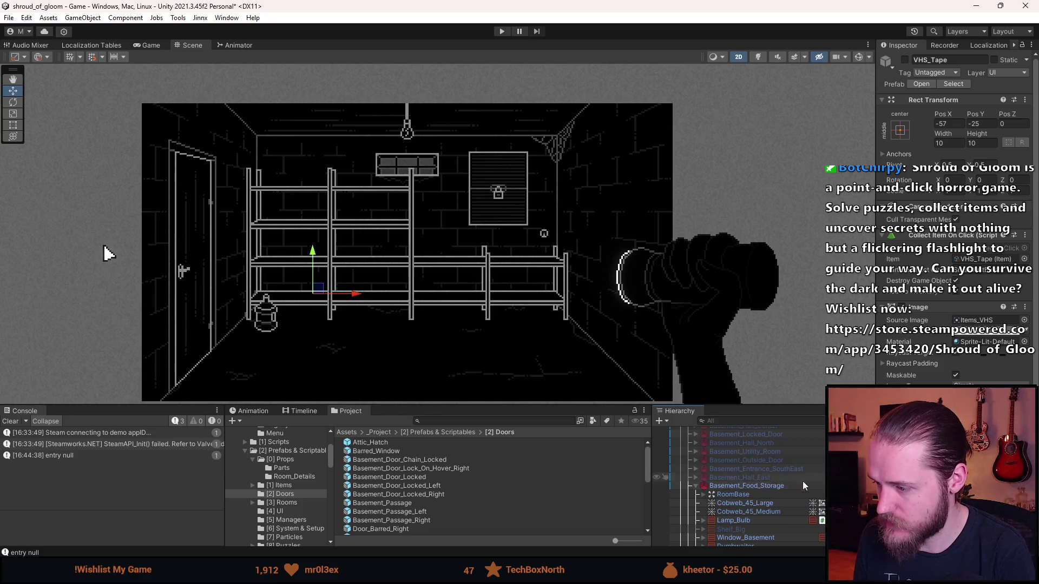
# - Open the Basement_Food_Storage prefab and delete the VHS_Tape, Duct_Tape and Battery items
pyautogui.doubleClick(758, 486)
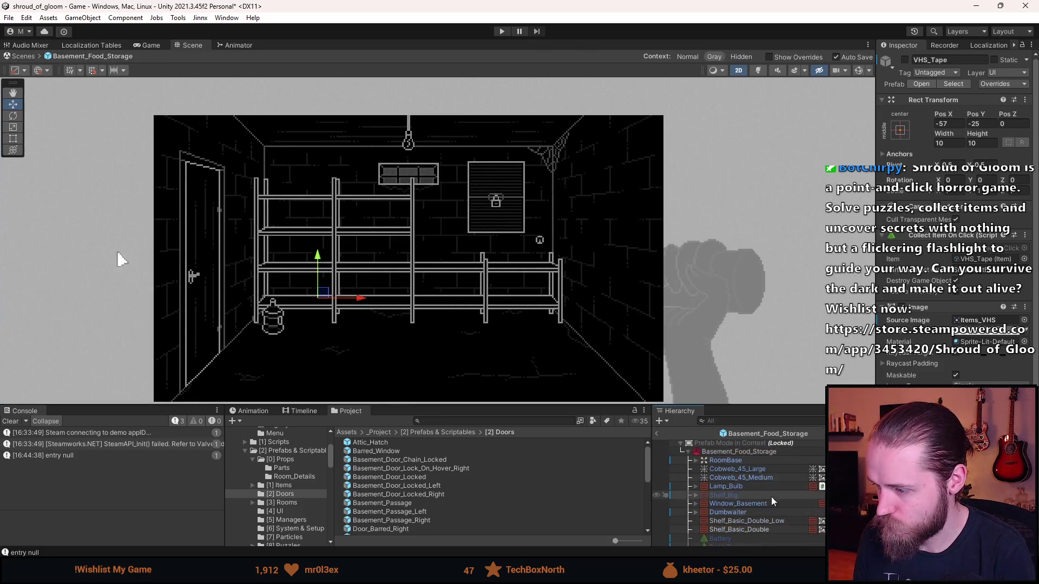
pyautogui.press('Delete')
pyautogui.click(737, 528)
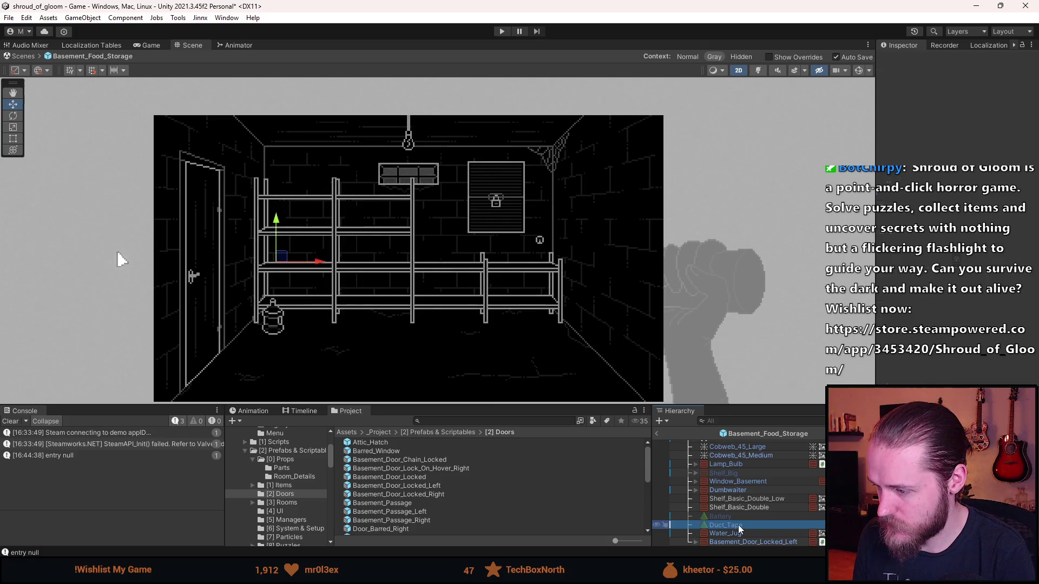
pyautogui.press('Delete')
pyautogui.click(737, 528)
pyautogui.press('Delete')
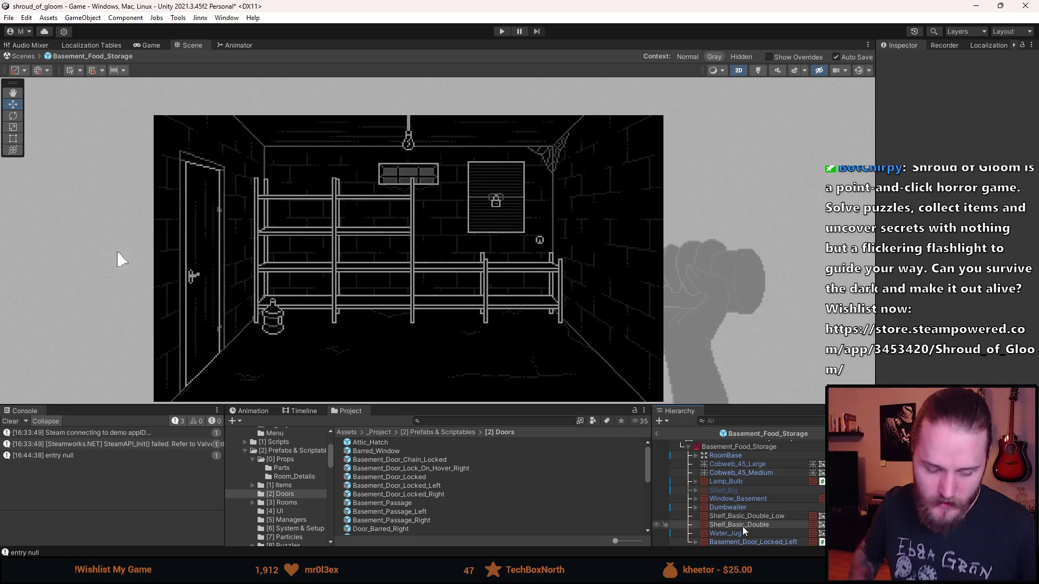
# - Clear the Console, disable the dumbwaiter's Padlock and Dumbwaiter_Locked, and exit prefab mode
pyautogui.click(11, 421)
pyautogui.moveTo(393, 291); pyautogui.dragTo(425, 280)
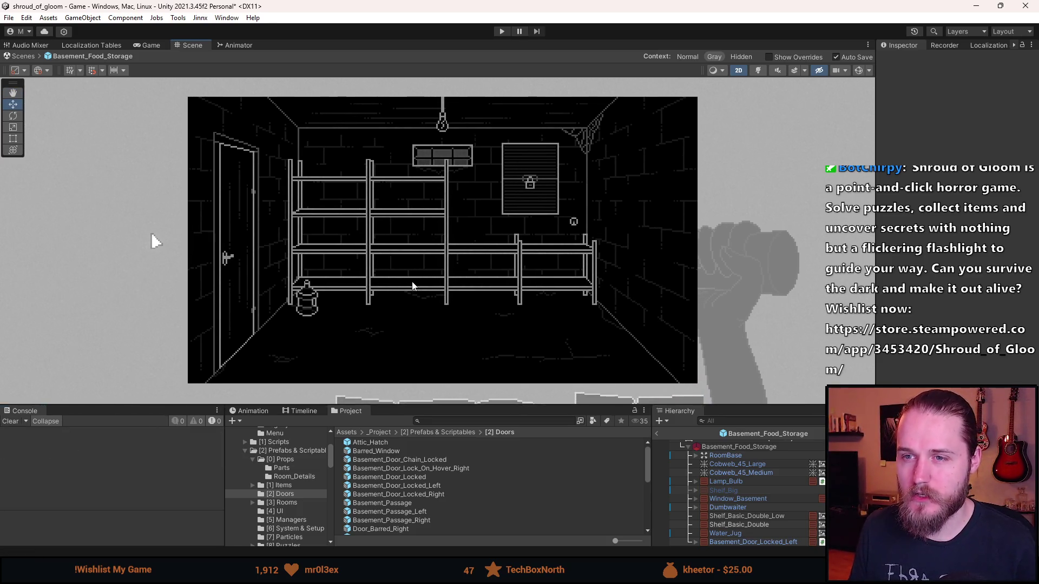
pyautogui.scroll(1, 413, 287)
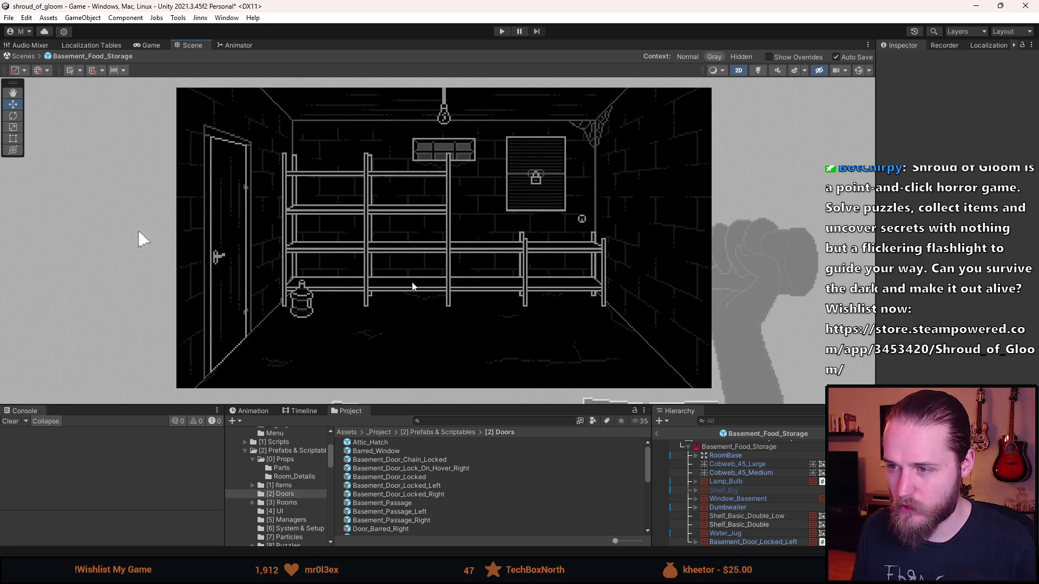
pyautogui.scroll(1, 498, 256)
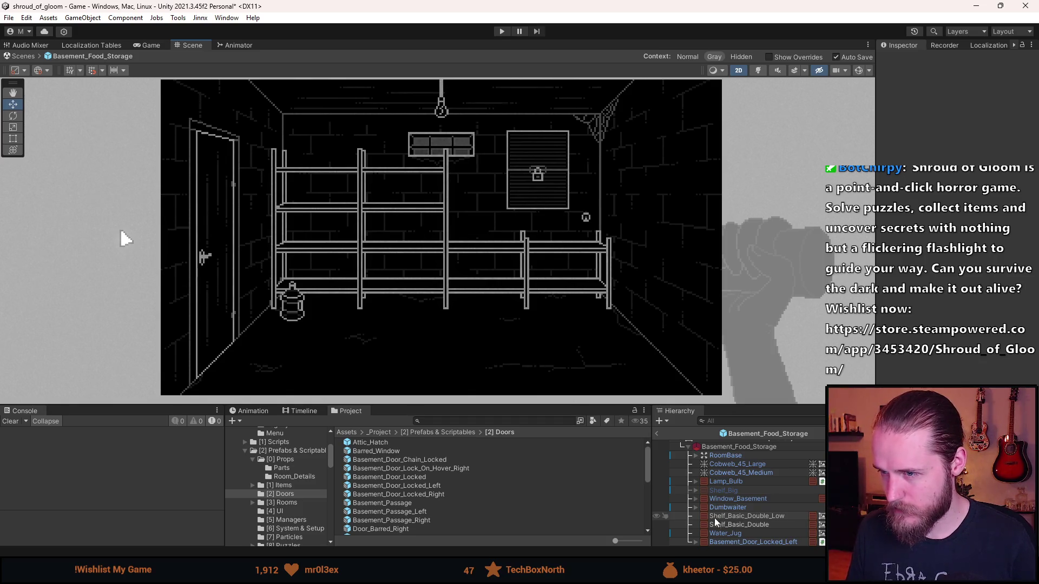
pyautogui.click(695, 507)
pyautogui.scroll(-2, 696, 505)
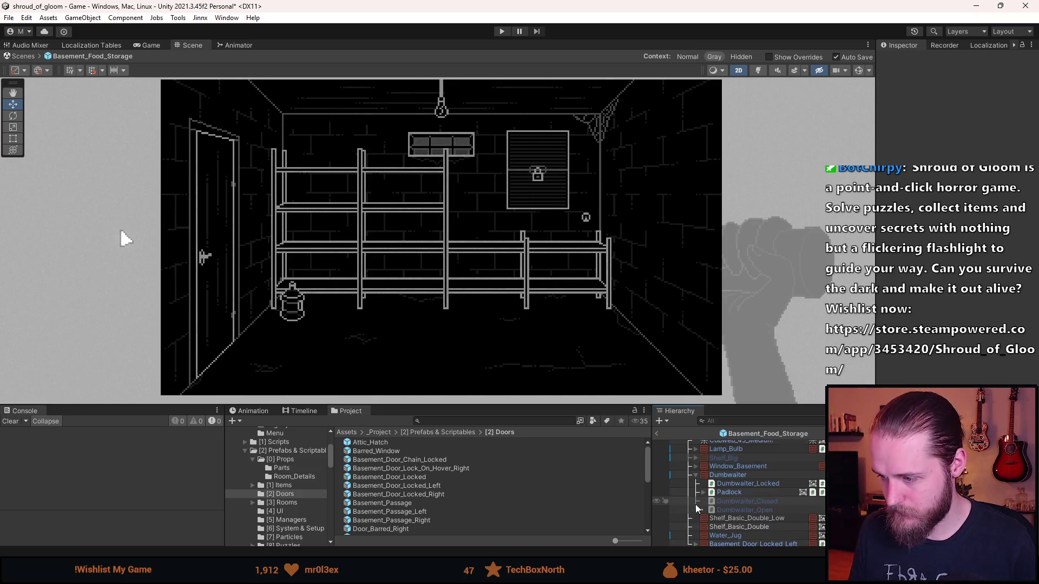
pyautogui.press('a')
pyautogui.press('a')
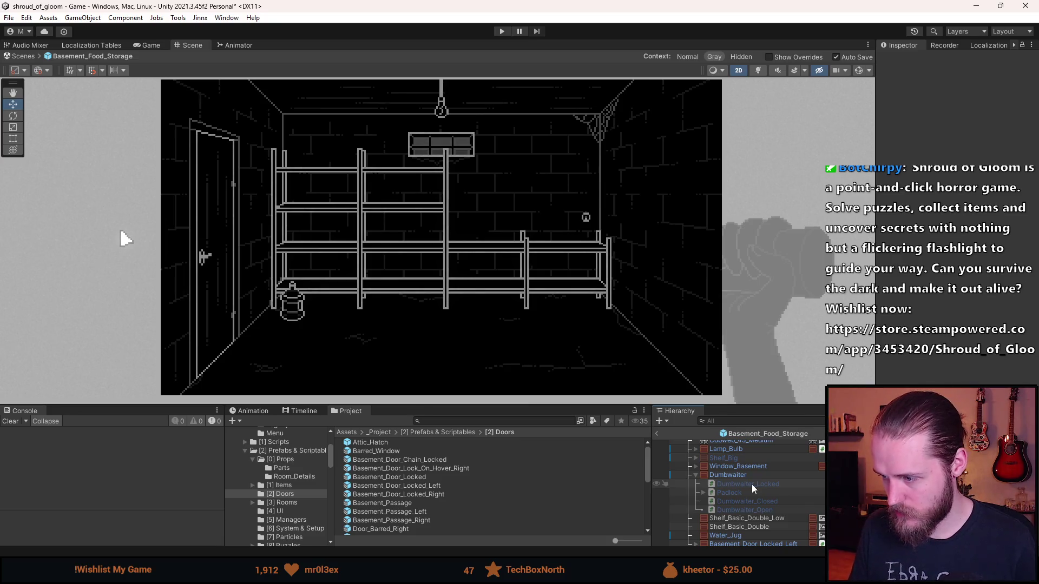
pyautogui.press('a')
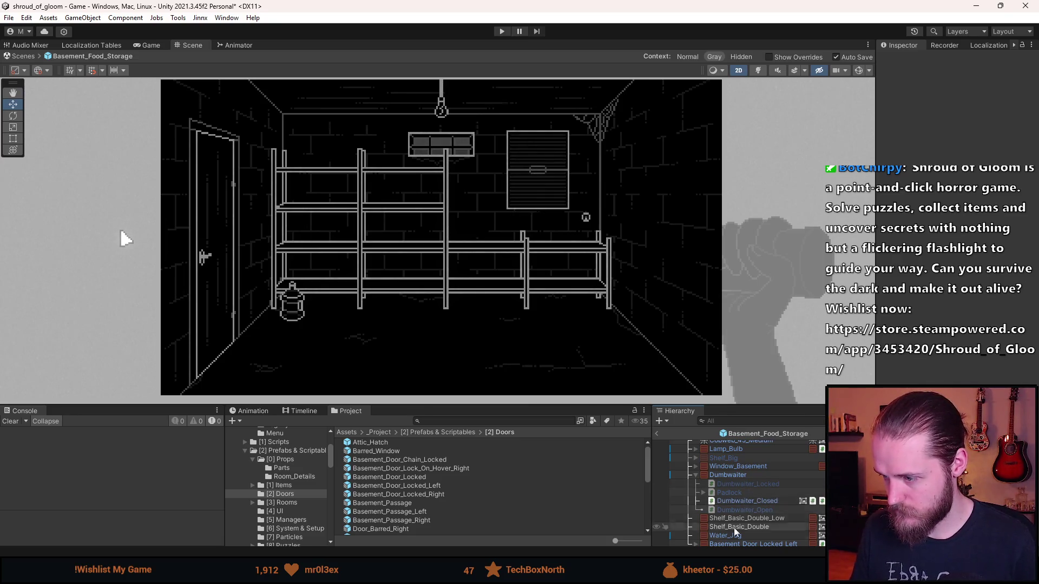
pyautogui.click(656, 433)
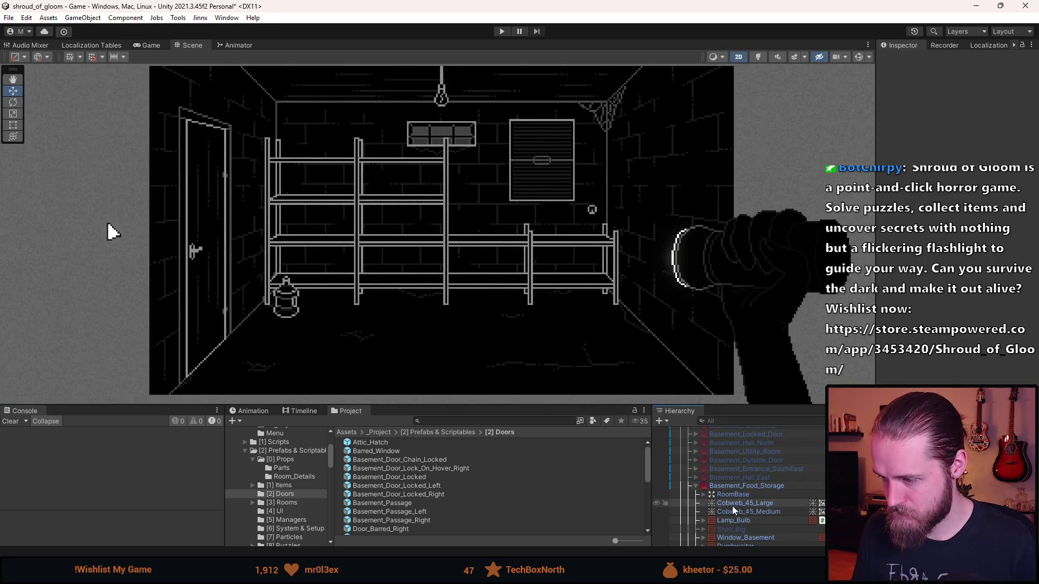
# - Switch to Firefox showing Google Images results for 'food storage room'
pyautogui.scroll(-2, 733, 505)
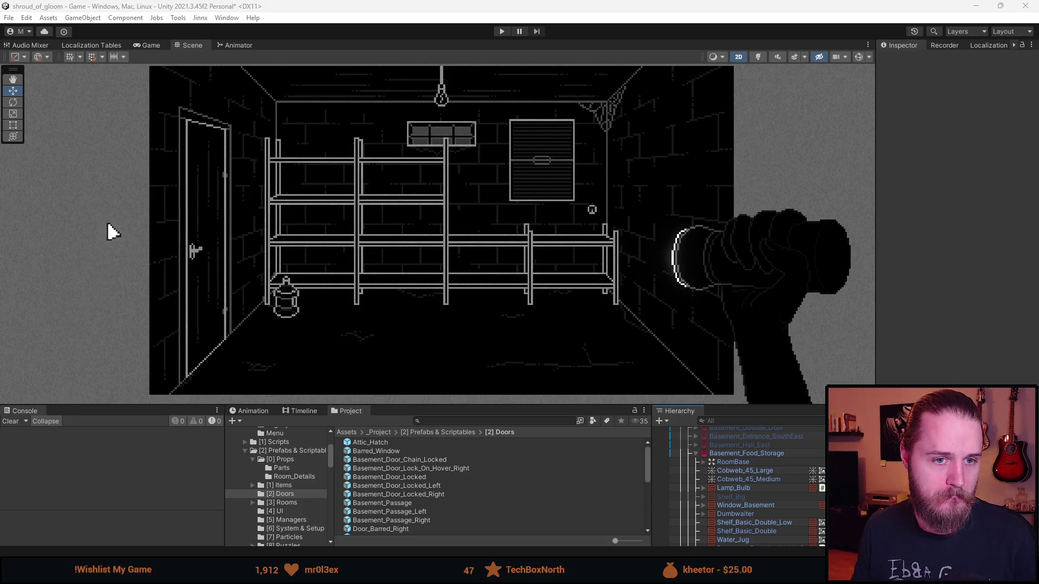
pyautogui.hotkey('alt', 'Tab')
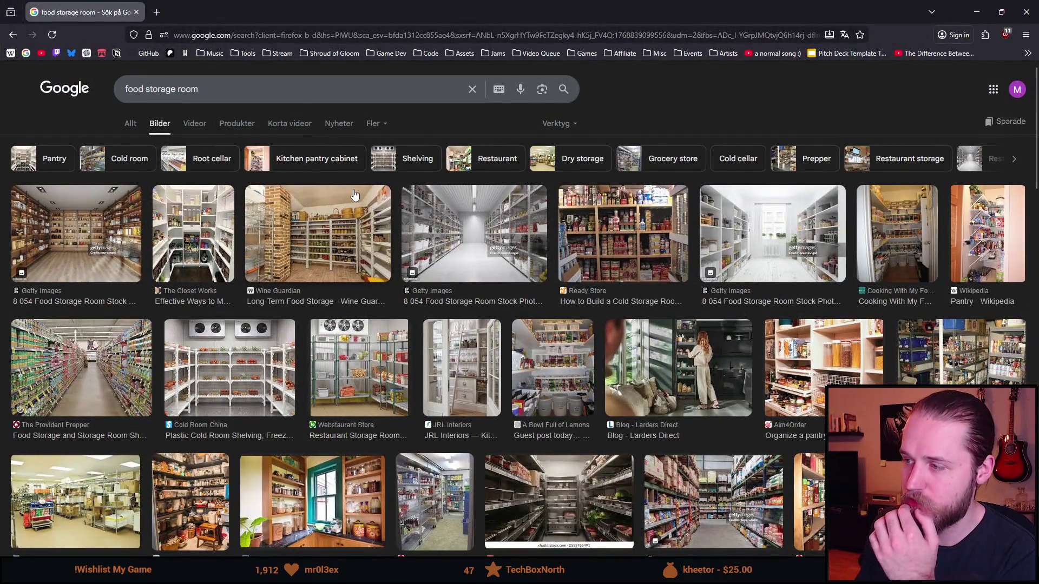
# - Preview the Wine Guardian photo, then the A Bowl Full of Lemons pantry and its related images
pyautogui.click(351, 213)
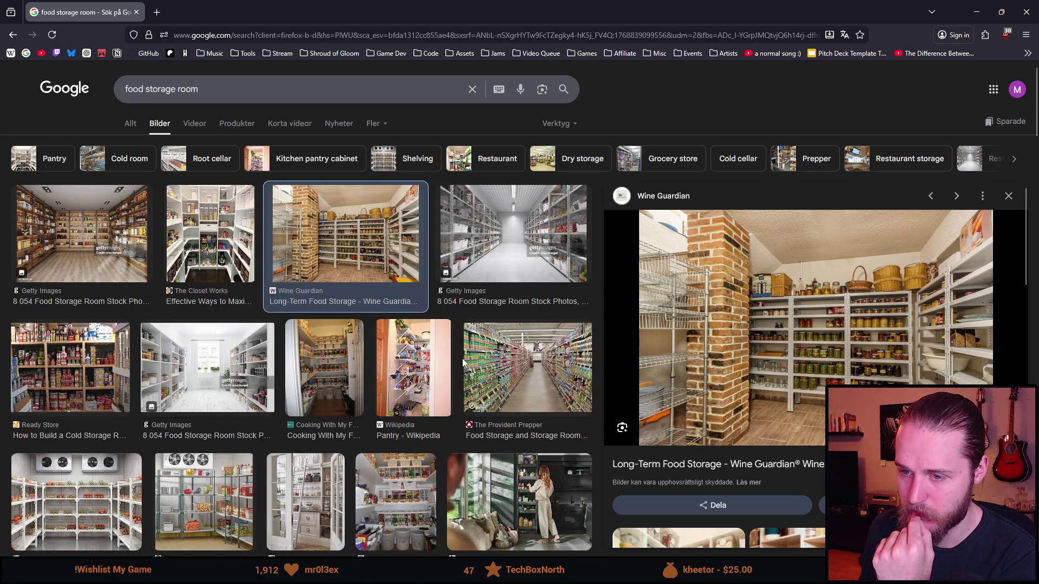
pyautogui.scroll(-1, 463, 363)
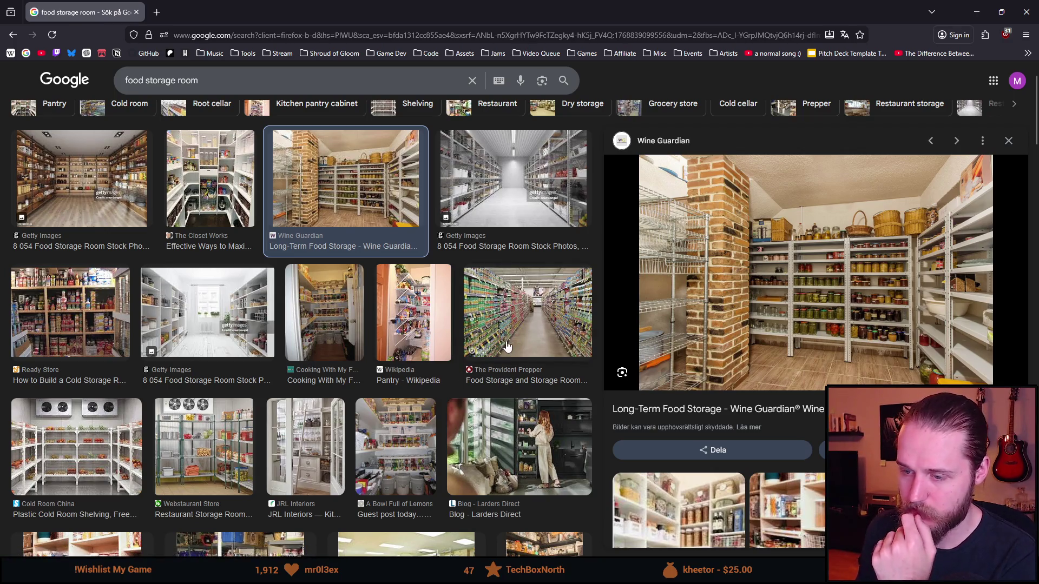
pyautogui.click(403, 452)
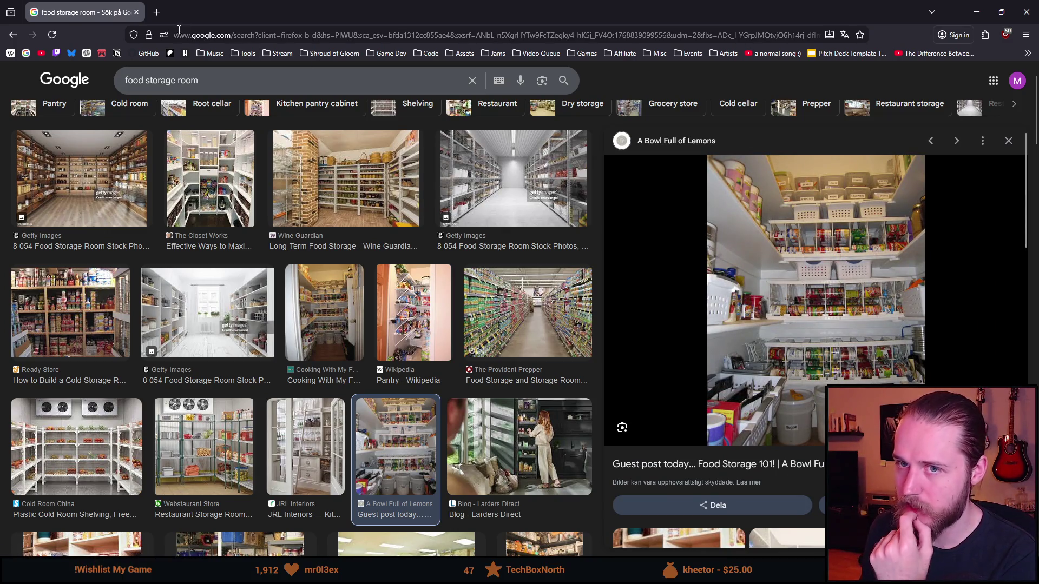
pyautogui.moveTo(186, 21)
pyautogui.mouseDown()
pyautogui.moveTo(380, 283)
pyautogui.moveTo(647, 362)
pyautogui.moveTo(403, 171)
pyautogui.moveTo(413, 22)
pyautogui.mouseUp()
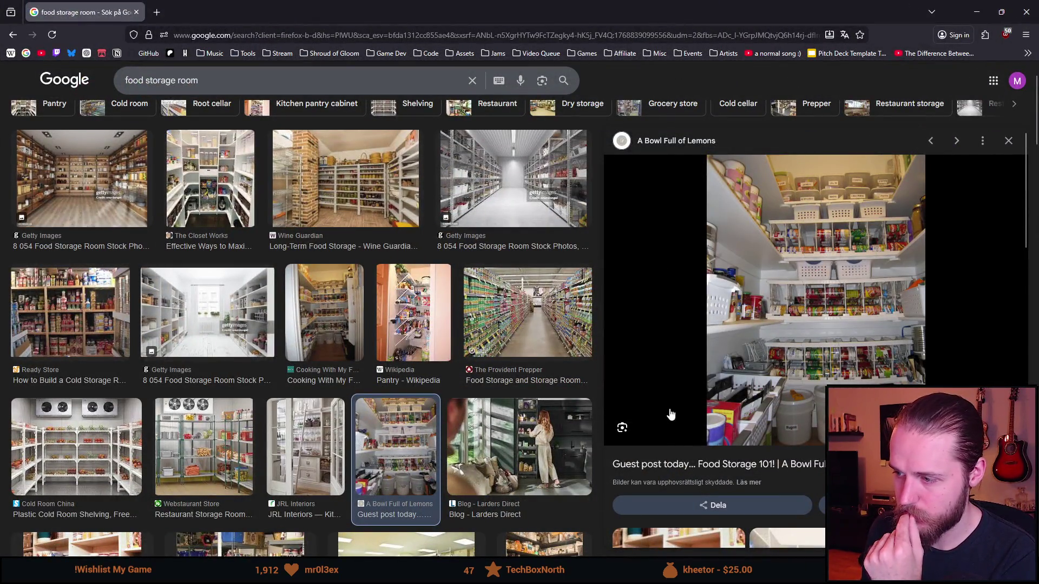
pyautogui.scroll(-7, 707, 372)
pyautogui.scroll(-3, 703, 371)
pyautogui.scroll(-3, 698, 368)
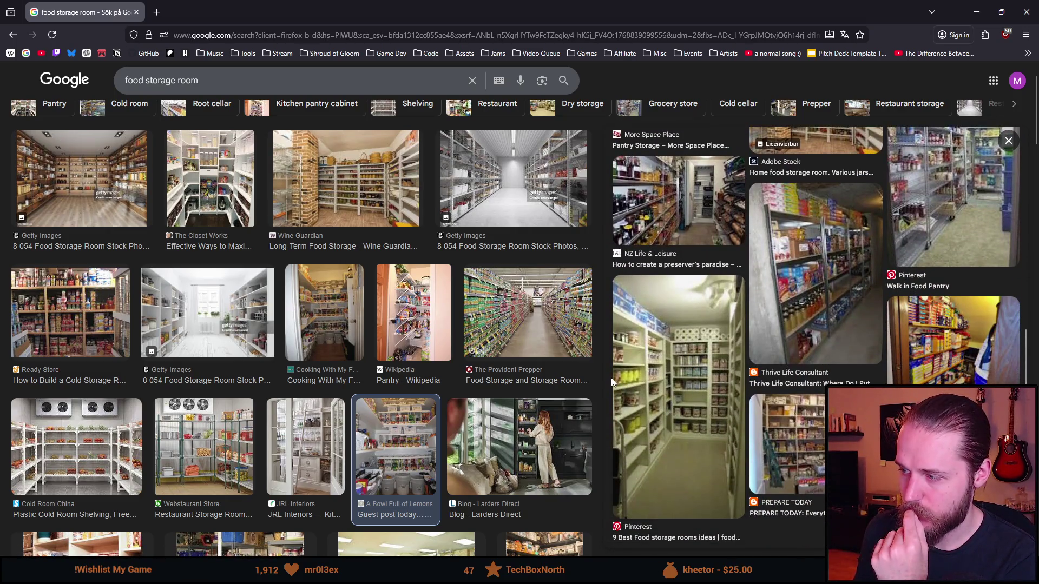
# - Preview the Rapids Wholesale Equipment photo 'Organize Food Storage In Your Restaurant' from further down the image results
pyautogui.scroll(-4, 566, 395)
pyautogui.scroll(-2, 307, 383)
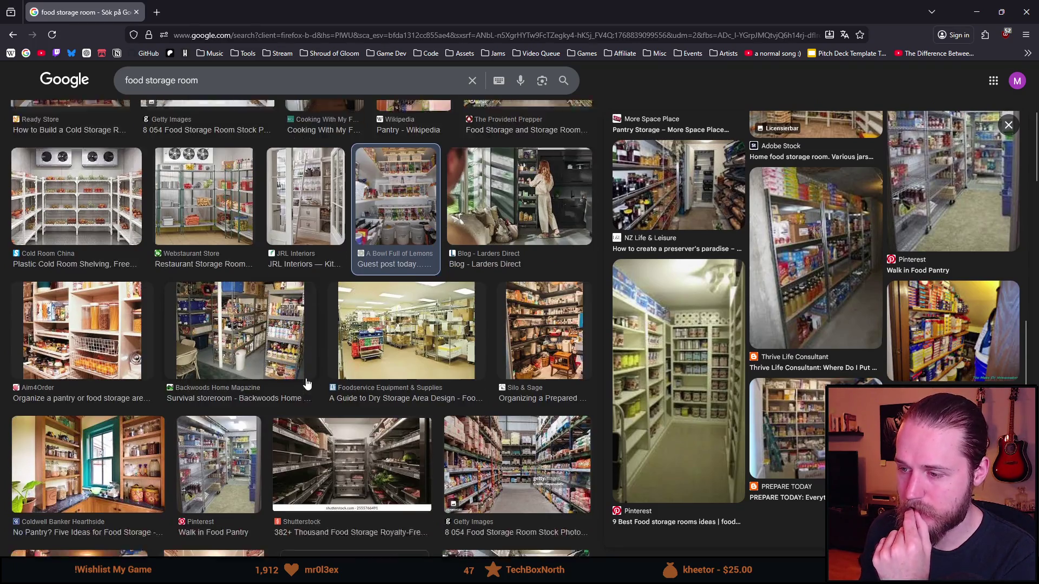
pyautogui.scroll(-2, 307, 383)
pyautogui.scroll(-4, 325, 395)
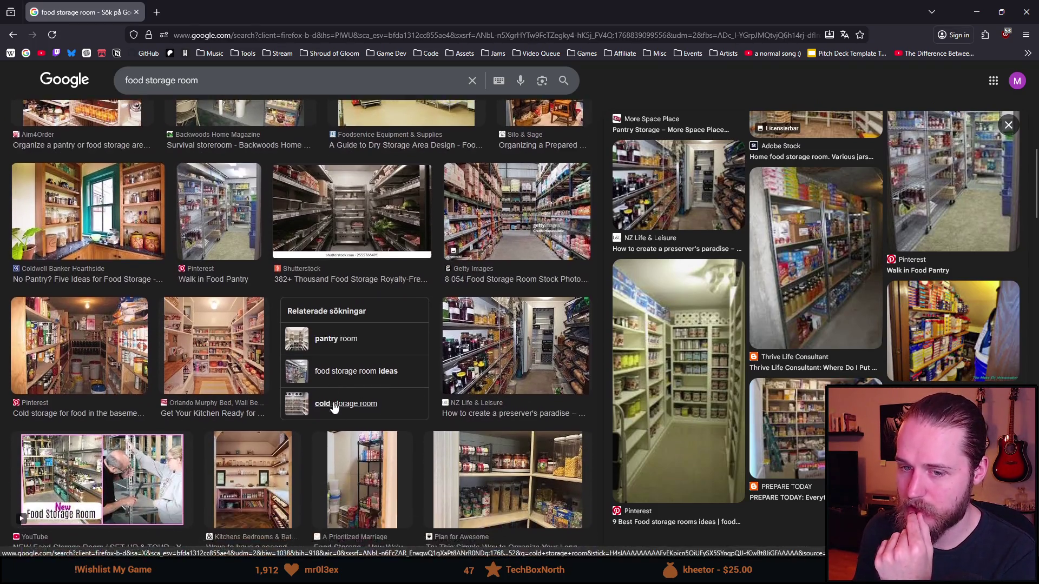
pyautogui.scroll(-5, 333, 402)
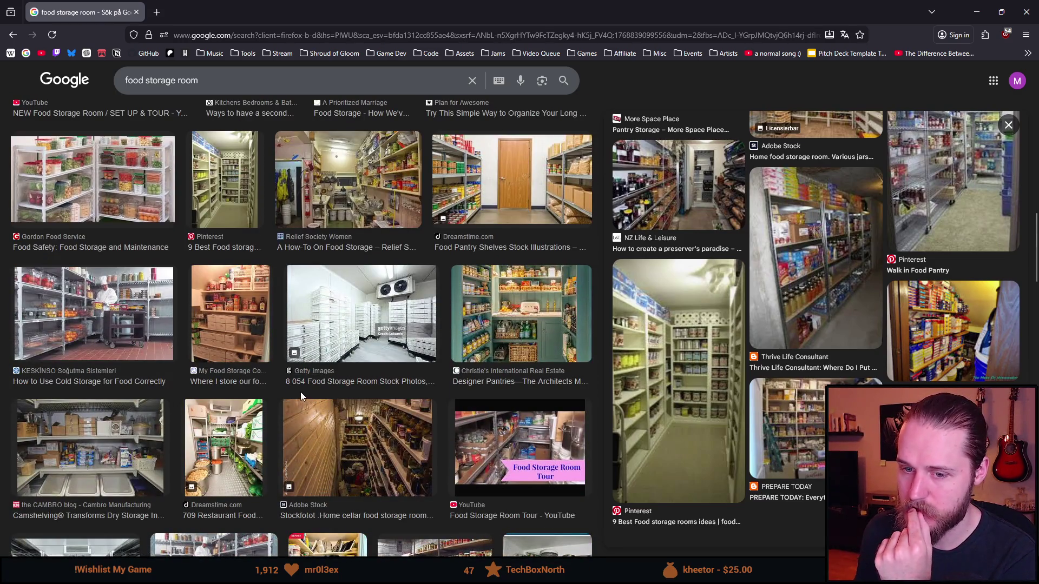
pyautogui.scroll(-3, 299, 392)
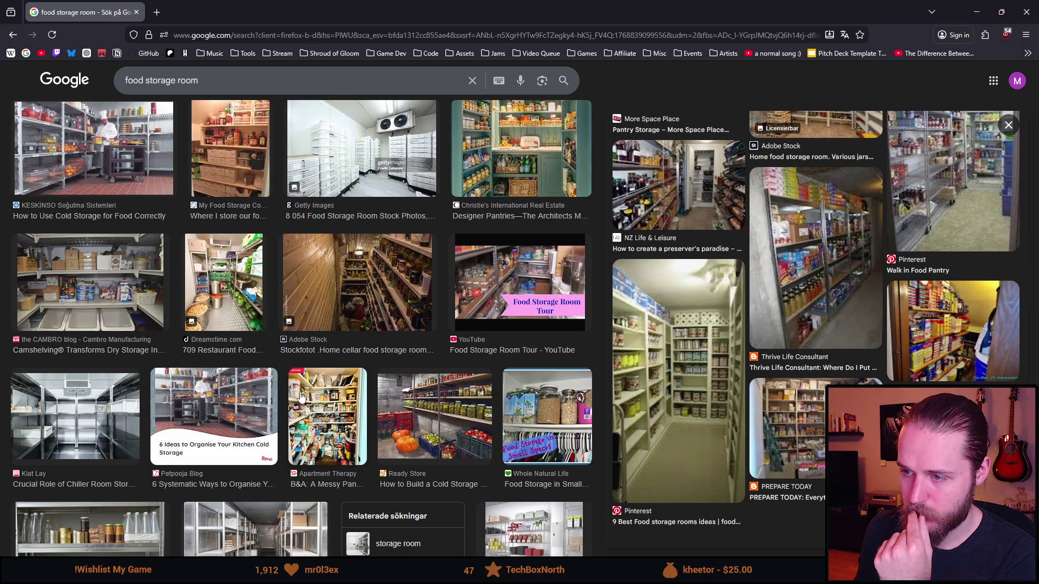
pyautogui.scroll(-4, 300, 398)
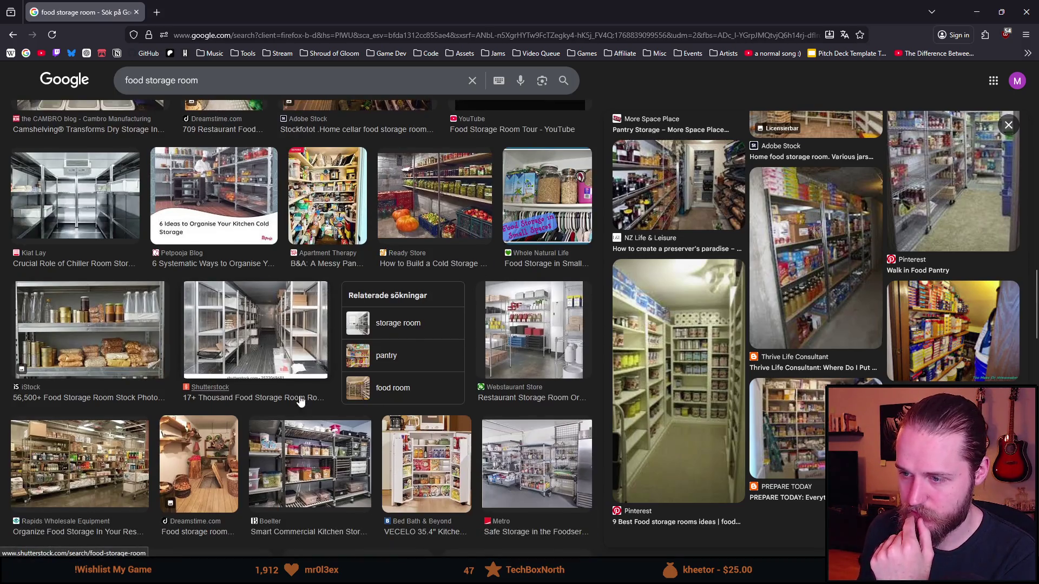
pyautogui.scroll(-1, 301, 401)
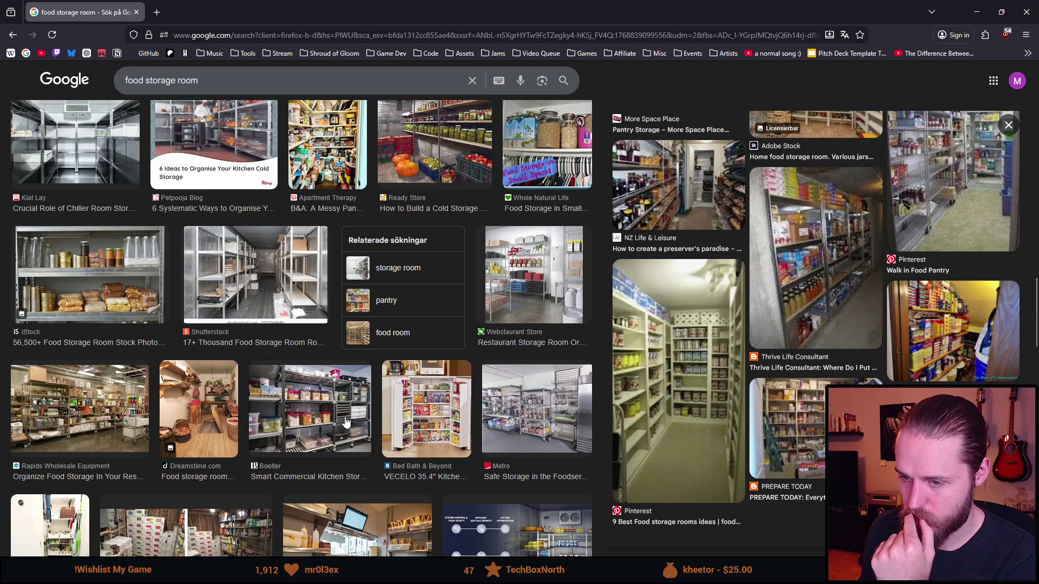
pyautogui.scroll(-3, 346, 422)
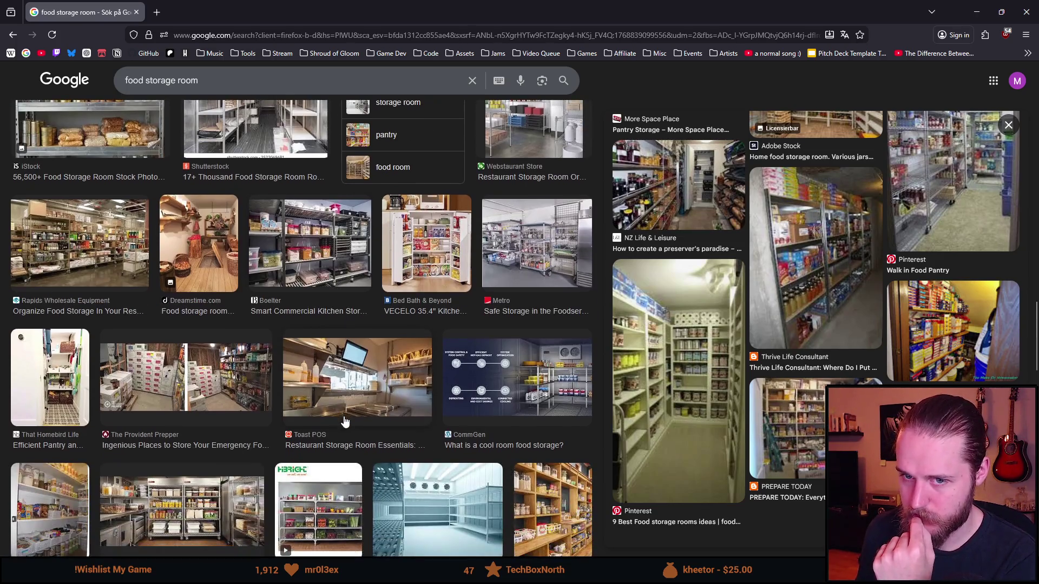
pyautogui.click(74, 241)
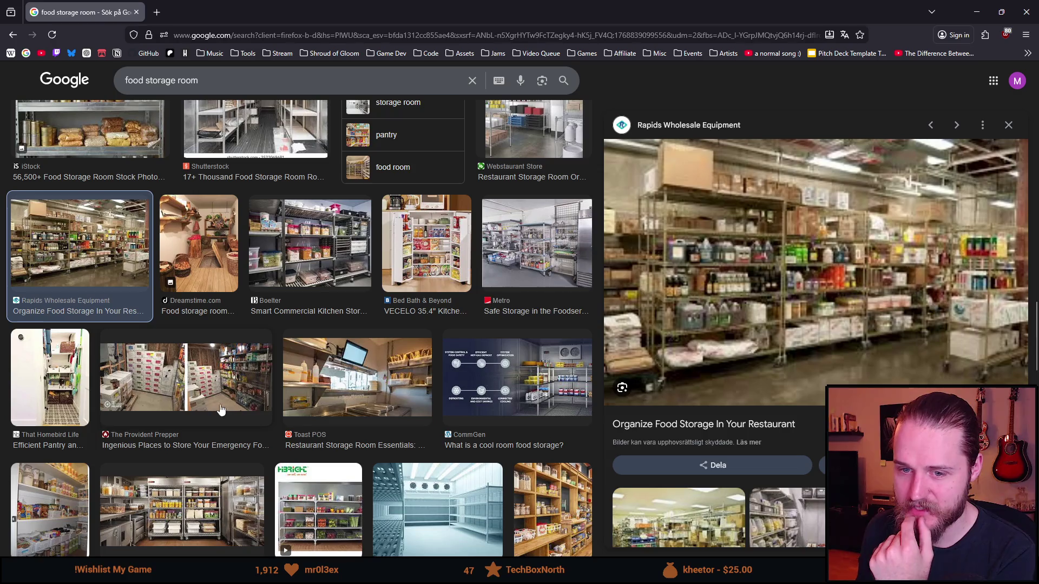
# - Preview the Shutterstock cartoon food storage pantry illustration
pyautogui.scroll(-4, 161, 399)
pyautogui.scroll(-5, 174, 363)
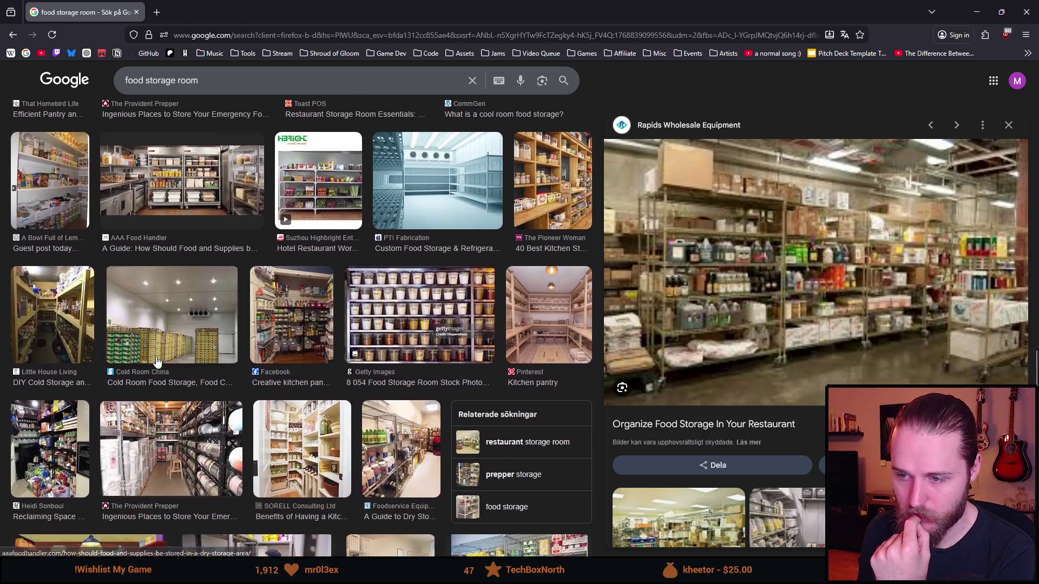
pyautogui.scroll(-3, 156, 359)
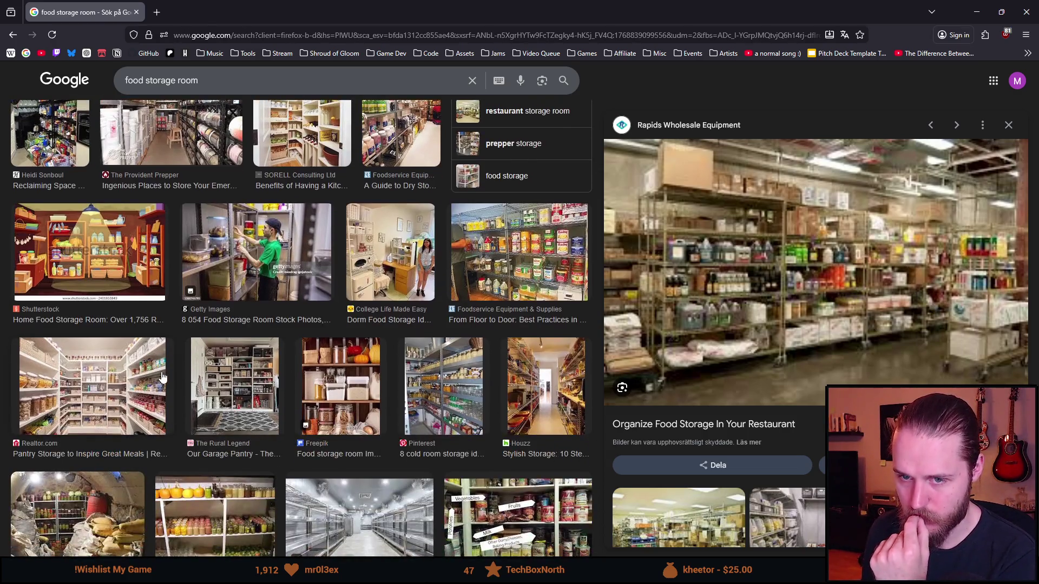
pyautogui.click(146, 318)
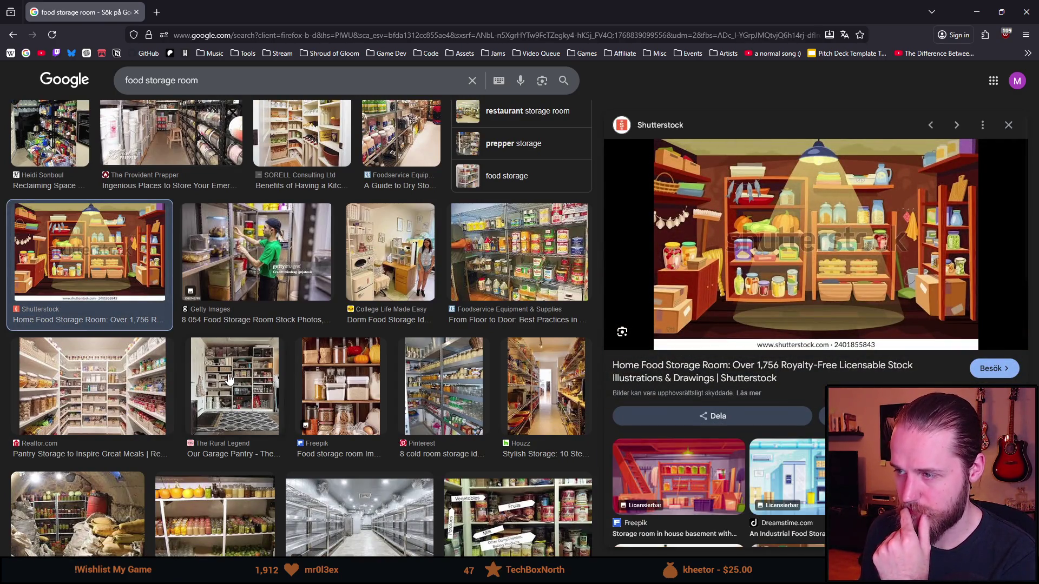
# - Preview the Ready Store 'How to Build a Cold Storage Room' photo of jars on wooden shelves
pyautogui.scroll(1, 230, 379)
pyautogui.scroll(-5, 229, 379)
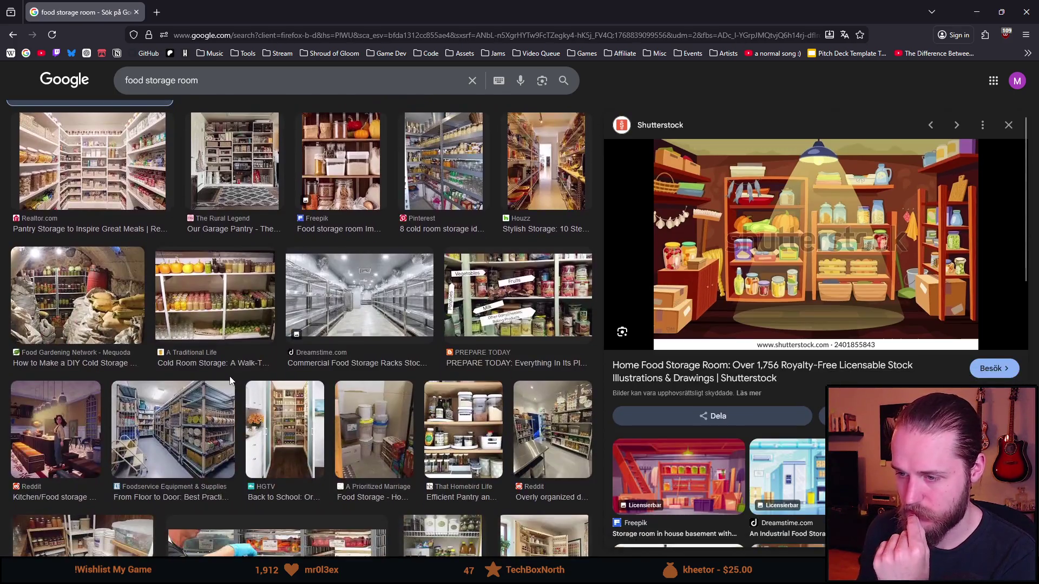
pyautogui.scroll(-5, 230, 379)
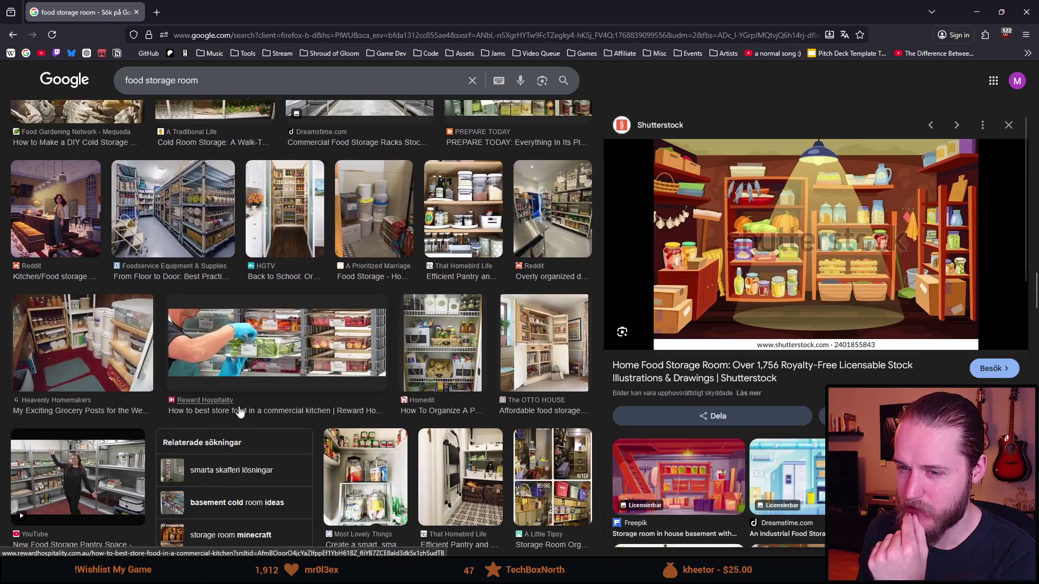
pyautogui.scroll(-3, 223, 399)
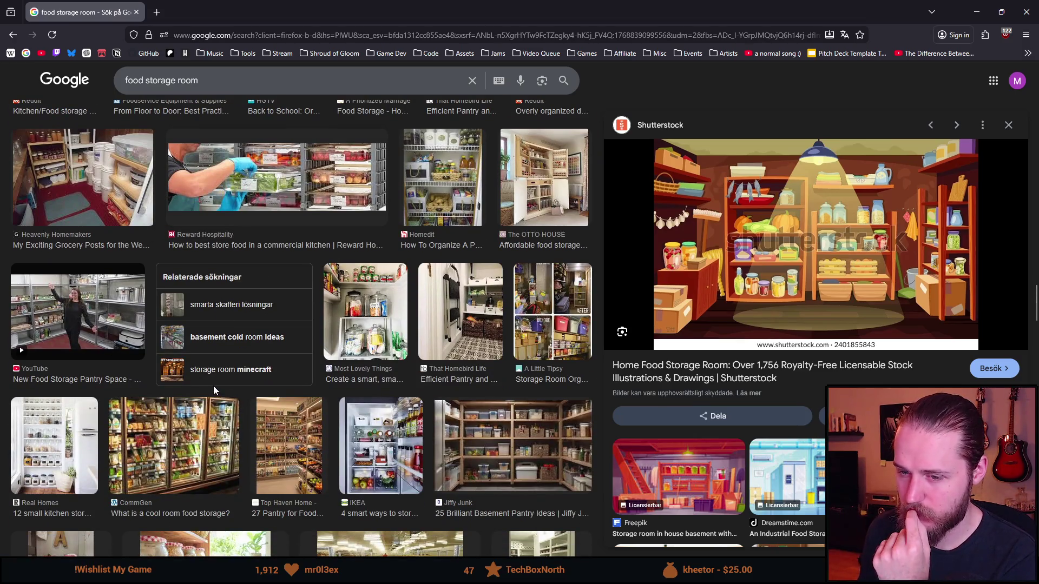
pyautogui.scroll(-3, 213, 385)
pyautogui.scroll(-2, 201, 401)
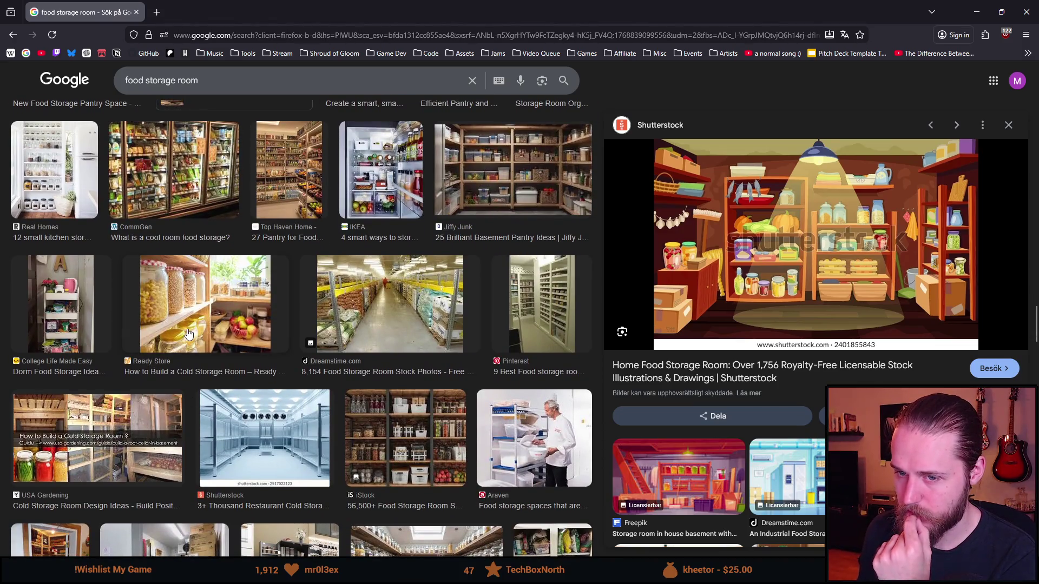
pyautogui.click(175, 331)
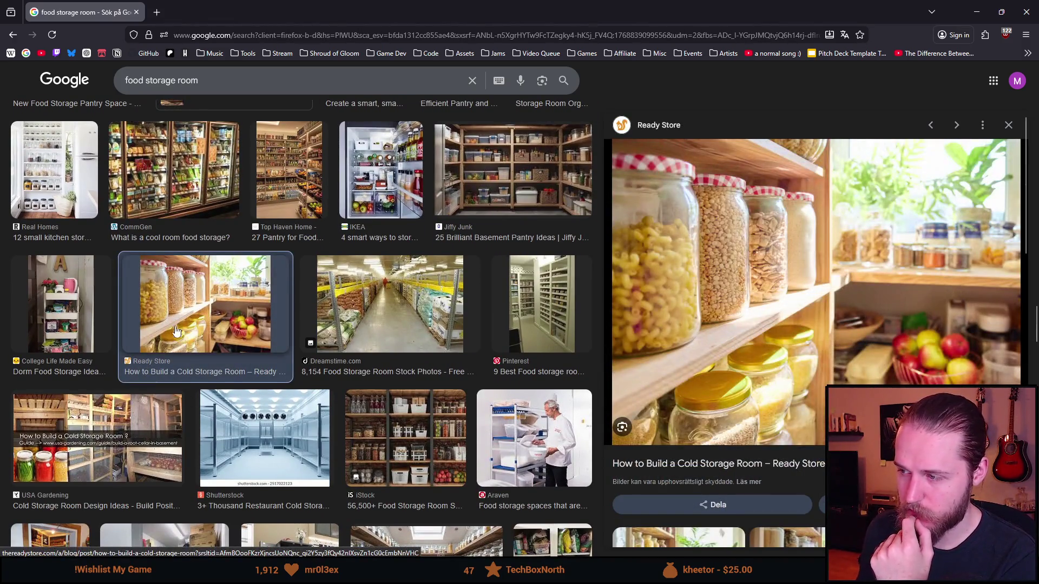
pyautogui.scroll(-3, 179, 347)
pyautogui.scroll(-3, 202, 373)
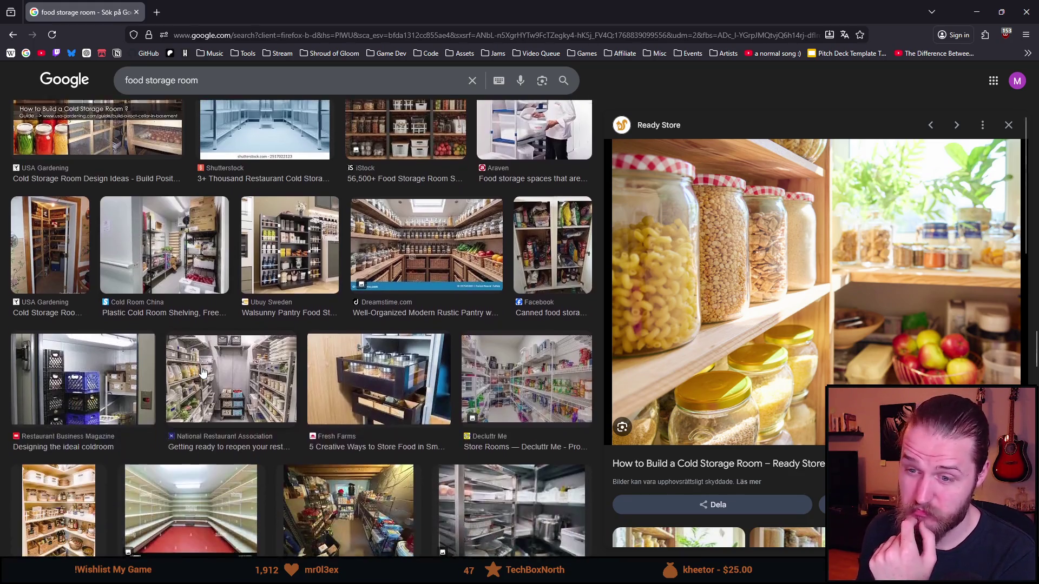
pyautogui.scroll(-5, 201, 371)
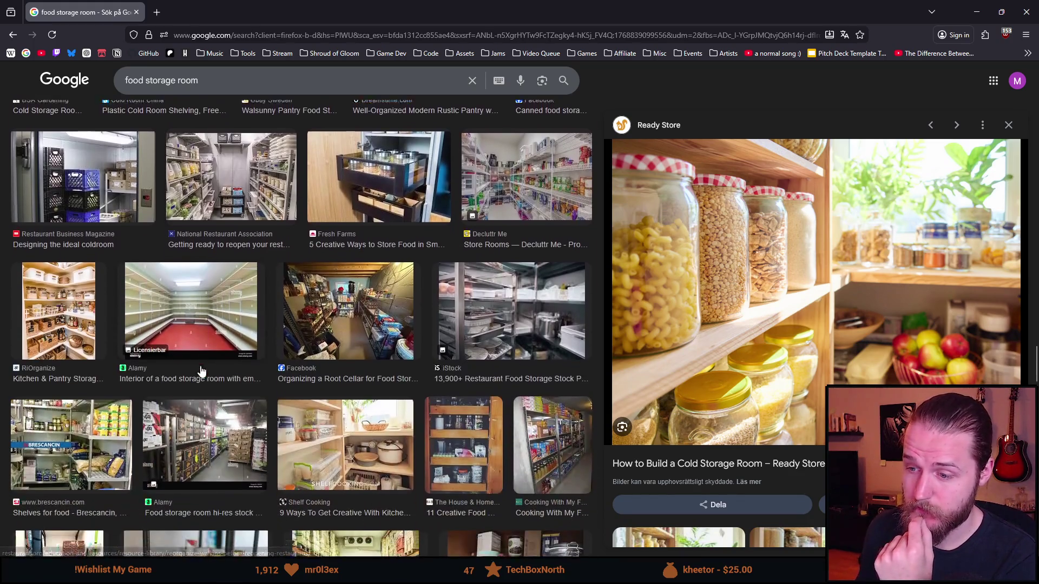